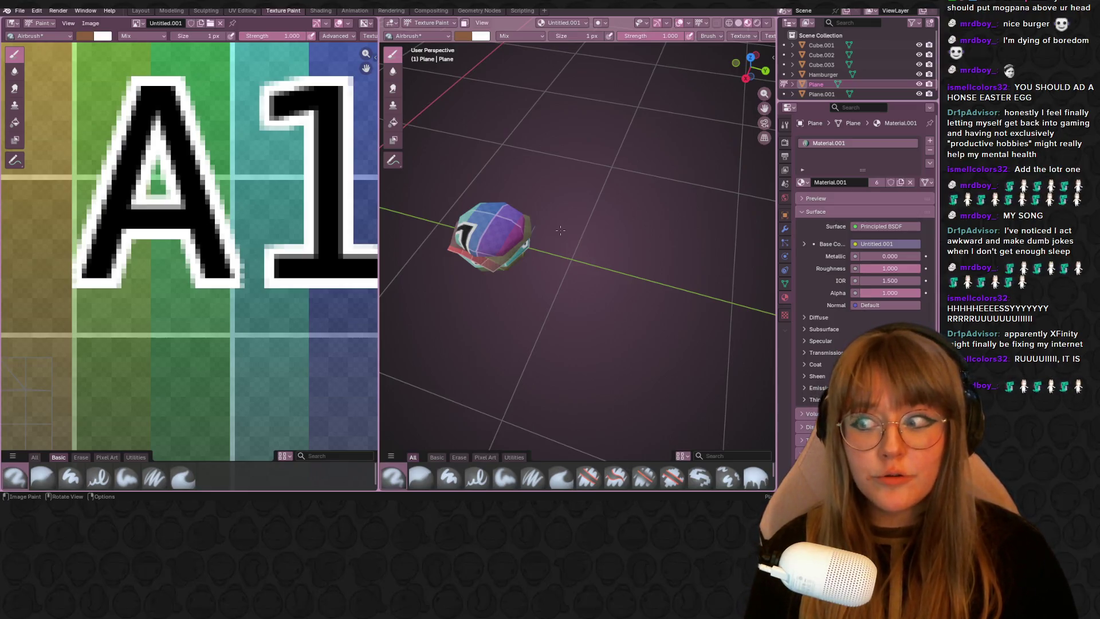
Step: Launch veadotube mini from the Windows Start search
key(super)
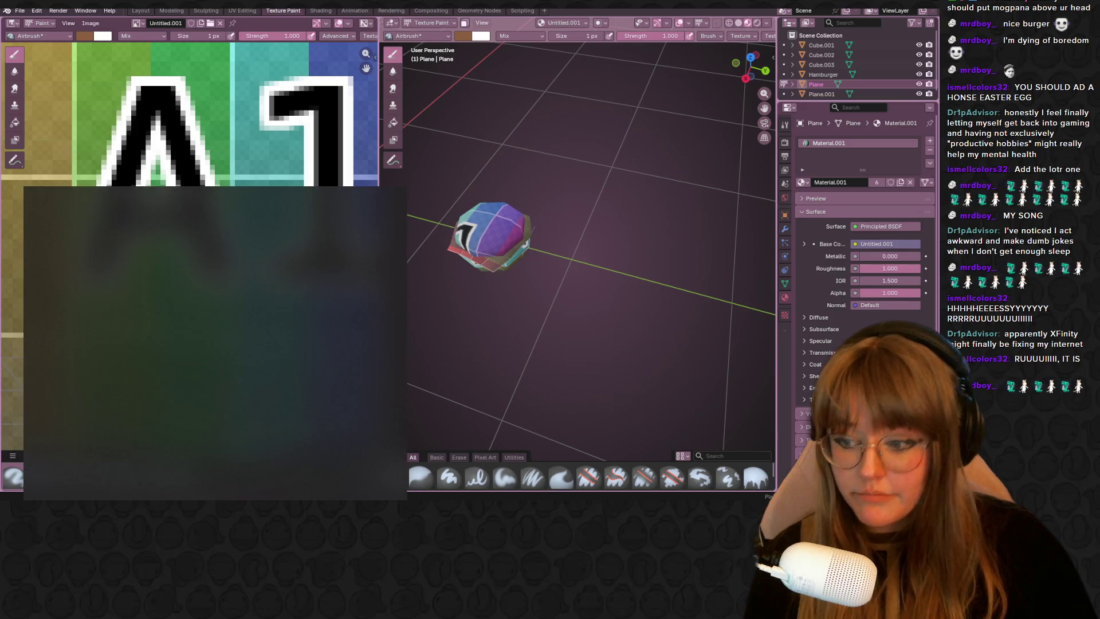
text(vw transporter 103 kw)
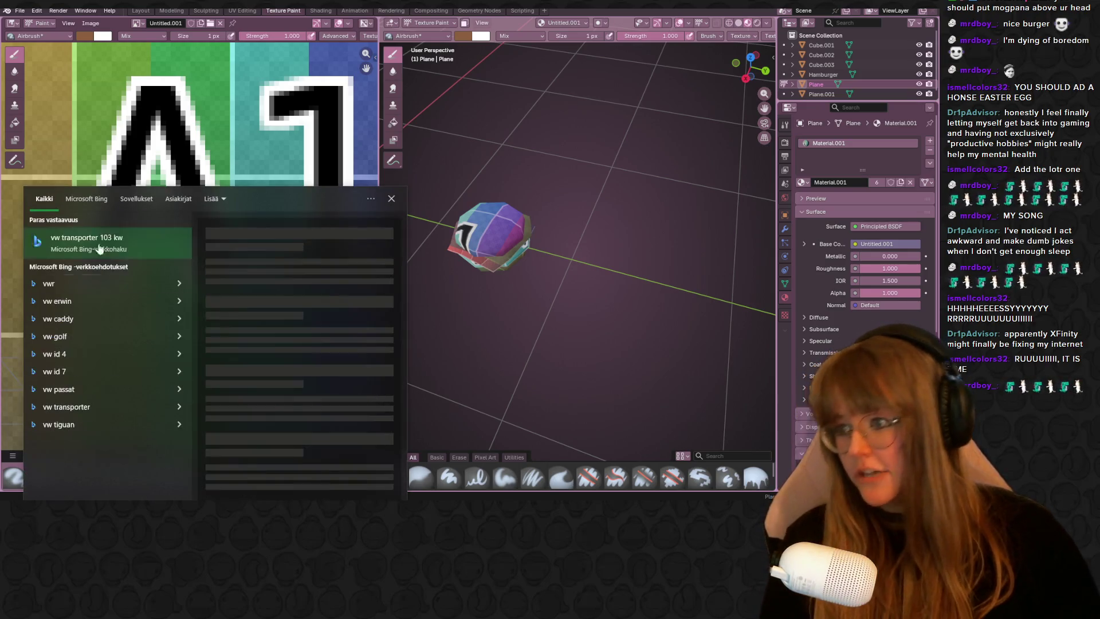
text(vea)
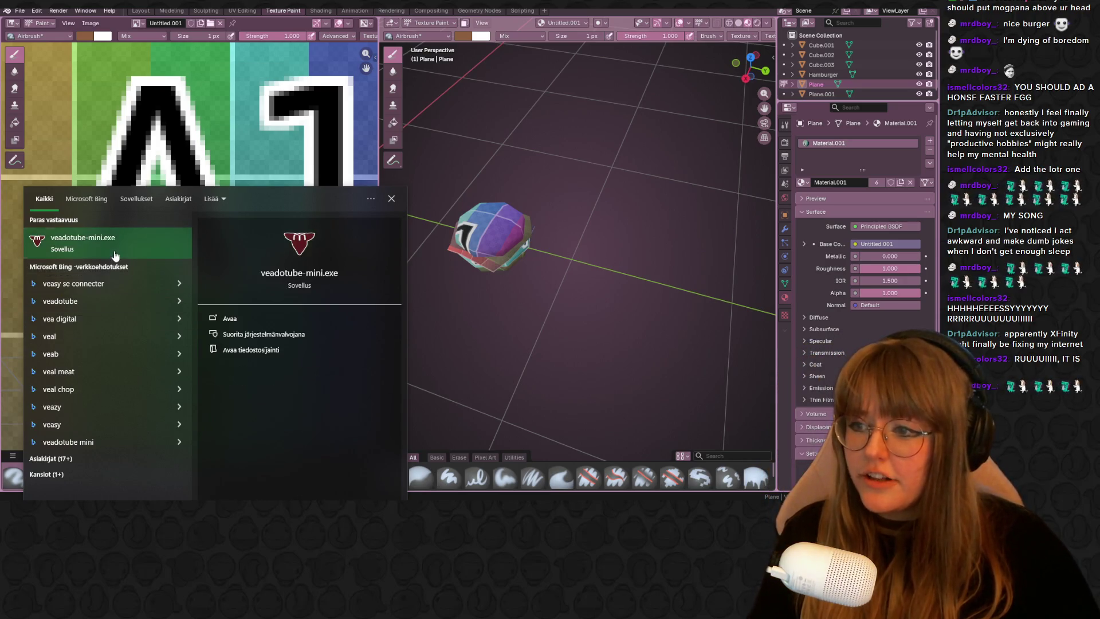
key(Return)
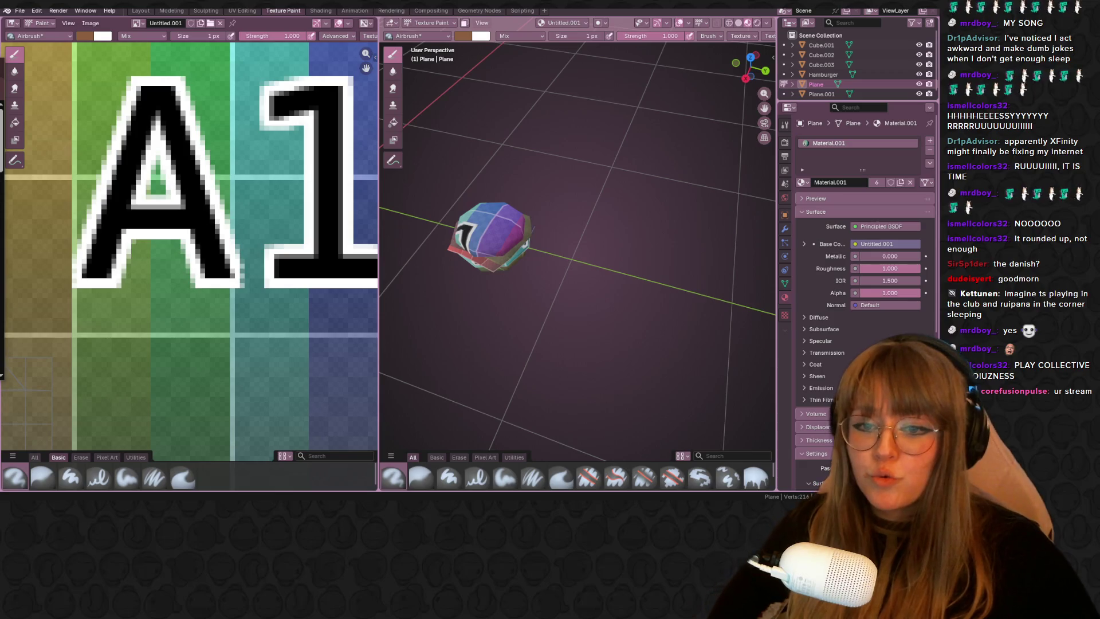
Step: In the UV Editing workspace, unwrap the second plane Plane.001
mouse_move(516, 240)
middle_down()
mouse_move(527, 237)
mouse_move(259, 11)
middle_up()
click(250, 10)
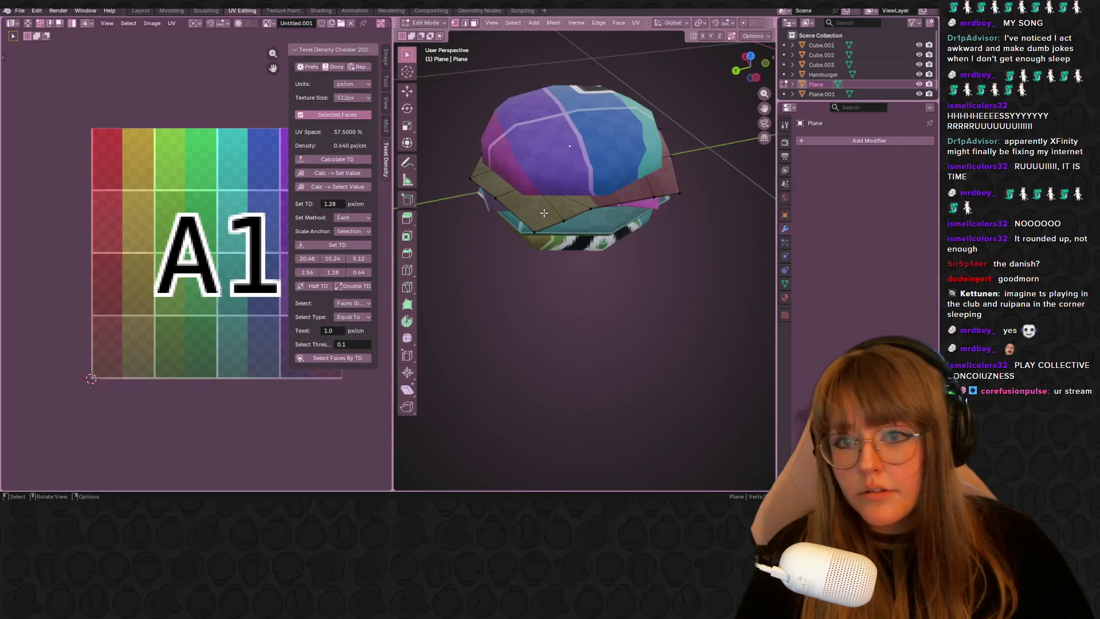
middle_drag(550, 172, 544, 187)
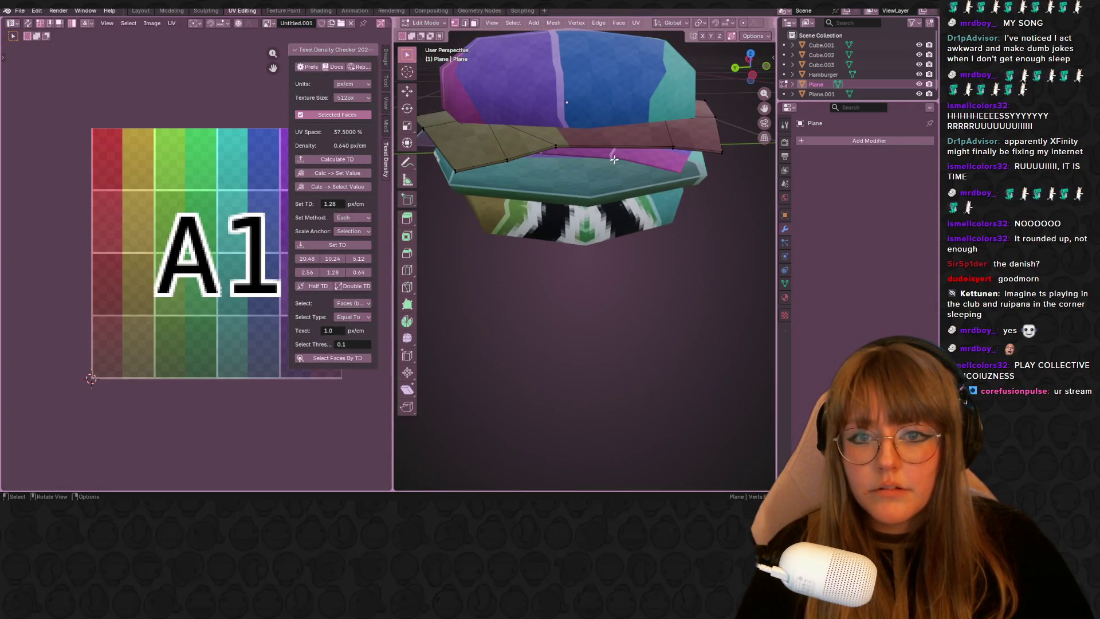
key(Tab)
scroll(645, 262, down, 4)
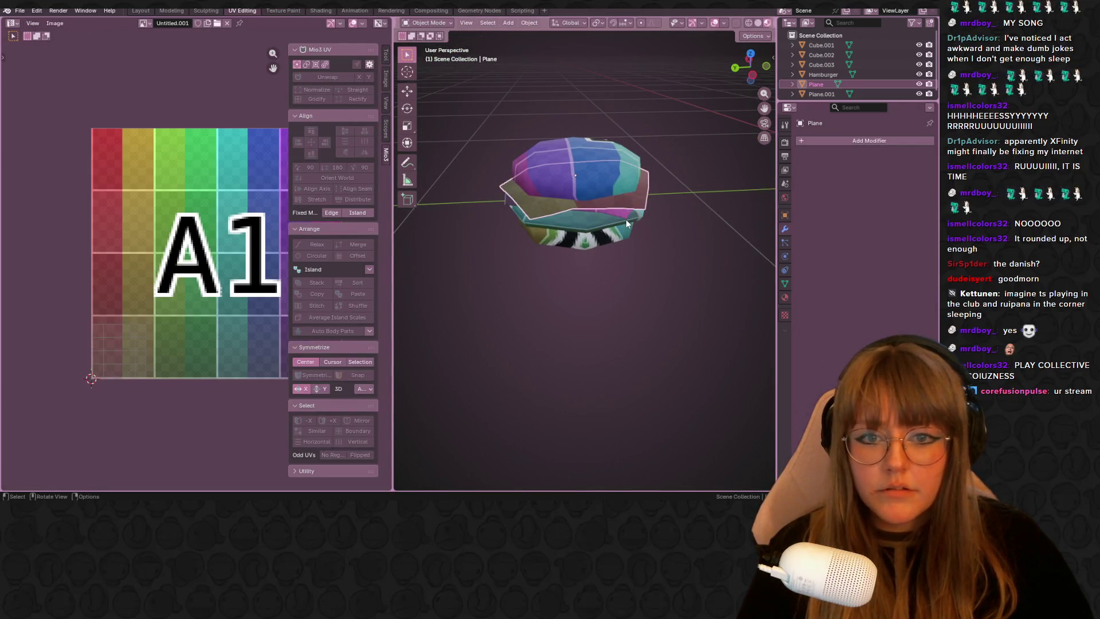
click(622, 216)
key(Tab)
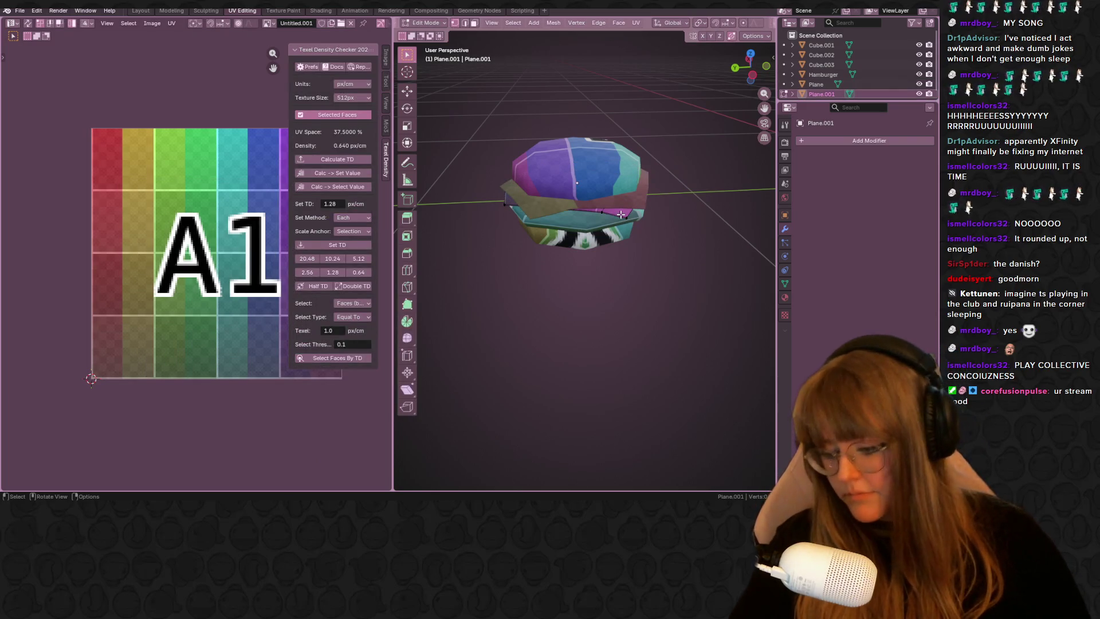
key(u)
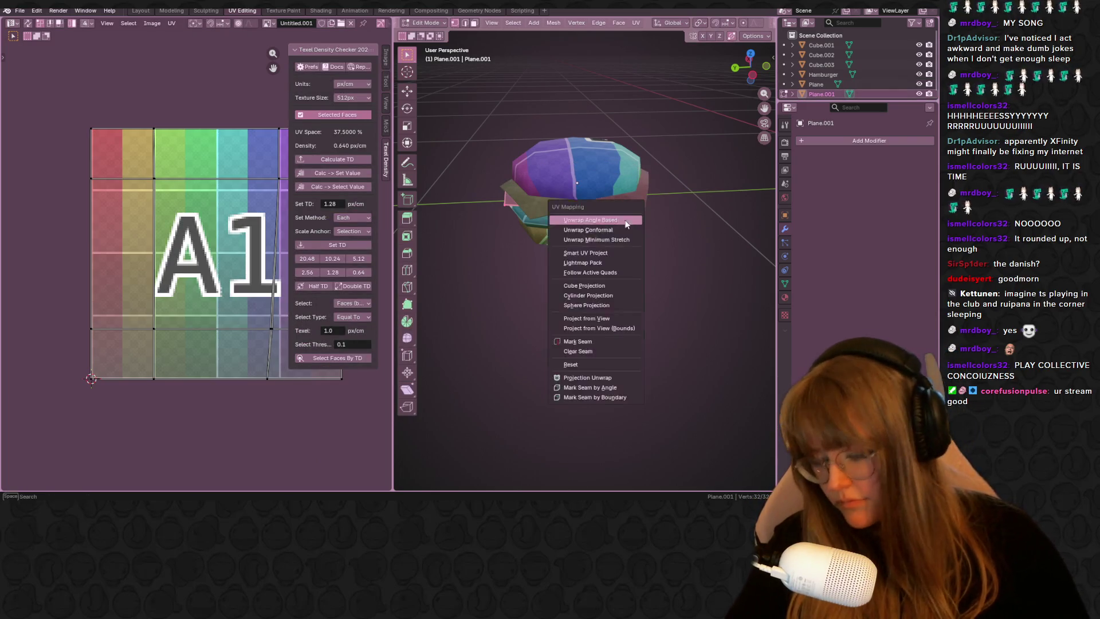
click(601, 220)
Step: Shrink Plane.001's UV island and place it below the A1 mark on the texture
middle_drag(203, 279, 150, 188)
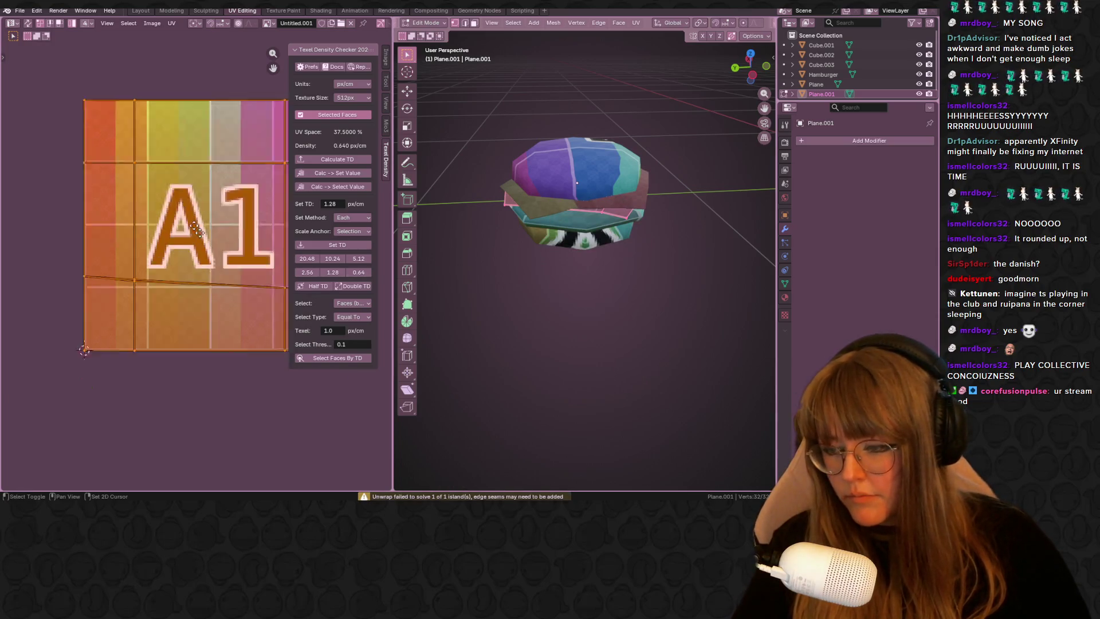
key(s)
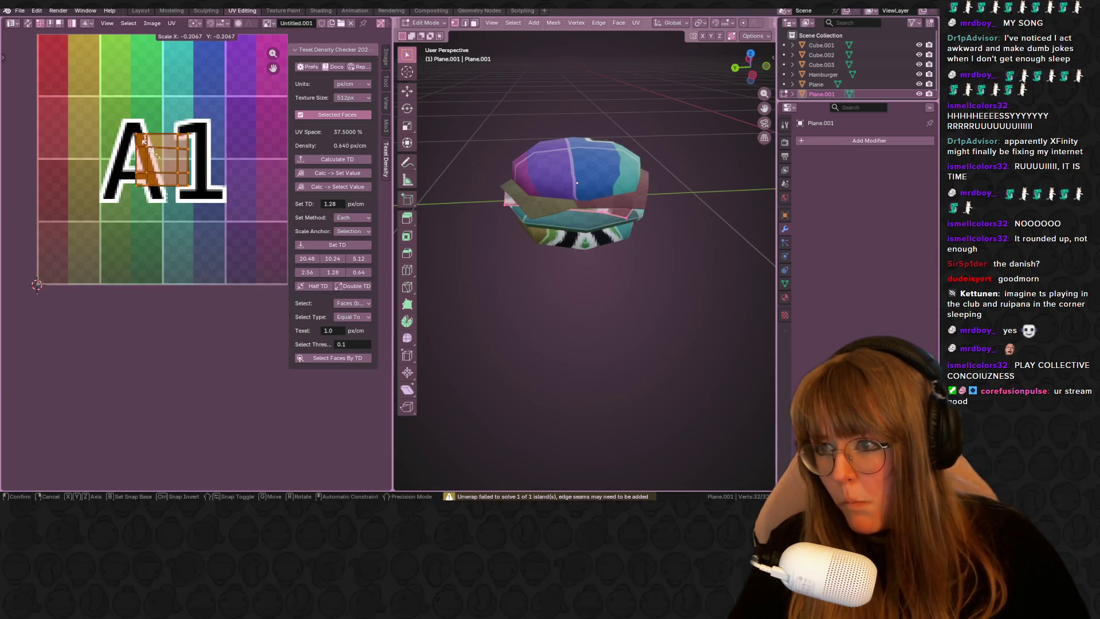
click(143, 142)
scroll(142, 144, up, 2)
middle_drag(167, 166, 205, 227)
key(g)
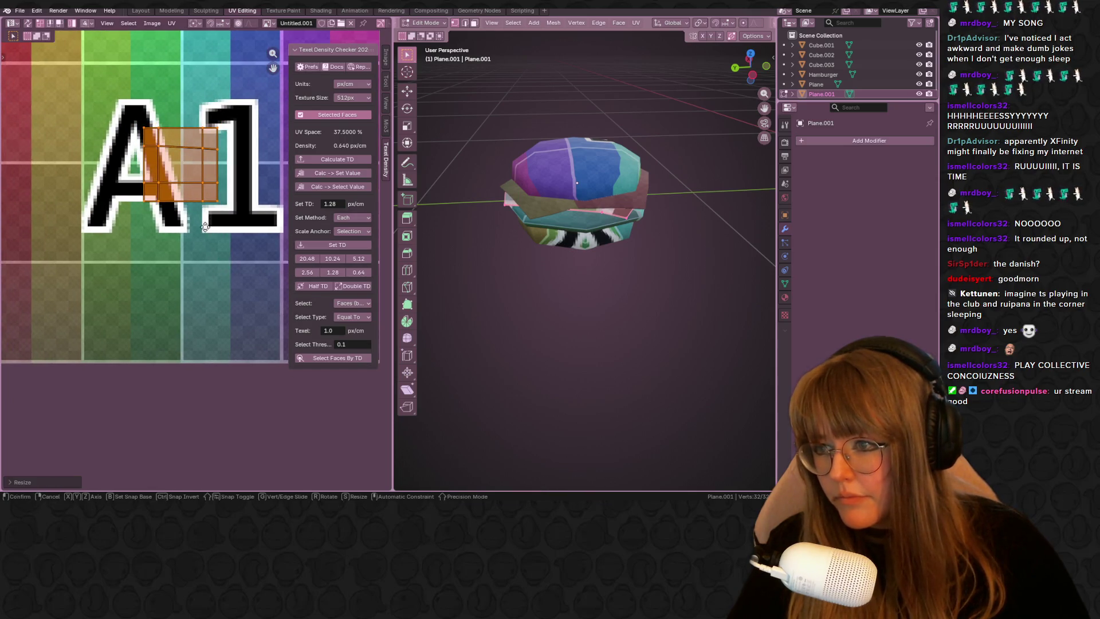
click(154, 381)
middle_drag(155, 381, 178, 336)
key(g)
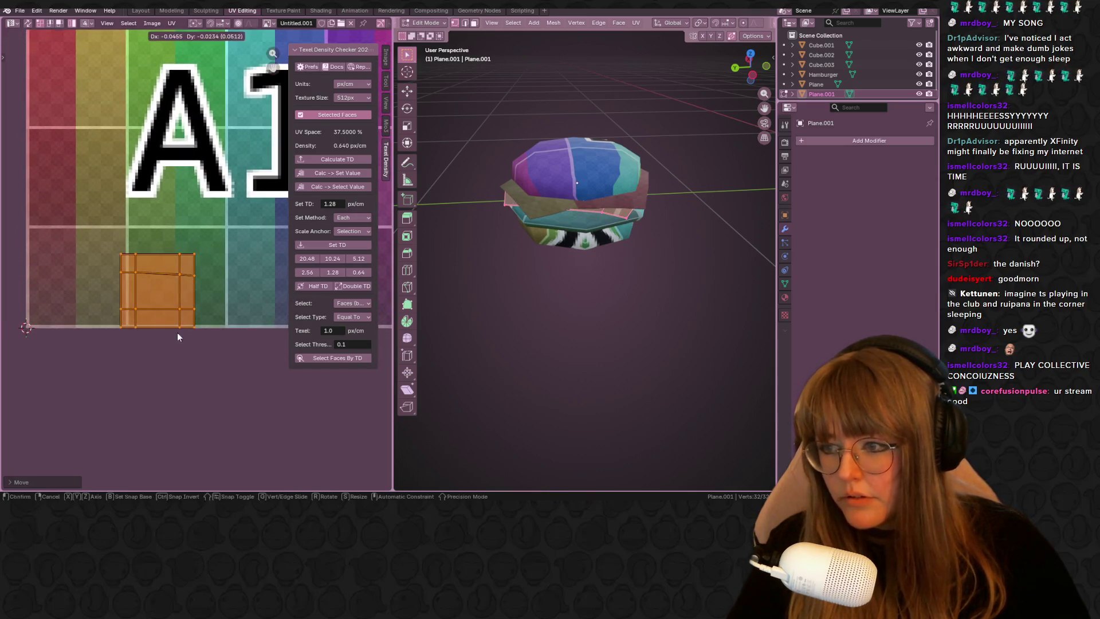
click(178, 338)
middle_drag(551, 258, 587, 233)
key(Tab)
click(587, 232)
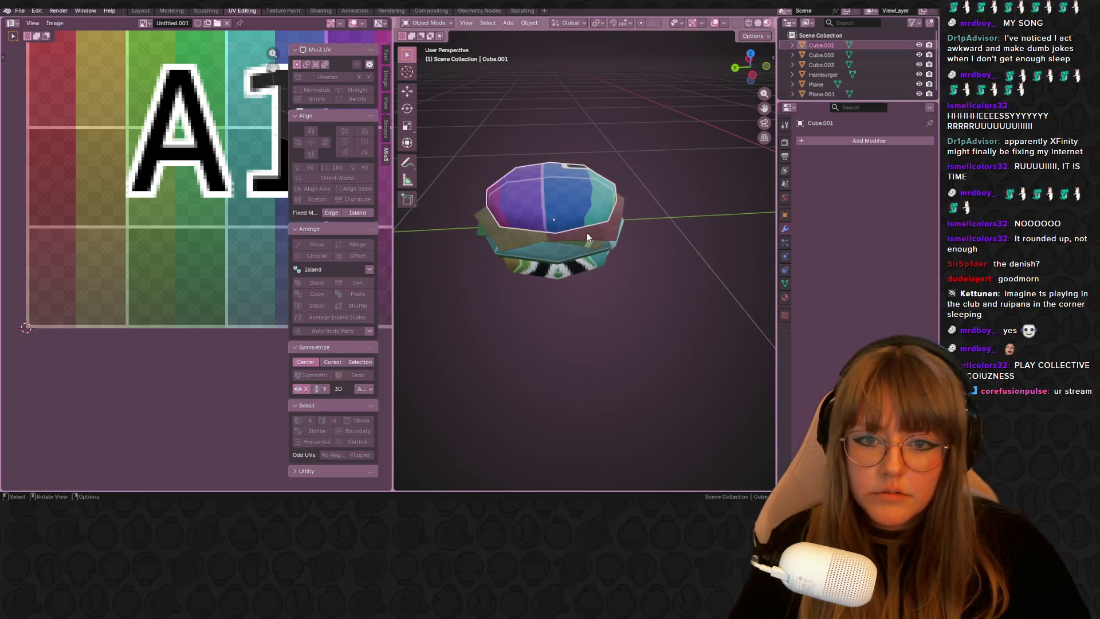
Step: Unwrap the top bun Cube.001's cap faces into UV islands and select them all
click(575, 202)
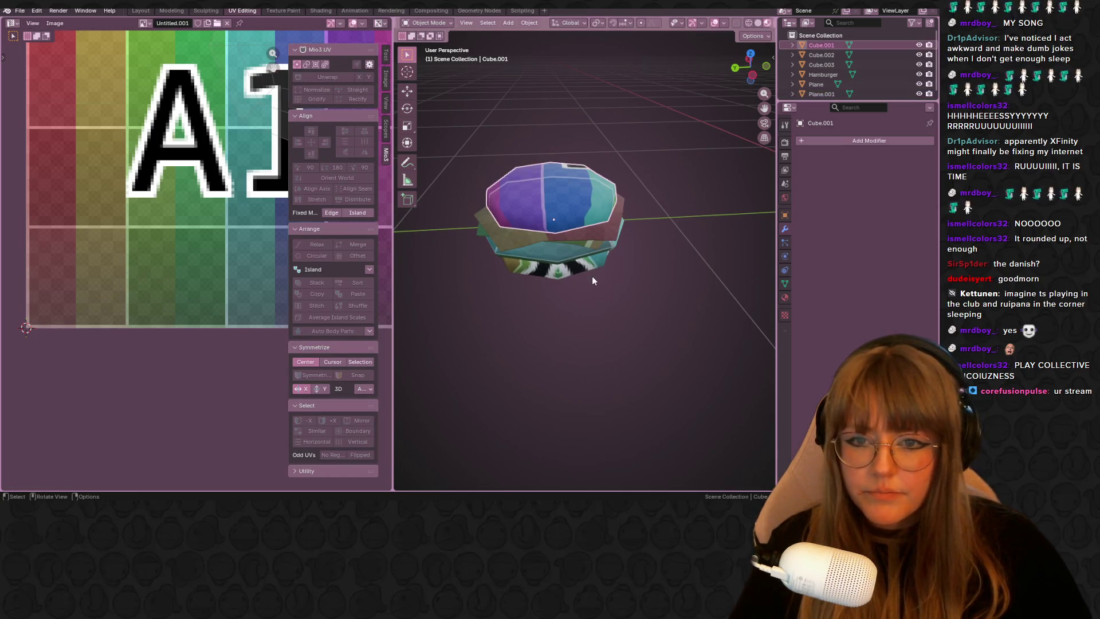
mouse_move(592, 276)
middle_down()
mouse_move(633, 135)
mouse_move(632, 159)
middle_up()
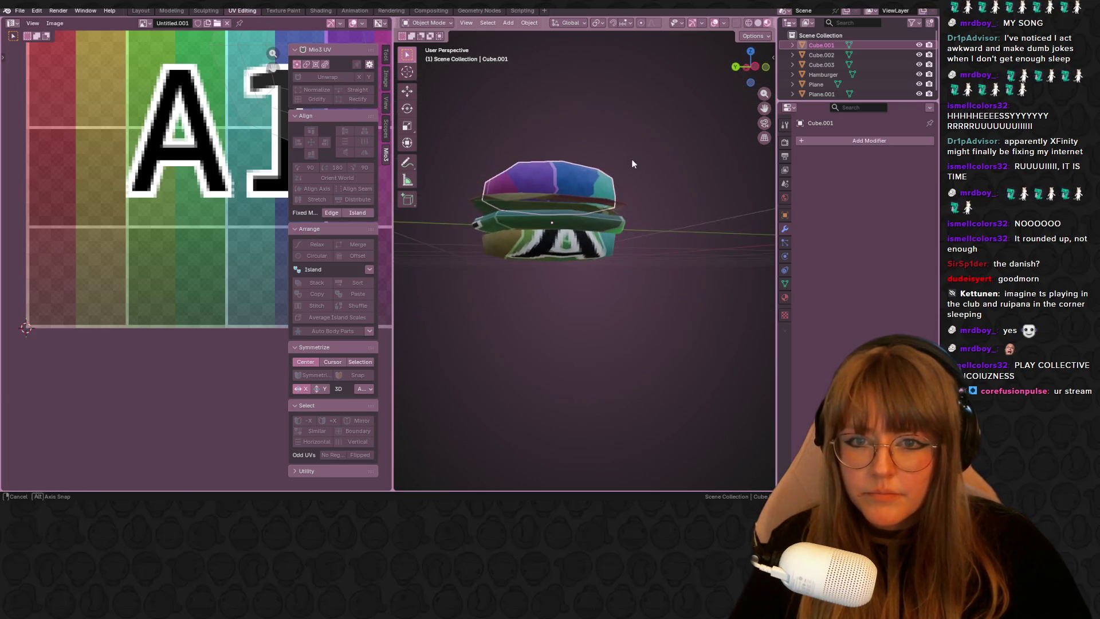
key(Tab)
key(l)
scroll(171, 215, down, 3)
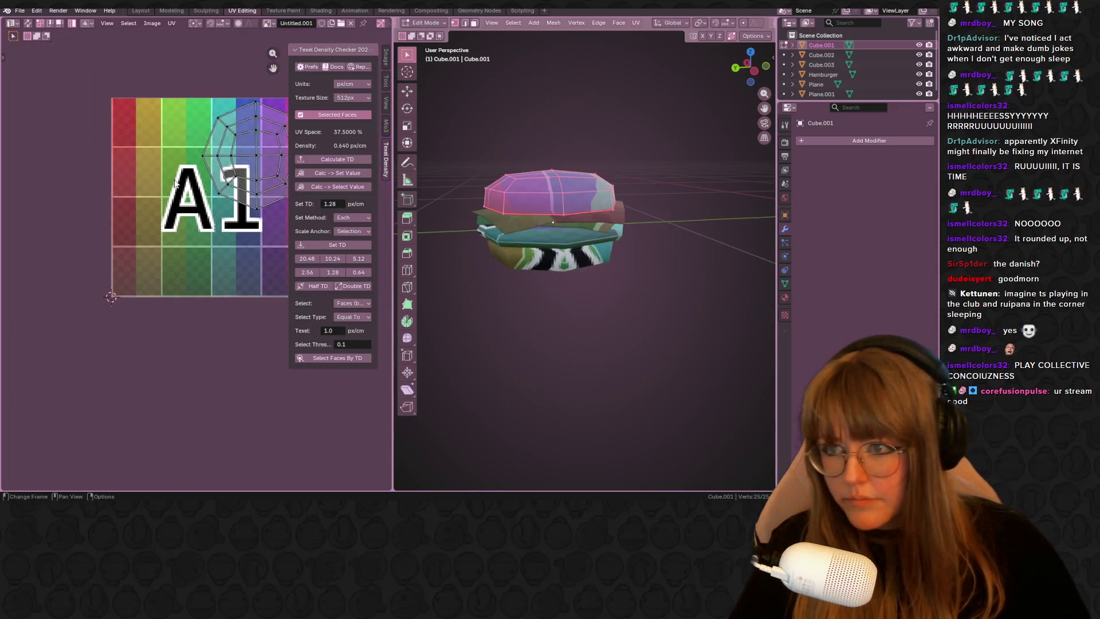
scroll(172, 214, down, 3)
key(u)
click(516, 216)
key(a)
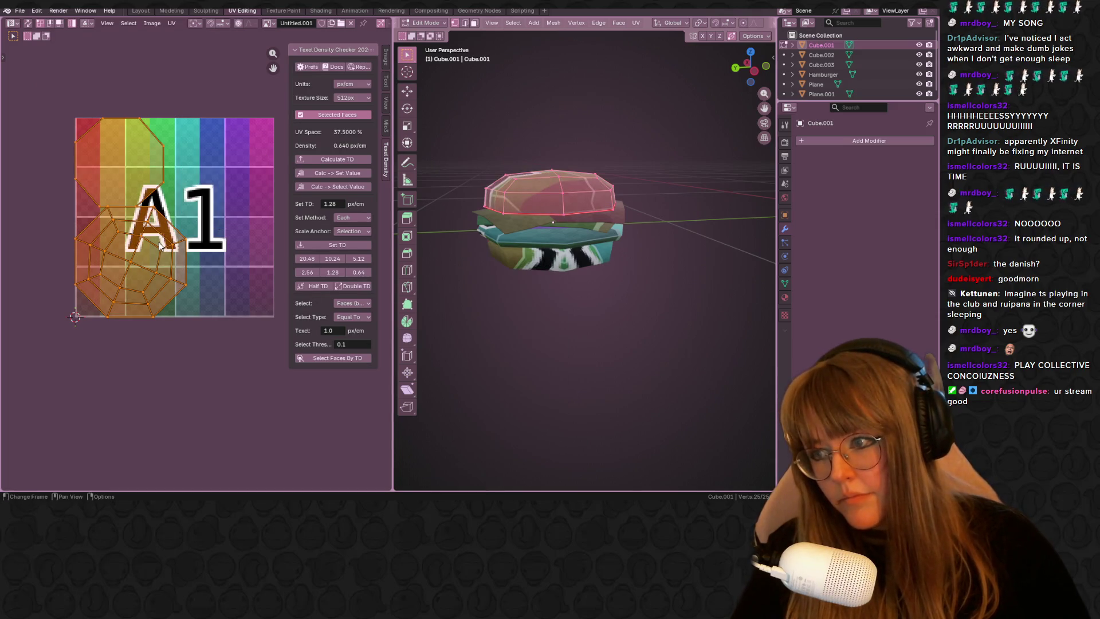
Step: Spread the octagon islands across the texture and resize the large island
drag(175, 243, 244, 241)
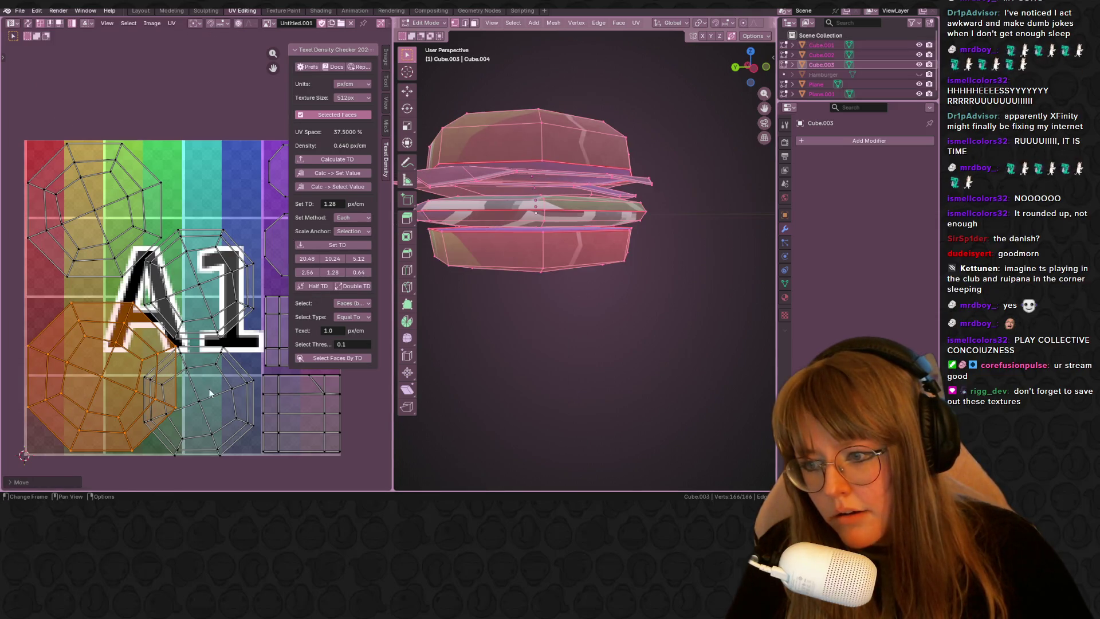
key(g)
click(245, 364)
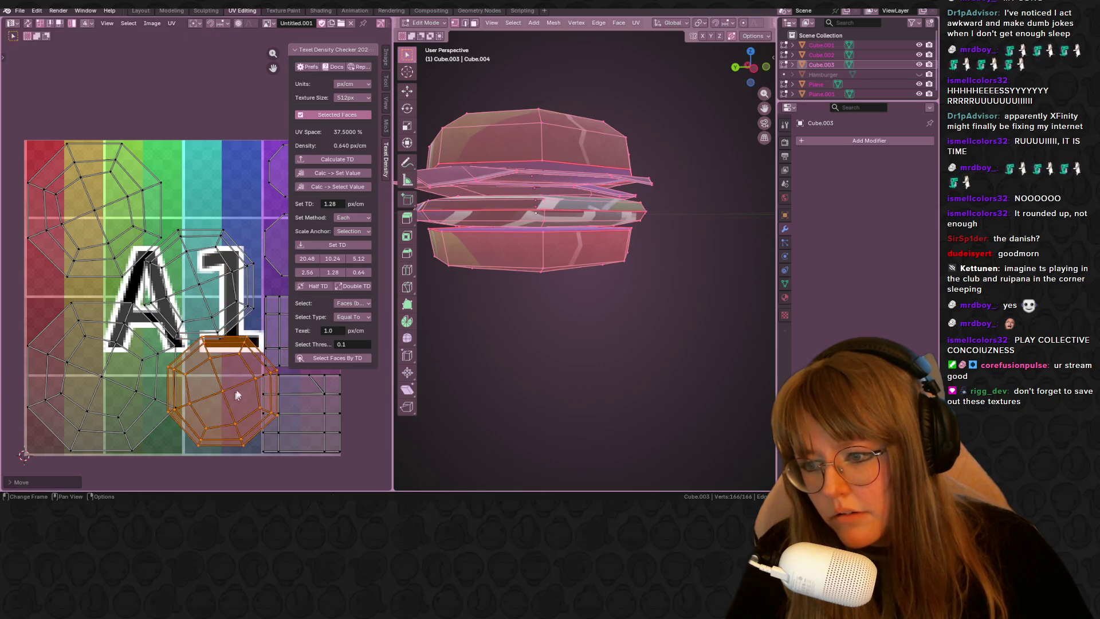
middle_drag(249, 284, 134, 306)
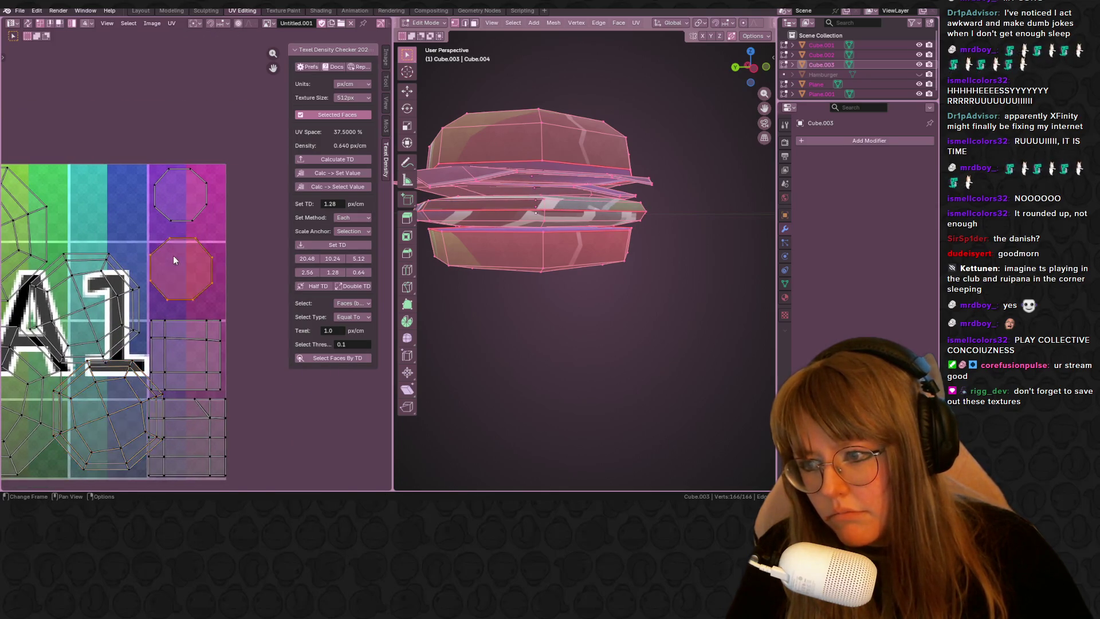
drag(173, 255, 185, 272)
drag(182, 207, 199, 233)
drag(86, 310, 111, 237)
key(s)
click(158, 211)
scroll(159, 215, up, 2)
Step: Shrink and reposition the large island, then undo those last moves and return to Texture Paint
click(206, 313)
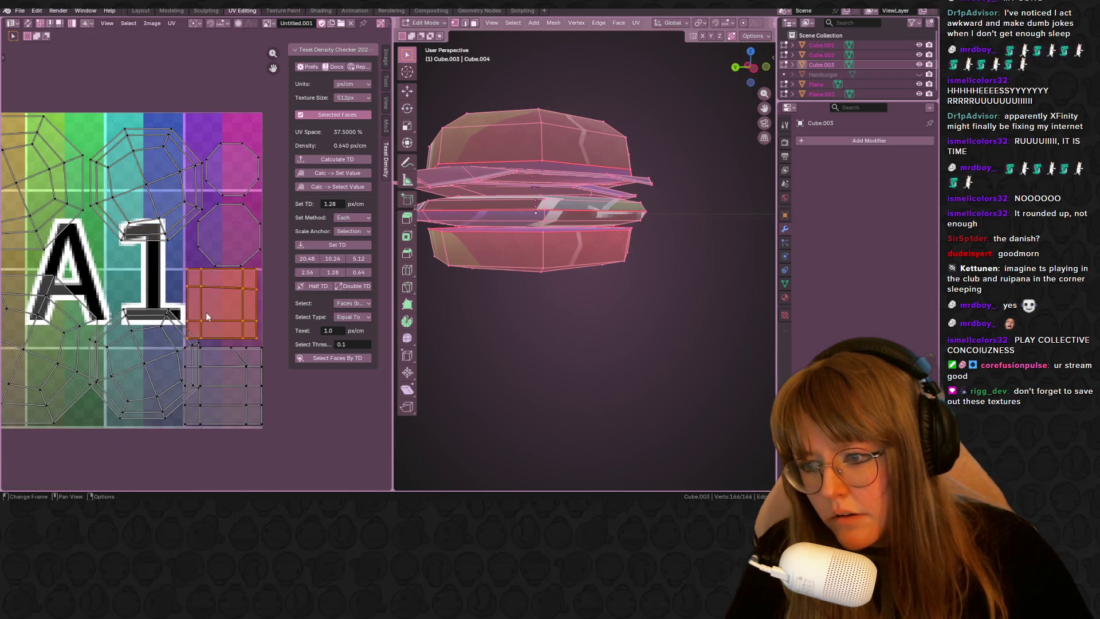
click(142, 344)
key(s)
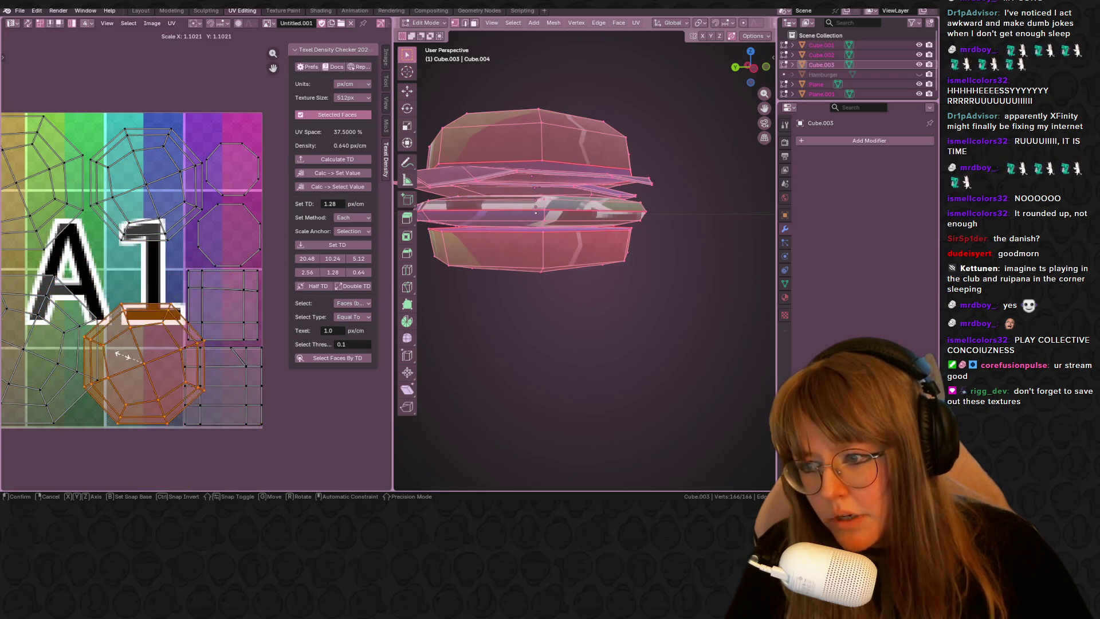
click(129, 339)
key(g)
click(130, 302)
middle_drag(130, 302, 174, 339)
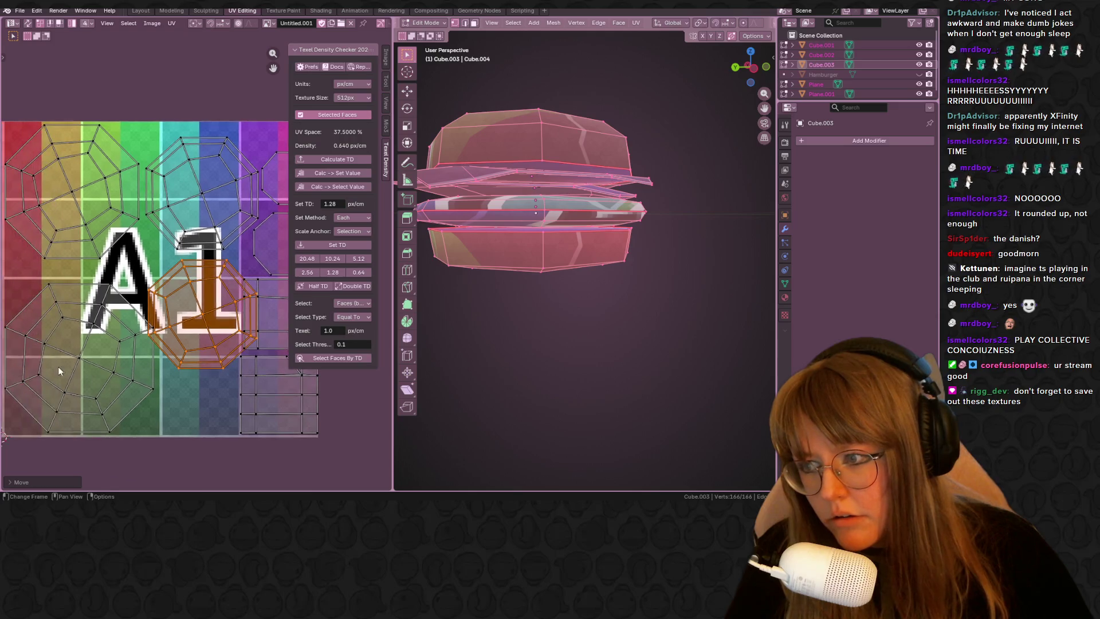
key(ctrl+z)
key(ctrl+z)
key(ctrl+z)
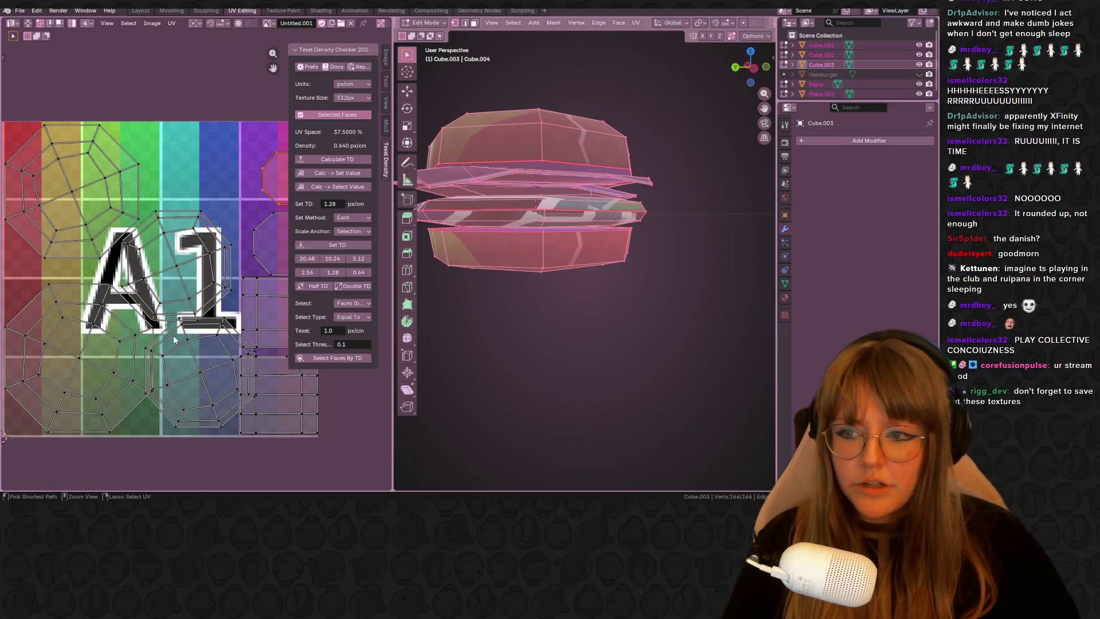
key(ctrl+z)
key(ctrl+z)
key(ctrl+z)
key(ctrl+z)
key(ctrl+z)
key(ctrl+z)
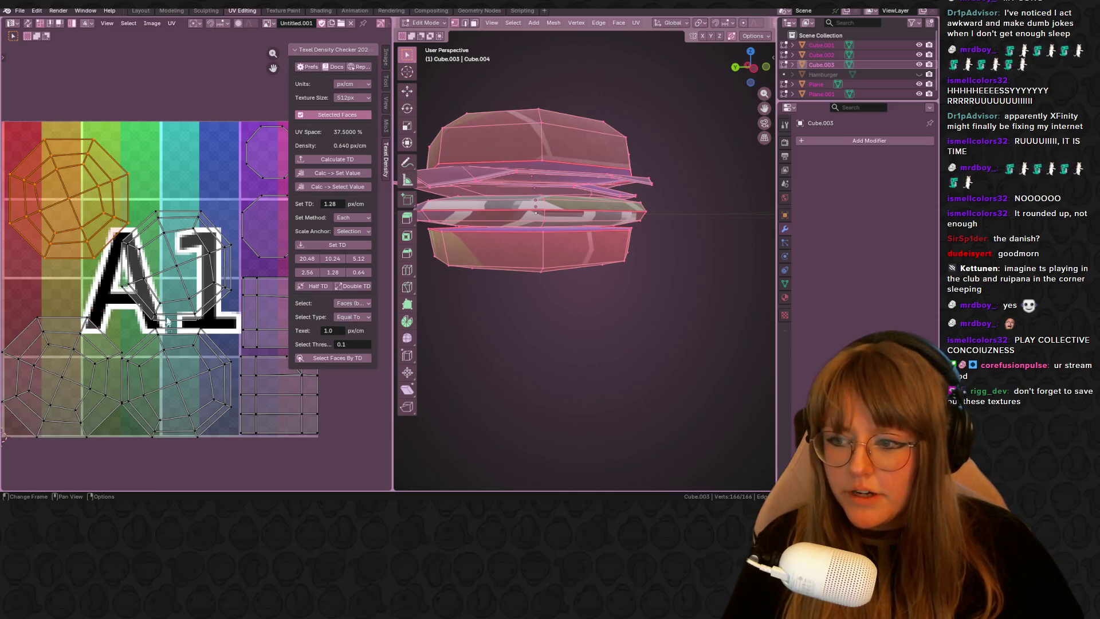
middle_drag(651, 204, 655, 222)
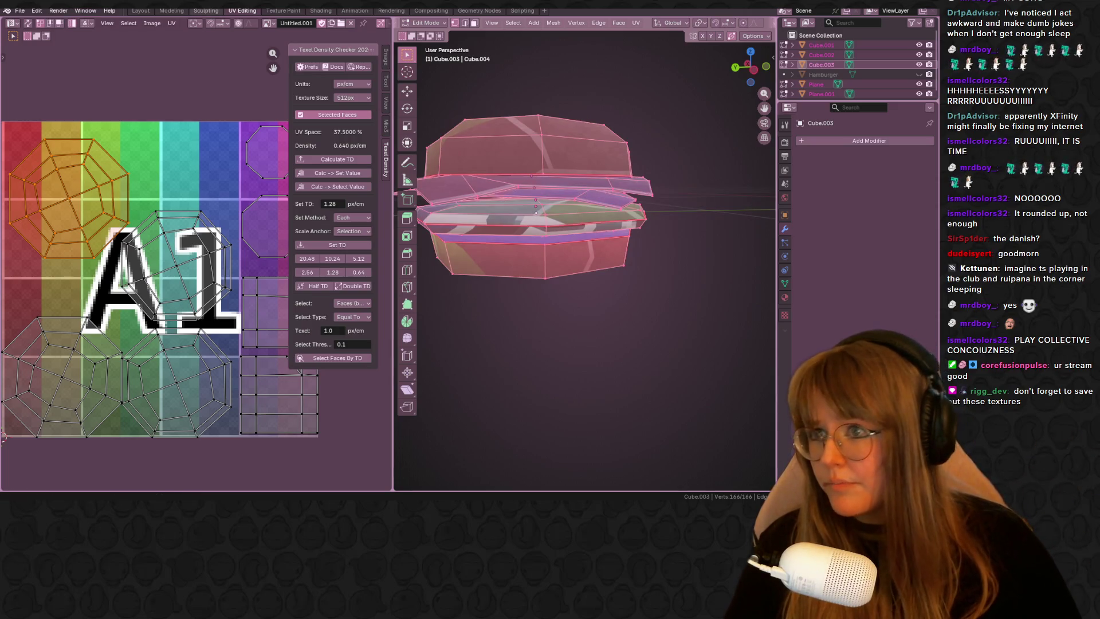
click(282, 11)
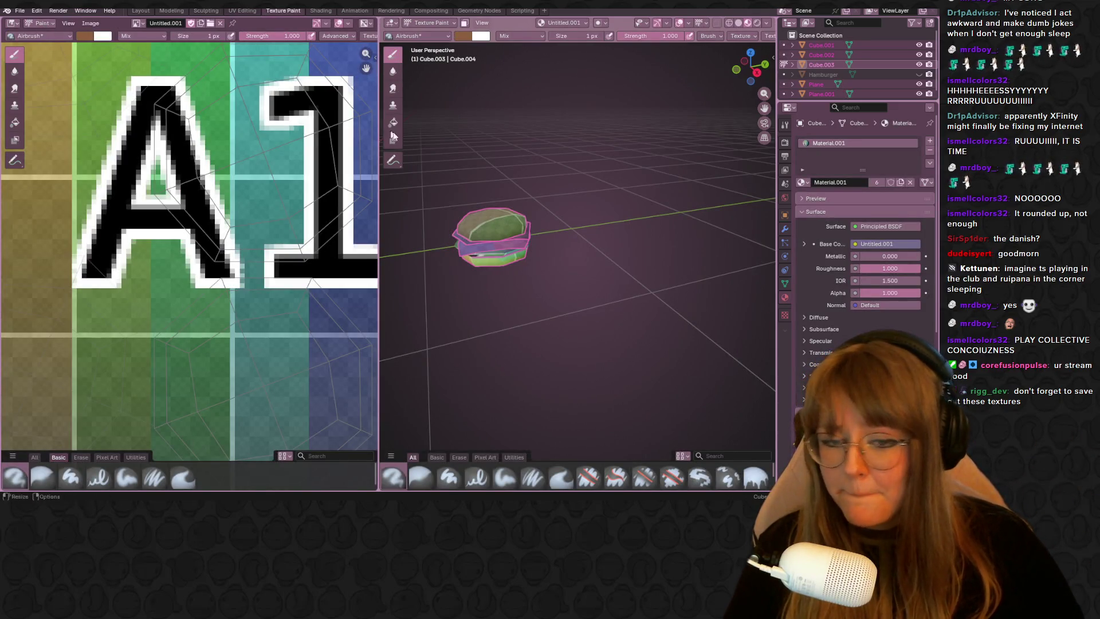
scroll(393, 136, down, 2)
scroll(393, 136, down, 1)
scroll(277, 217, down, 4)
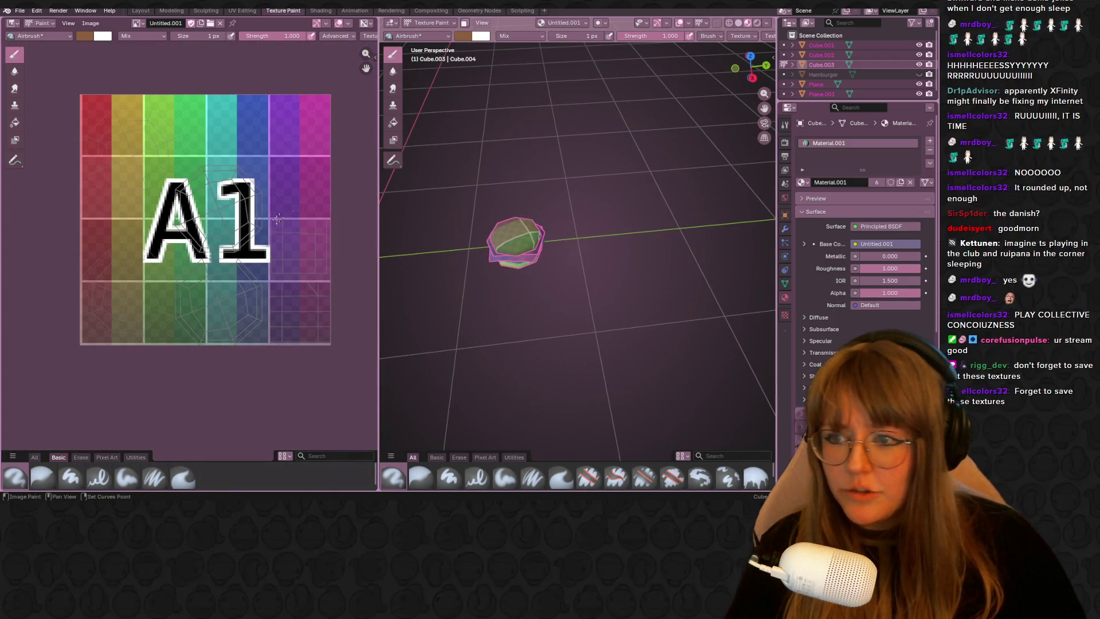
Step: Inspect the burger's wireframe in Edit Mode, then resume texture painting
middle_drag(277, 218, 284, 237)
scroll(568, 229, up, 2)
shift+middle_drag(569, 229, 611, 310)
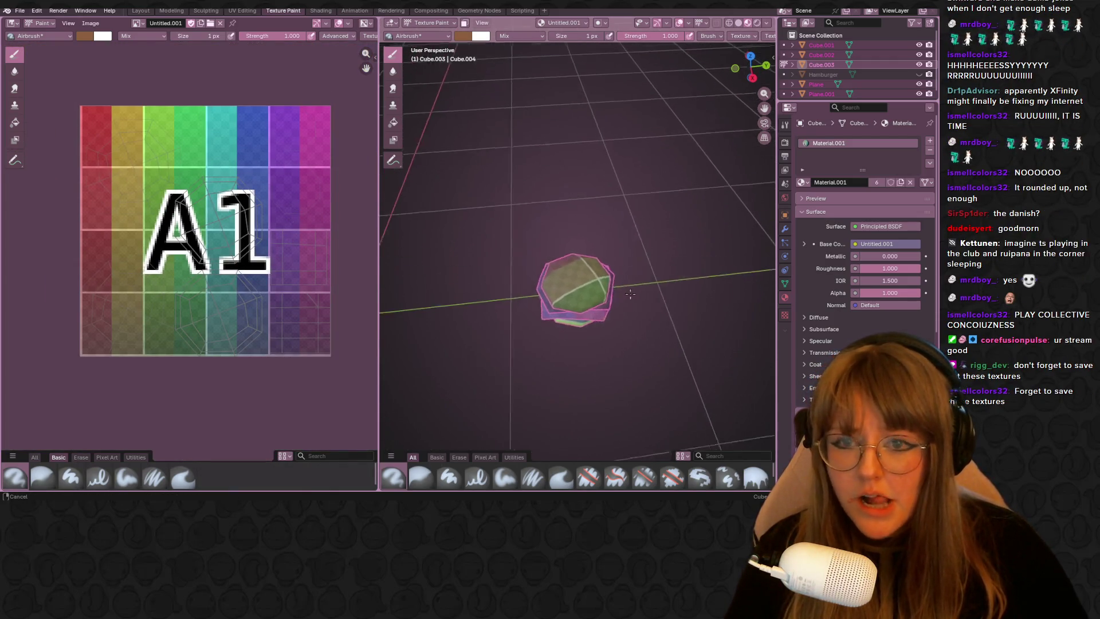
middle_drag(594, 352, 595, 306)
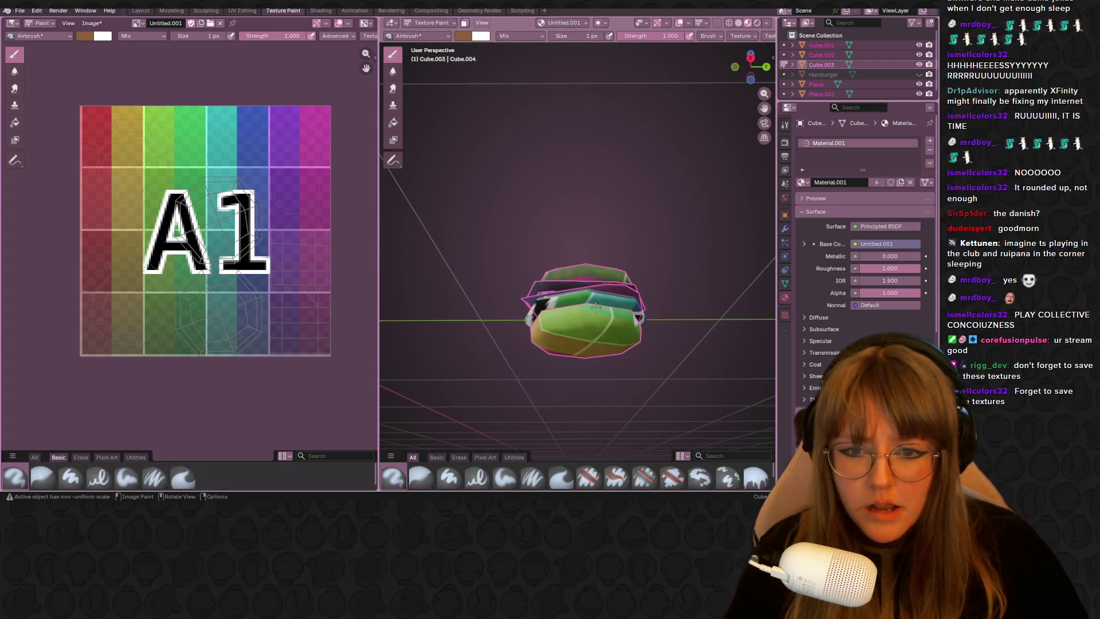
middle_drag(705, 196, 653, 277)
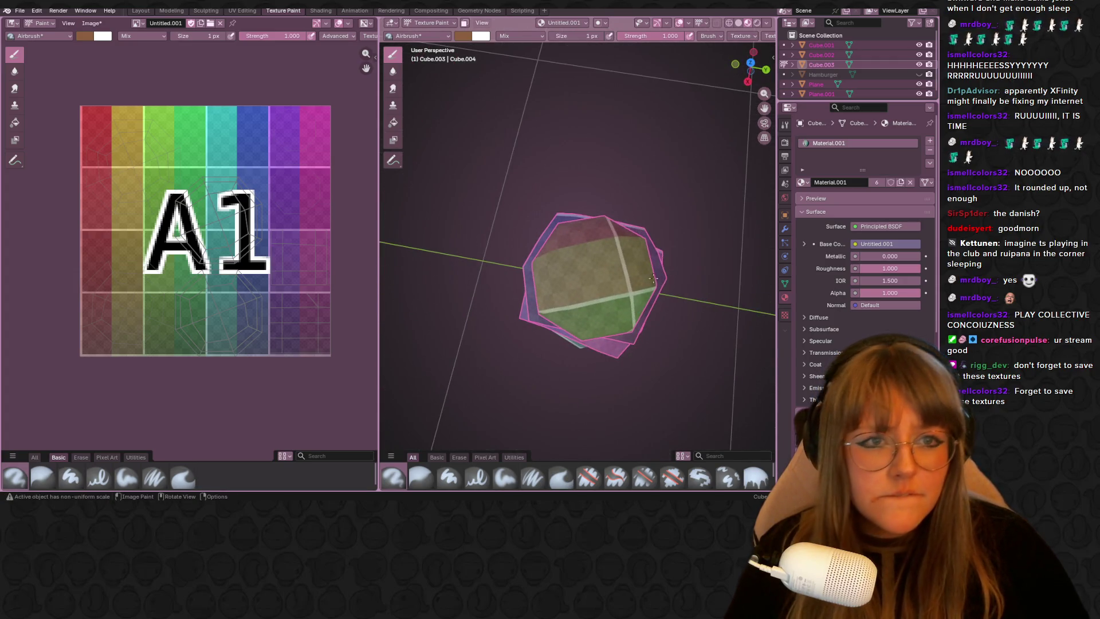
key(Tab)
key(Tab)
key(Tab)
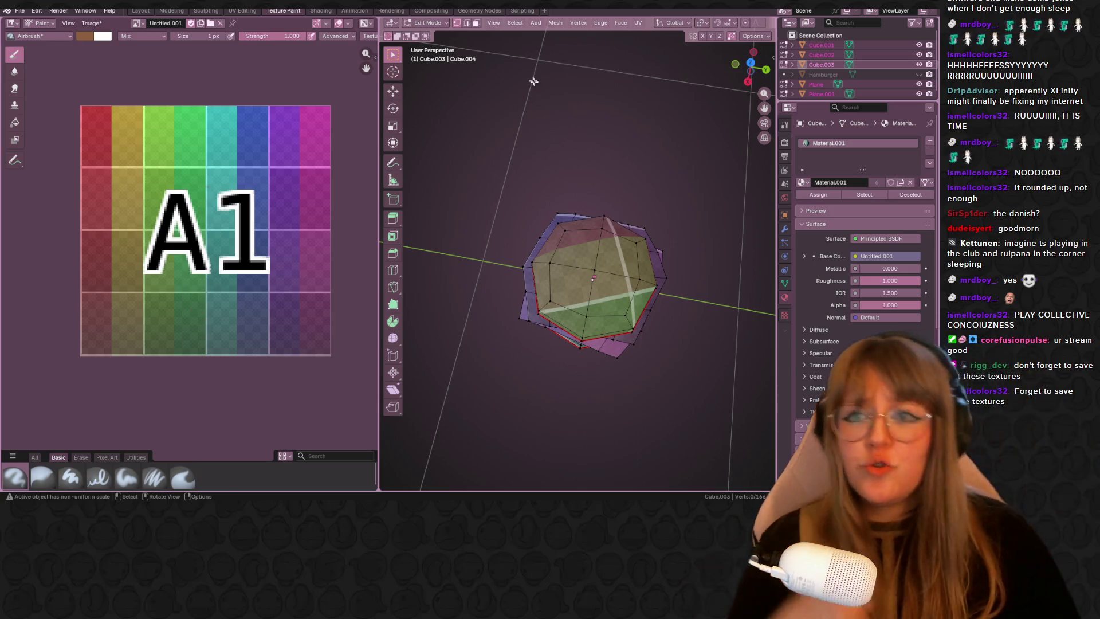
click(431, 23)
click(430, 89)
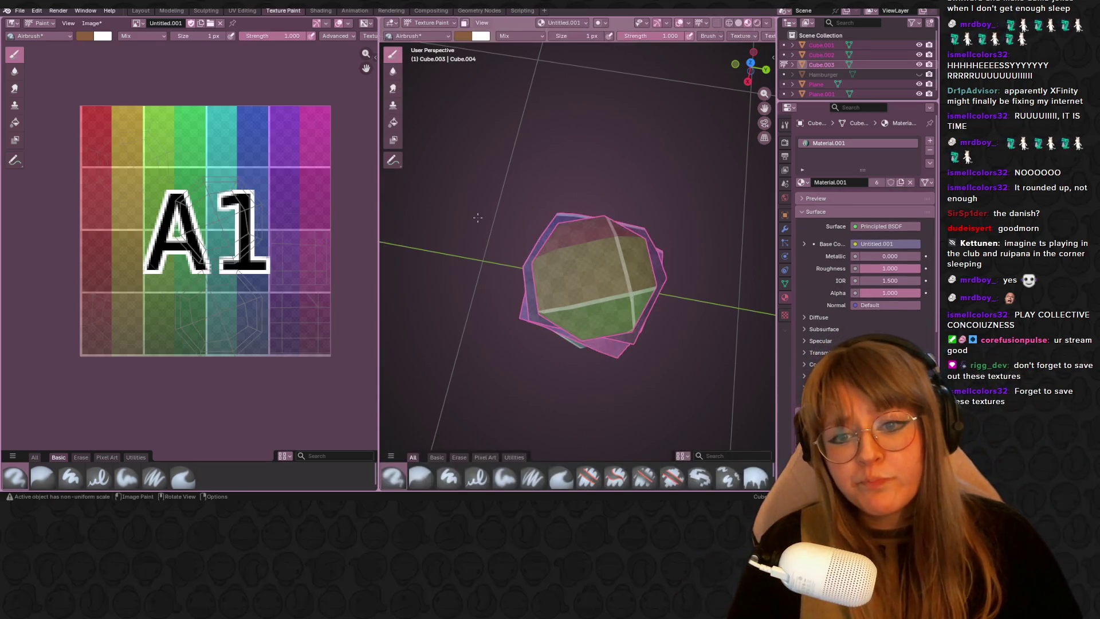
Step: Airbrush orange strokes onto Cube.003 near the A1 mark, then return to Object Mode
middle_drag(579, 392, 599, 238)
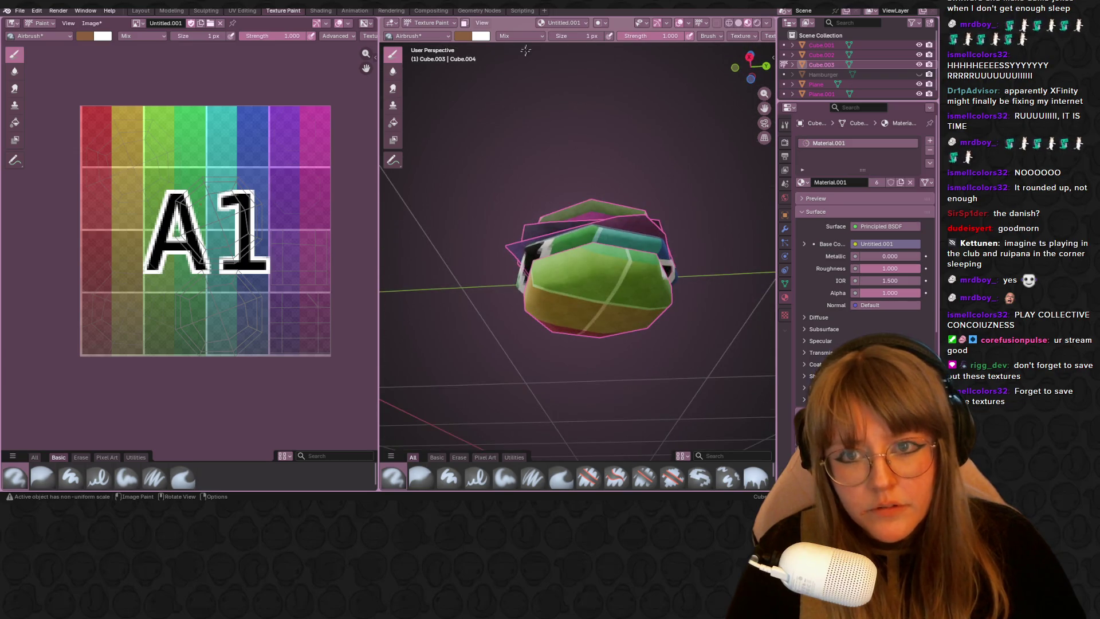
middle_drag(541, 94, 587, 277)
drag(612, 333, 657, 299)
middle_drag(599, 340, 602, 344)
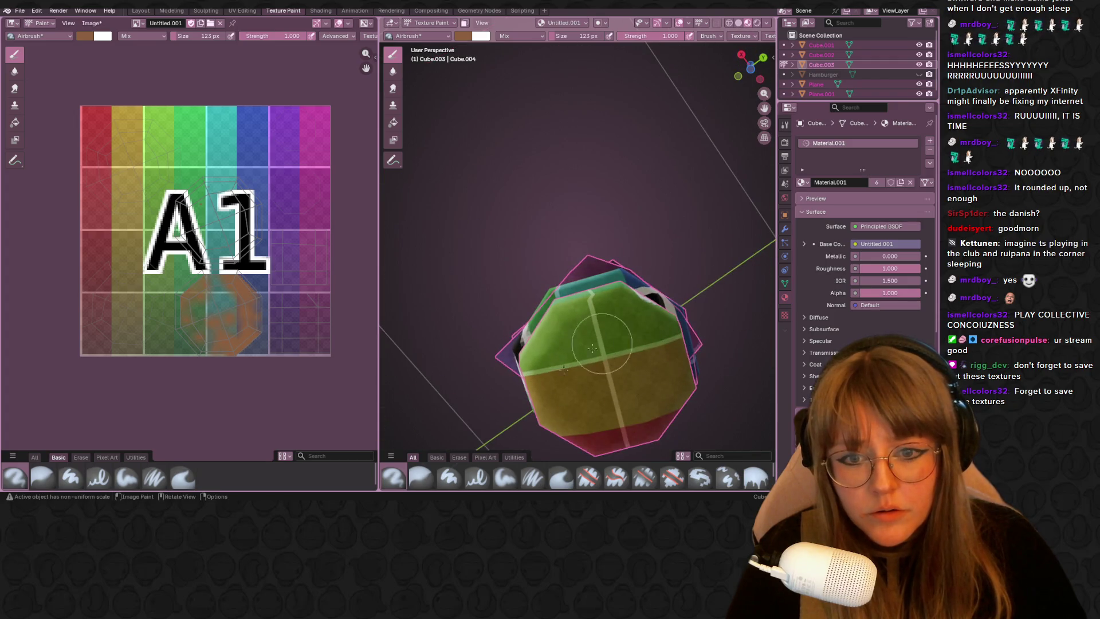
drag(503, 412, 550, 378)
mouse_move(549, 378)
middle_down()
mouse_move(670, 335)
mouse_move(458, 295)
mouse_move(724, 369)
middle_up()
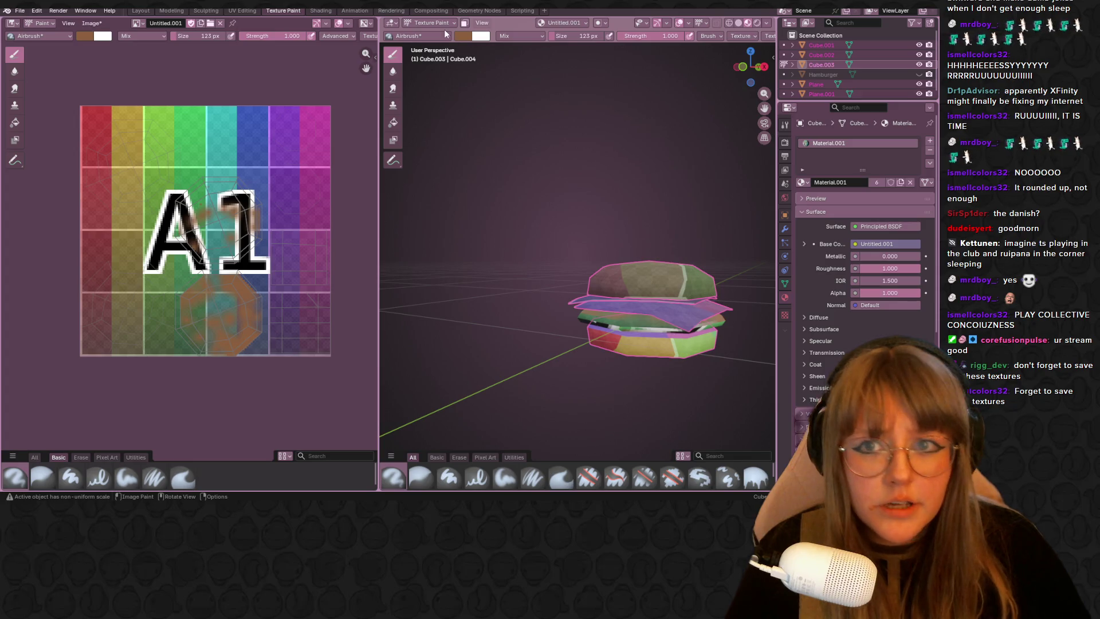
click(430, 21)
click(426, 40)
Step: Orbit to a flatter side view of the burger pieces
mouse_move(592, 284)
middle_down()
mouse_move(640, 374)
mouse_move(564, 193)
mouse_move(567, 226)
mouse_move(733, 330)
middle_up()
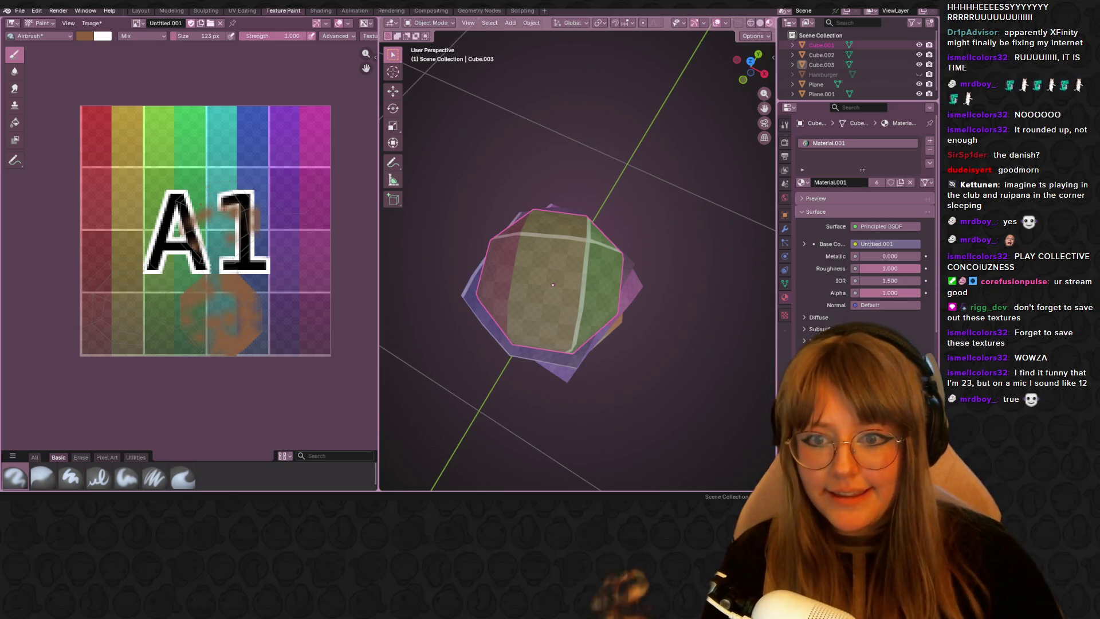
Step: Start texture painting the patty Cube.001 and hide the two surrounding burger pieces
click(543, 252)
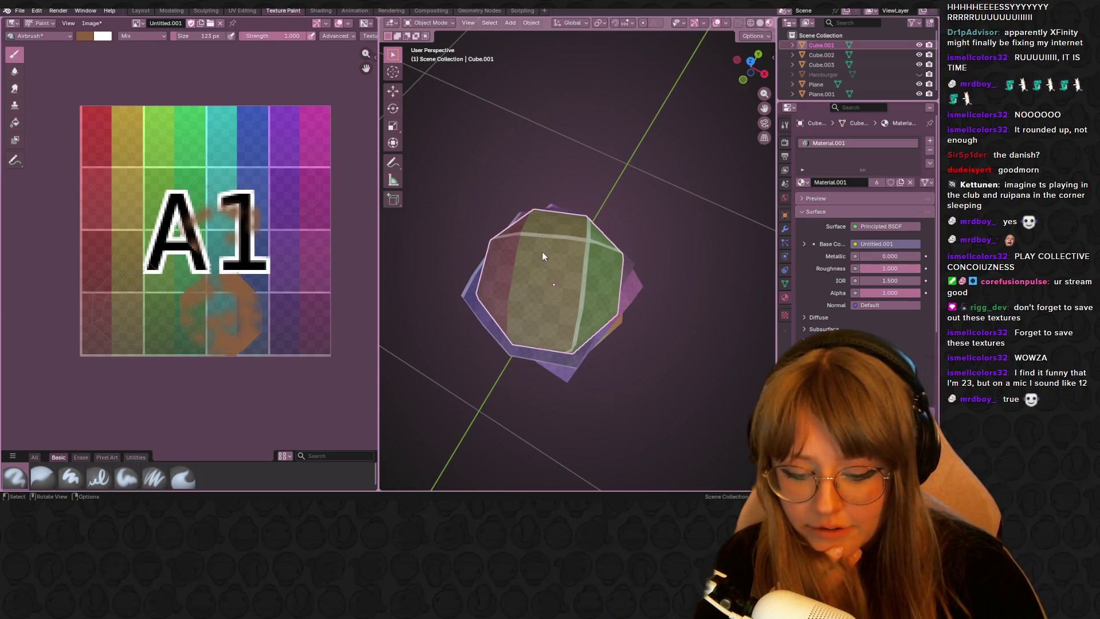
drag(553, 280, 554, 282)
click(433, 23)
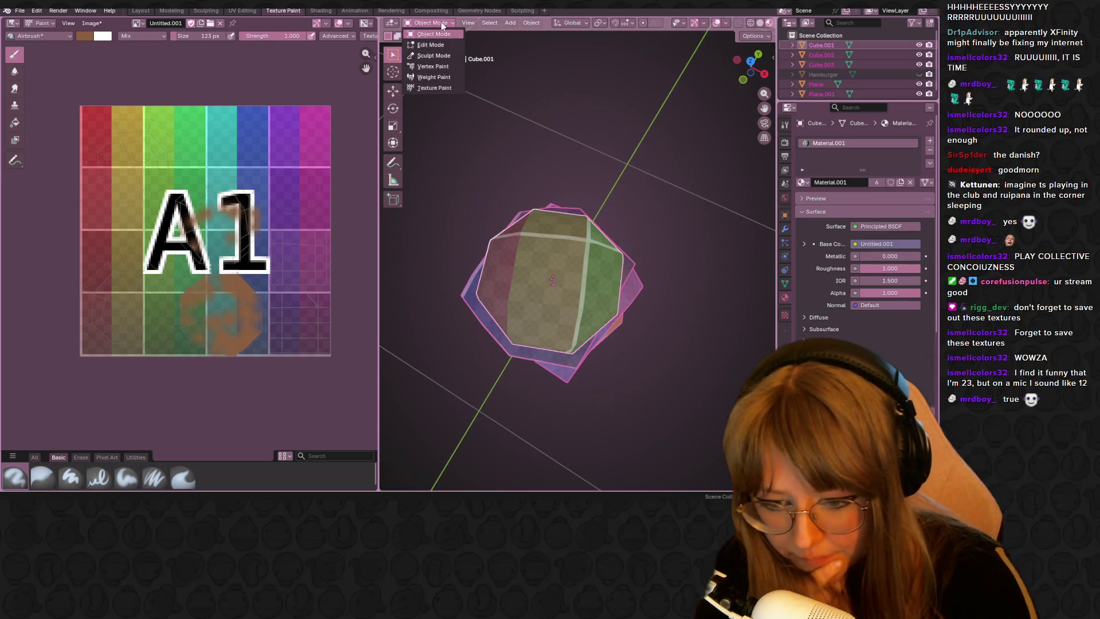
click(439, 88)
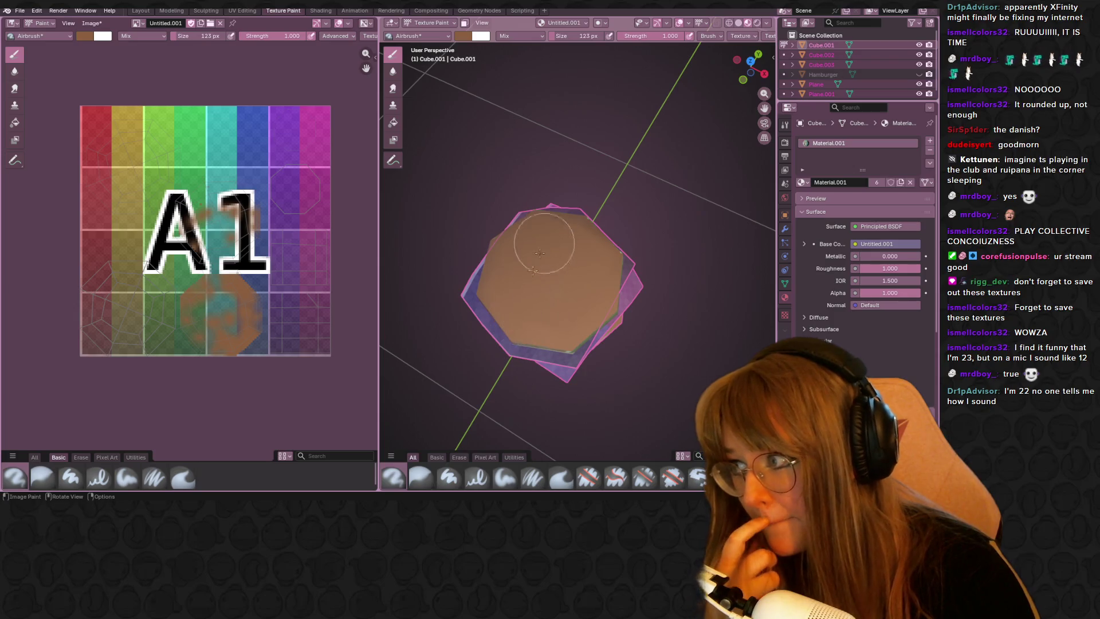
click(509, 289)
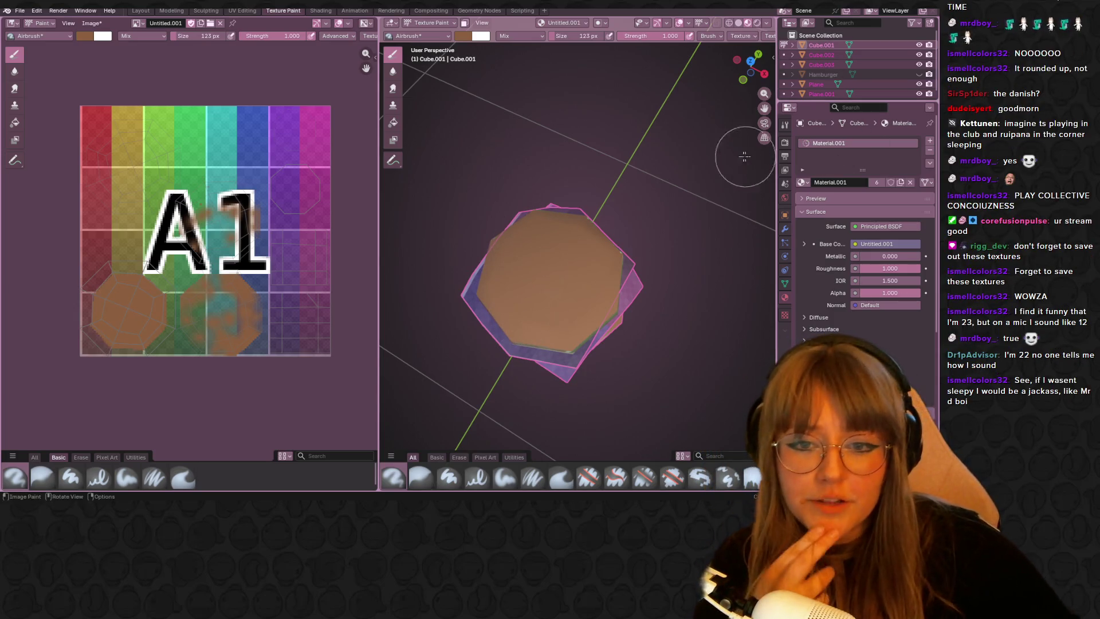
middle_drag(744, 155, 816, 150)
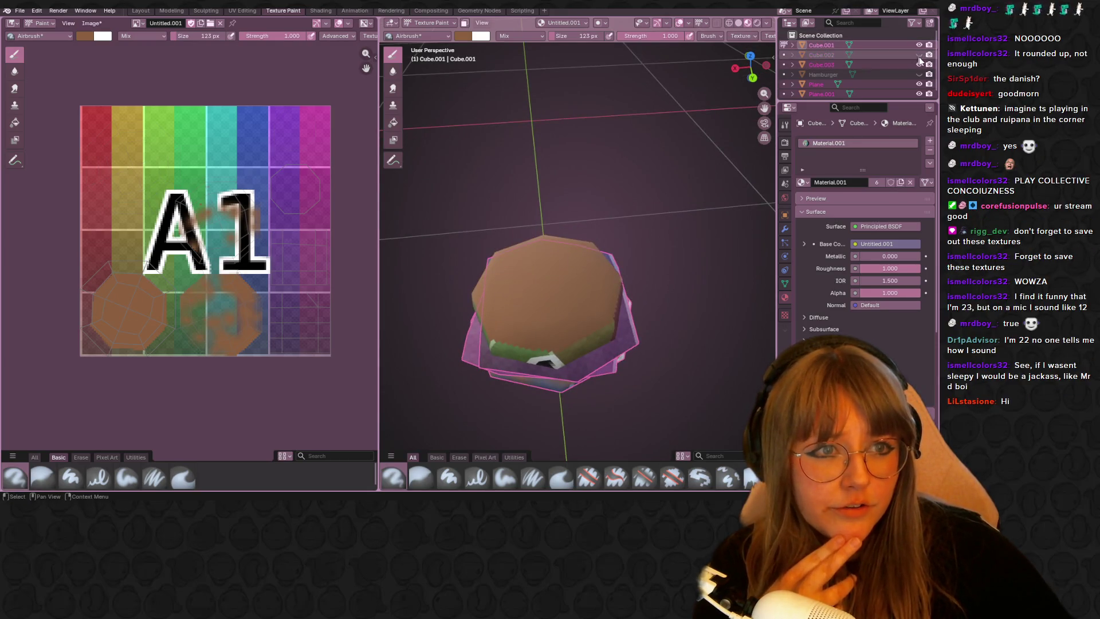
click(919, 84)
click(918, 94)
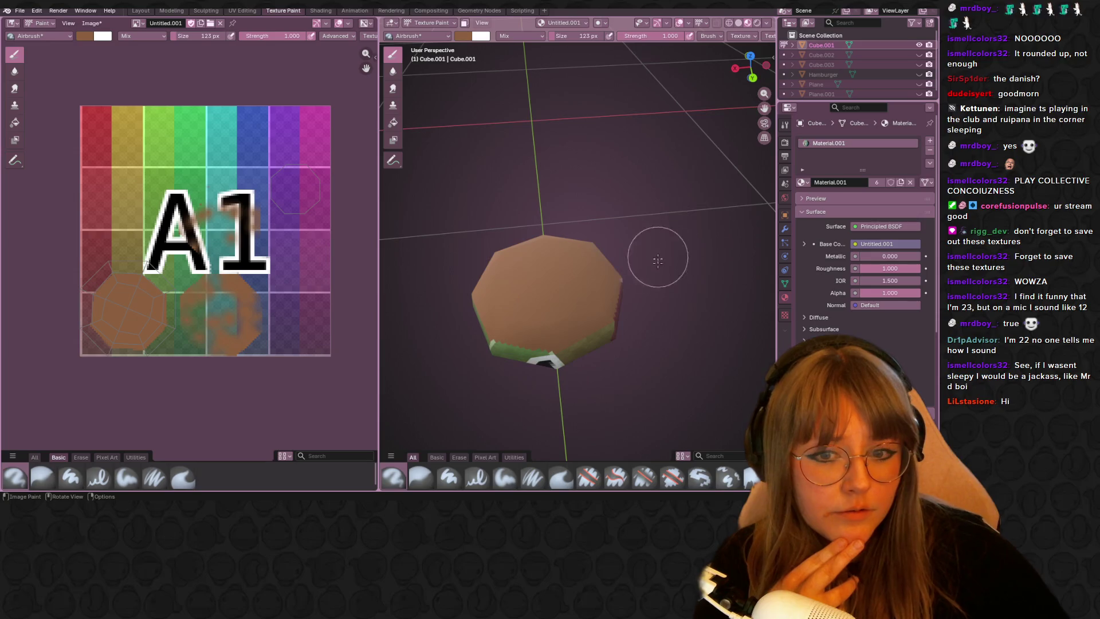
Step: Airbrush the patty brown all over, then darken the brush colour slightly
middle_drag(658, 259, 585, 270)
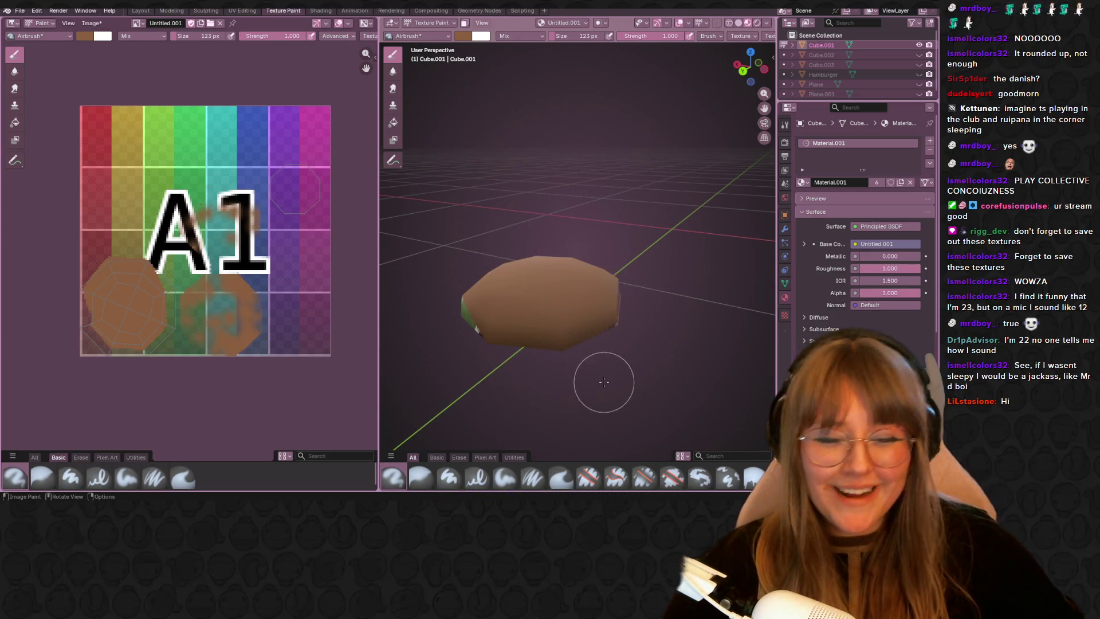
middle_drag(604, 382, 606, 269)
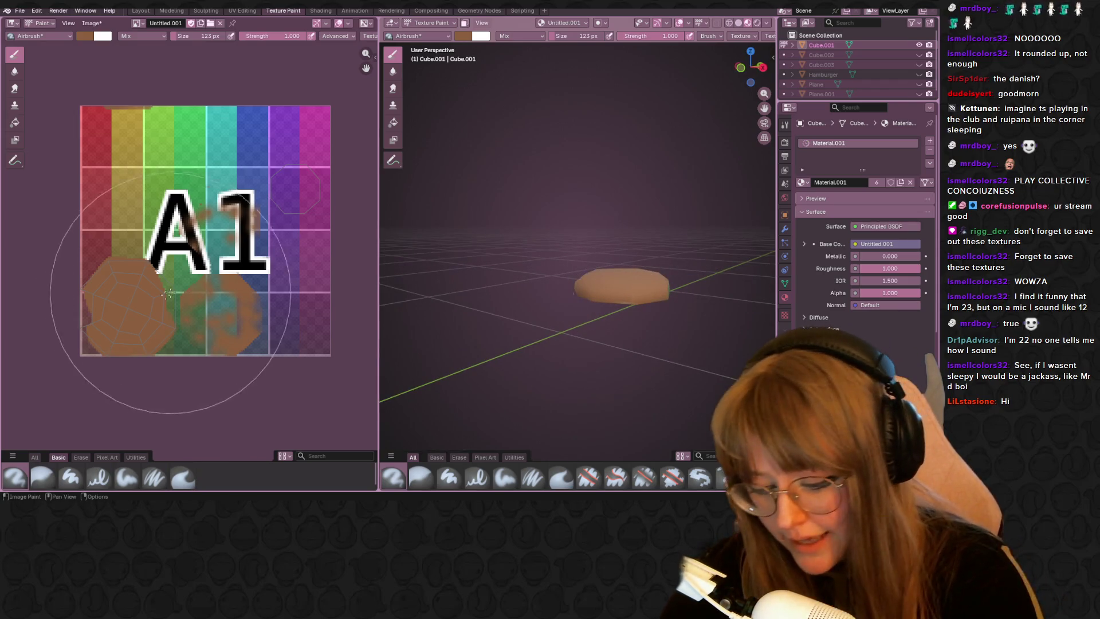
mouse_move(147, 246)
mouse_down()
mouse_move(111, 270)
mouse_move(113, 315)
mouse_up()
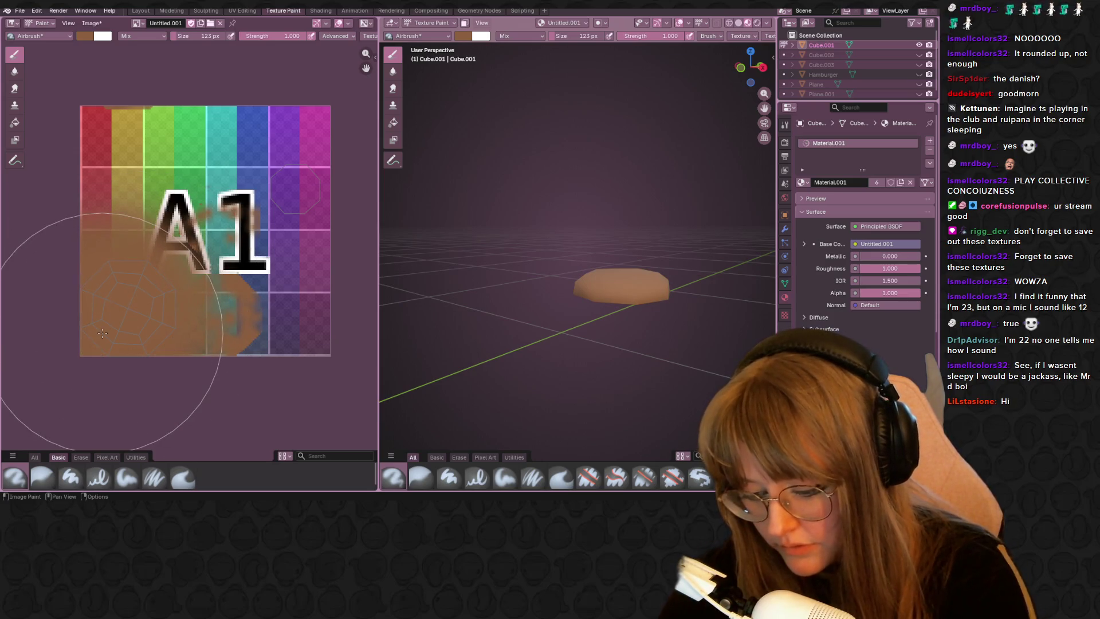
mouse_move(528, 258)
middle_down()
mouse_move(534, 314)
mouse_move(407, 155)
middle_up()
drag(275, 206, 249, 121)
mouse_move(718, 215)
middle_down()
mouse_move(641, 370)
mouse_move(675, 331)
middle_up()
click(464, 35)
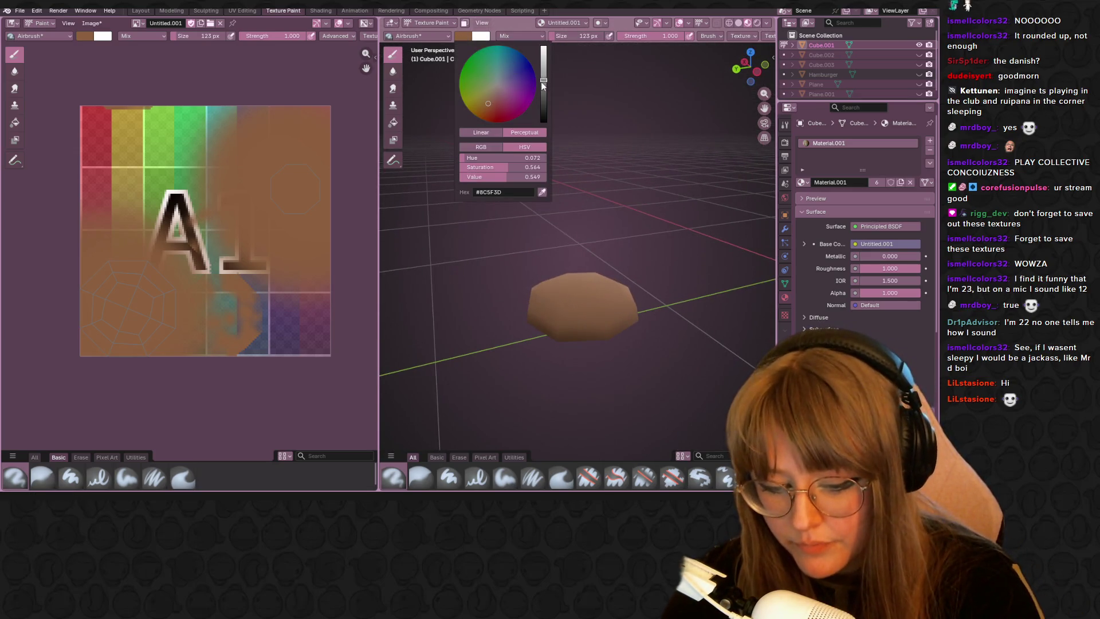
drag(543, 86, 535, 92)
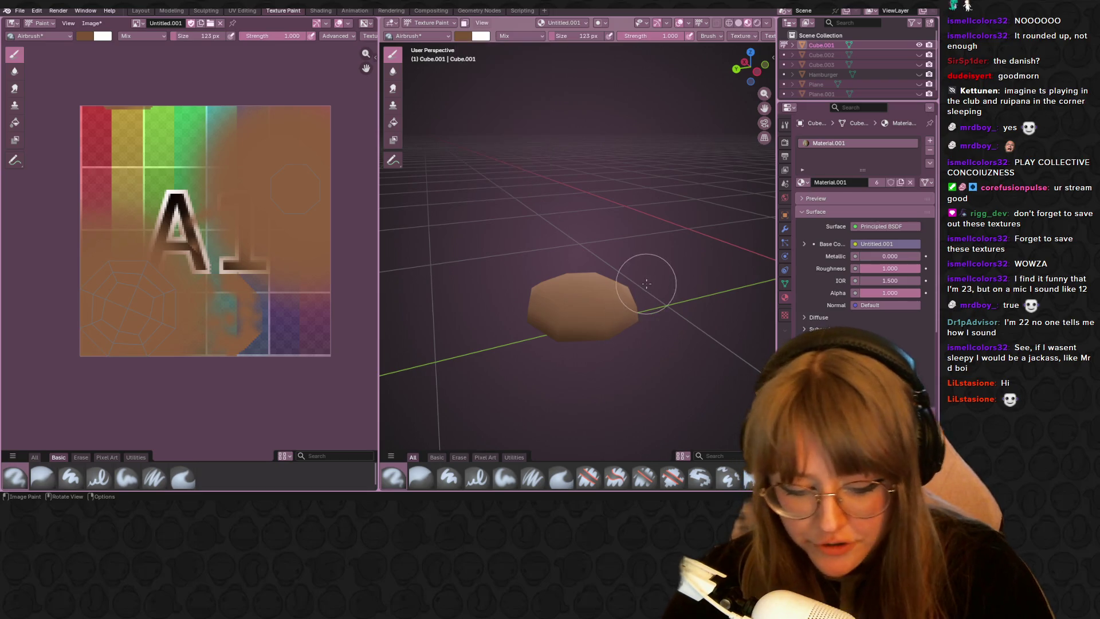
scroll(590, 302, up, 3)
scroll(597, 307, up, 2)
scroll(598, 307, down, 2)
scroll(593, 275, down, 3)
scroll(582, 209, down, 2)
scroll(495, 238, down, 2)
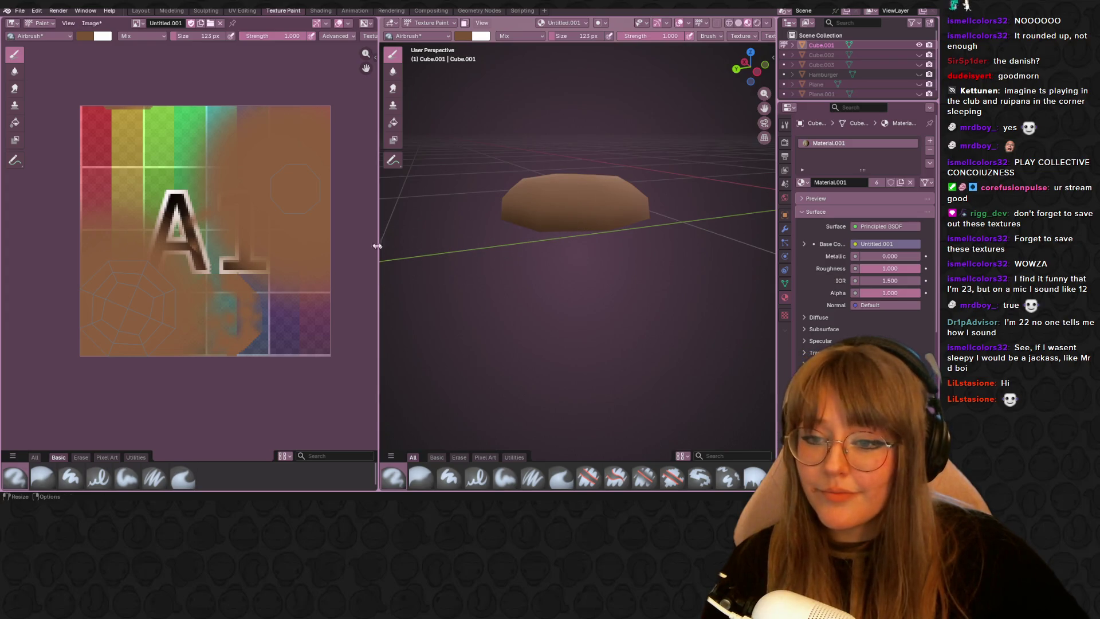
Step: Widen the 3D view and paint darker shading onto the patty's side and top
drag(376, 243, 268, 242)
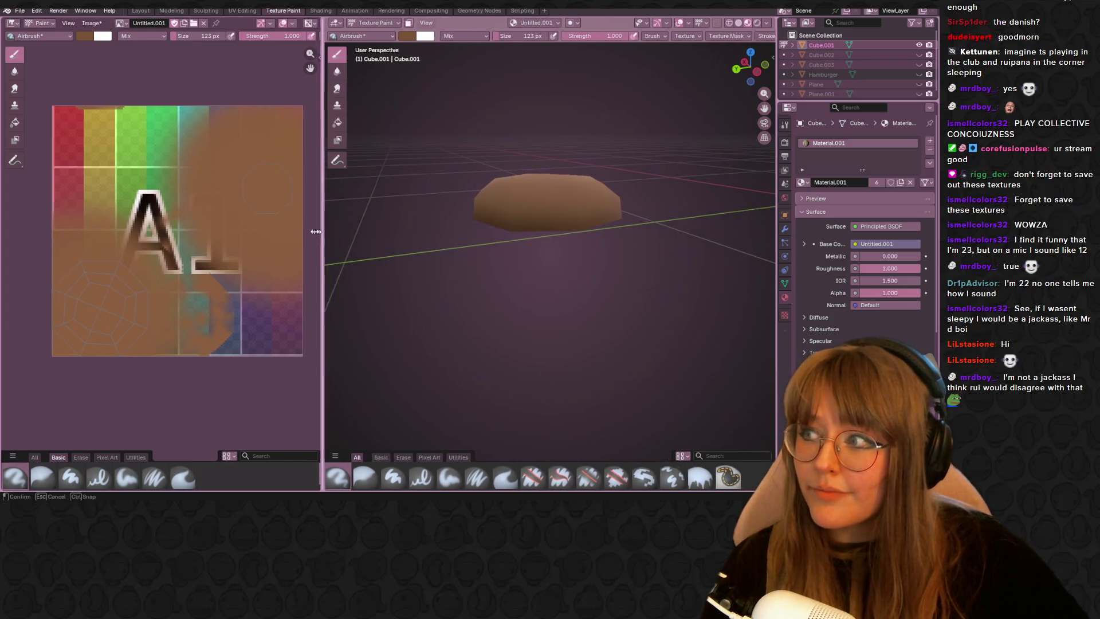
scroll(576, 134, up, 1)
scroll(582, 153, up, 2)
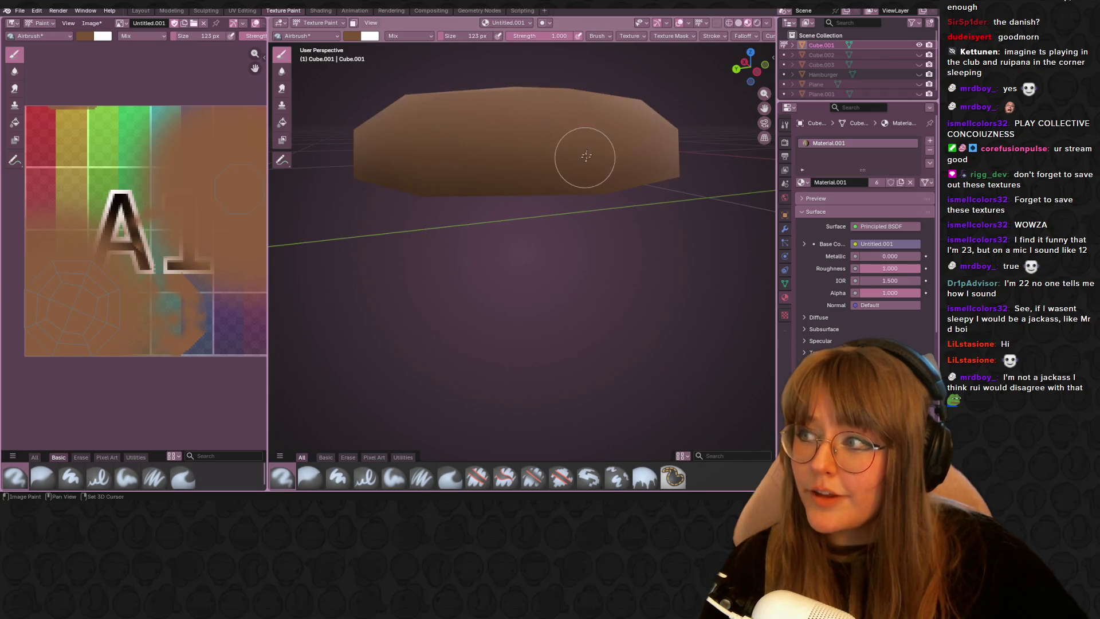
scroll(591, 189, up, 2)
middle_drag(592, 188, 642, 191)
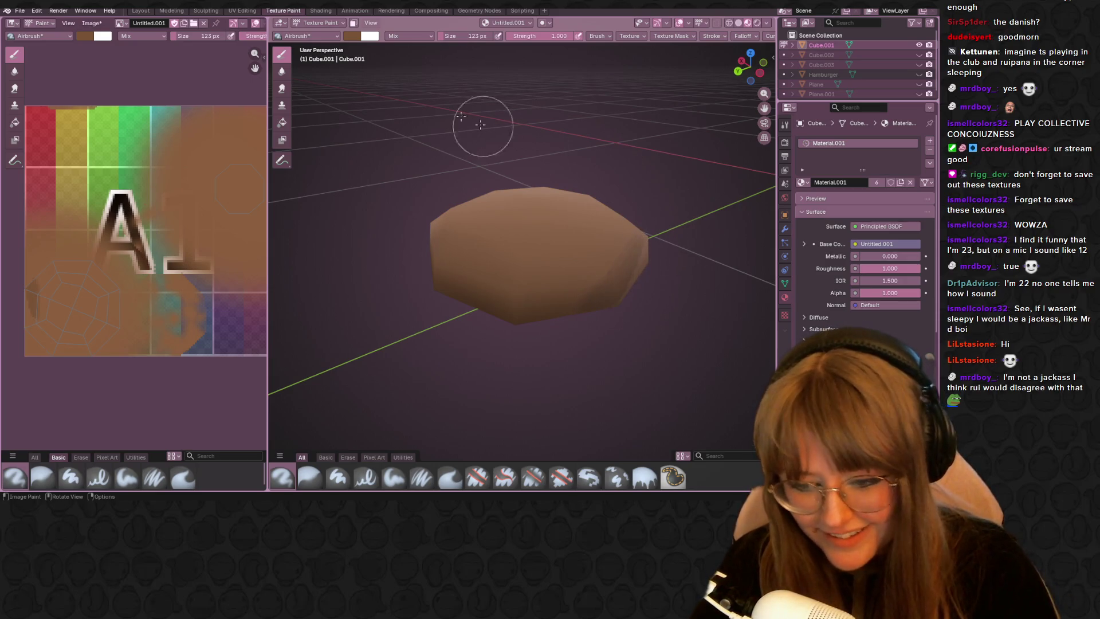
click(352, 35)
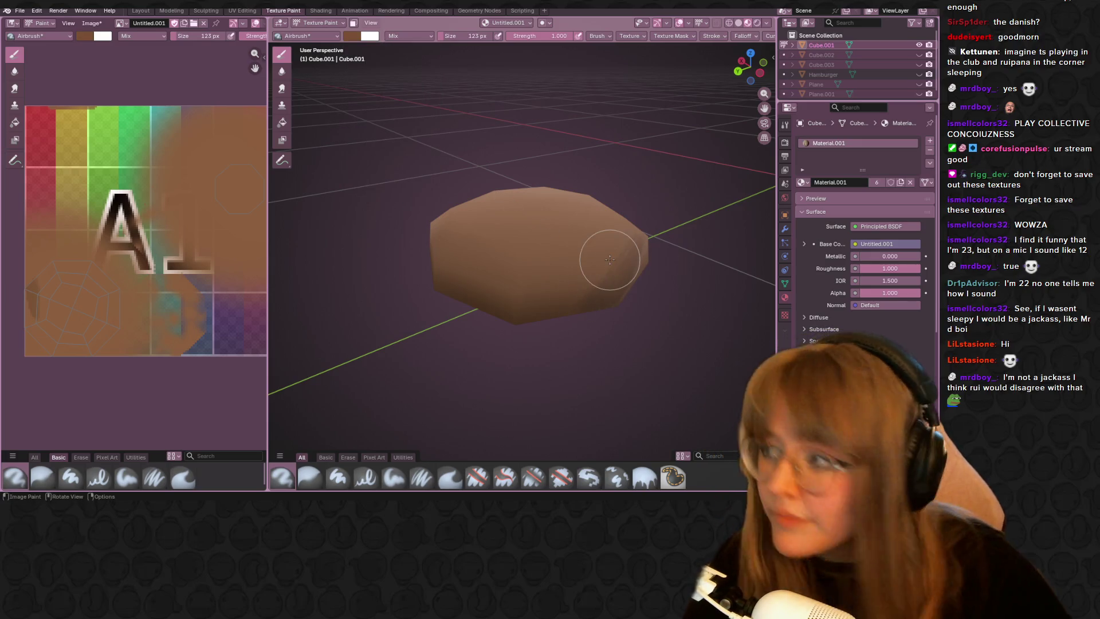
middle_drag(622, 314, 593, 310)
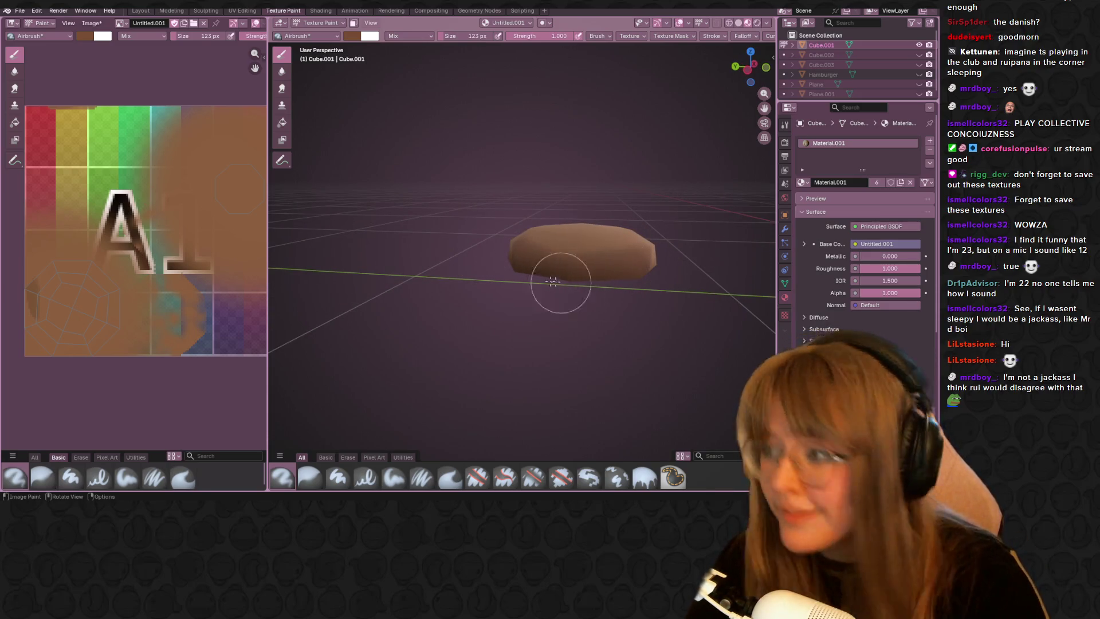
drag(552, 282, 564, 289)
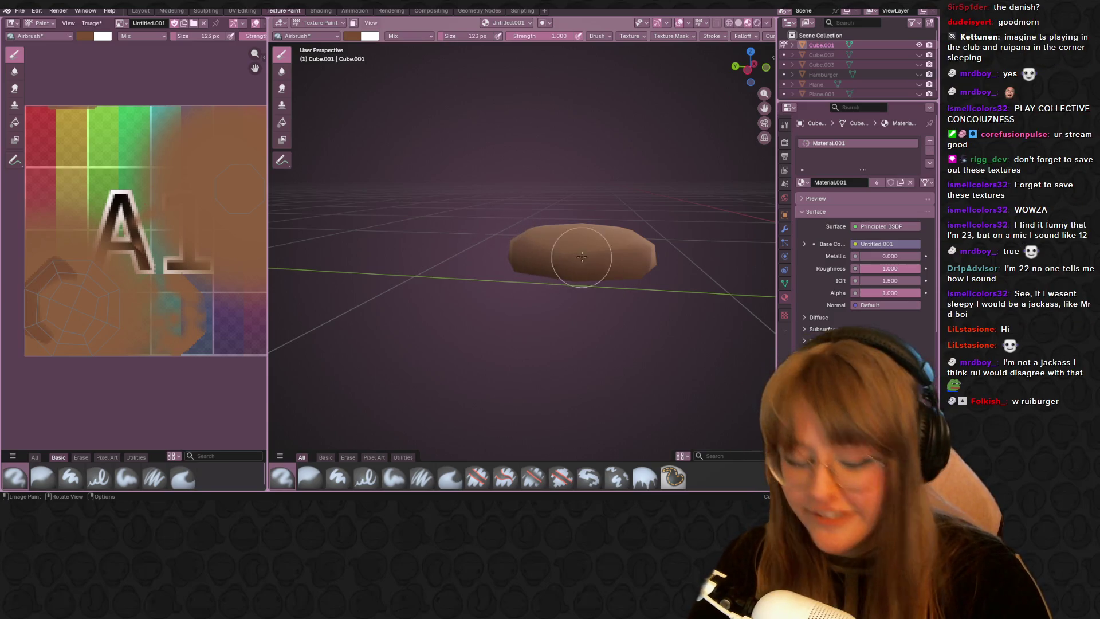
mouse_move(668, 155)
middle_down()
mouse_move(649, 187)
mouse_move(691, 198)
middle_up()
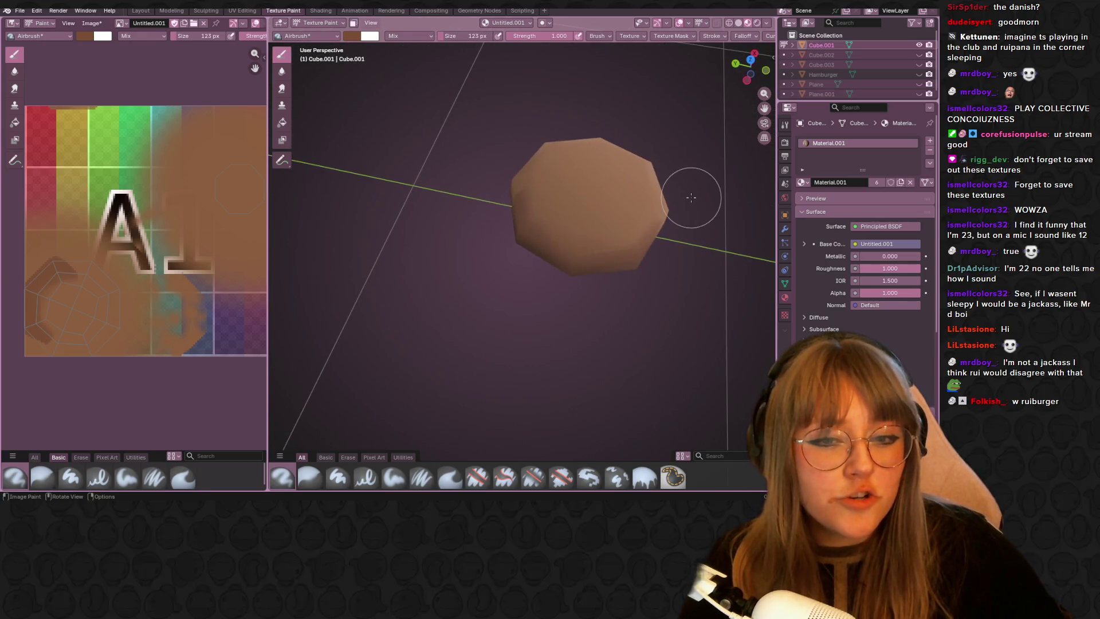
drag(634, 220, 627, 207)
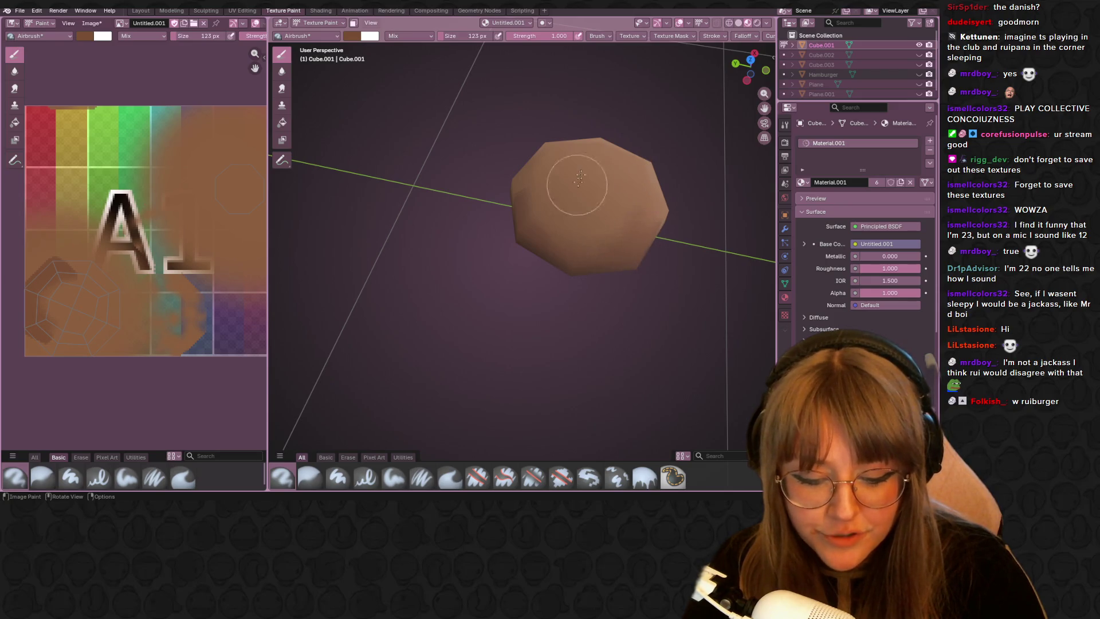
Step: Orbit to an angled overhead view of the patty, then open Start search for the tablet driver
middle_drag(628, 119, 686, 190)
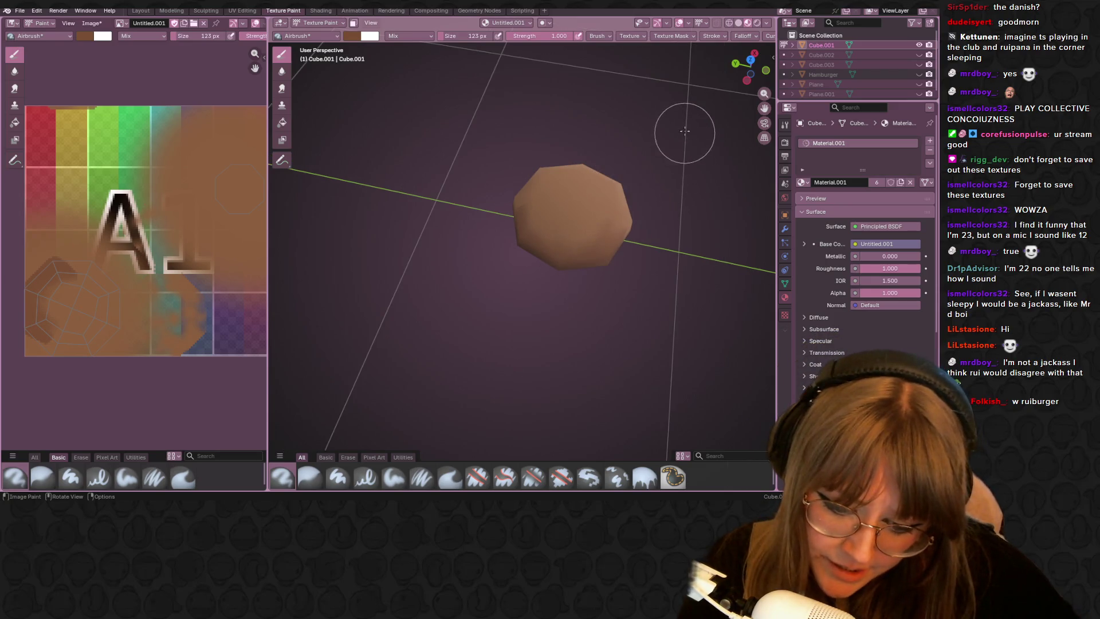
middle_drag(685, 130, 533, 274)
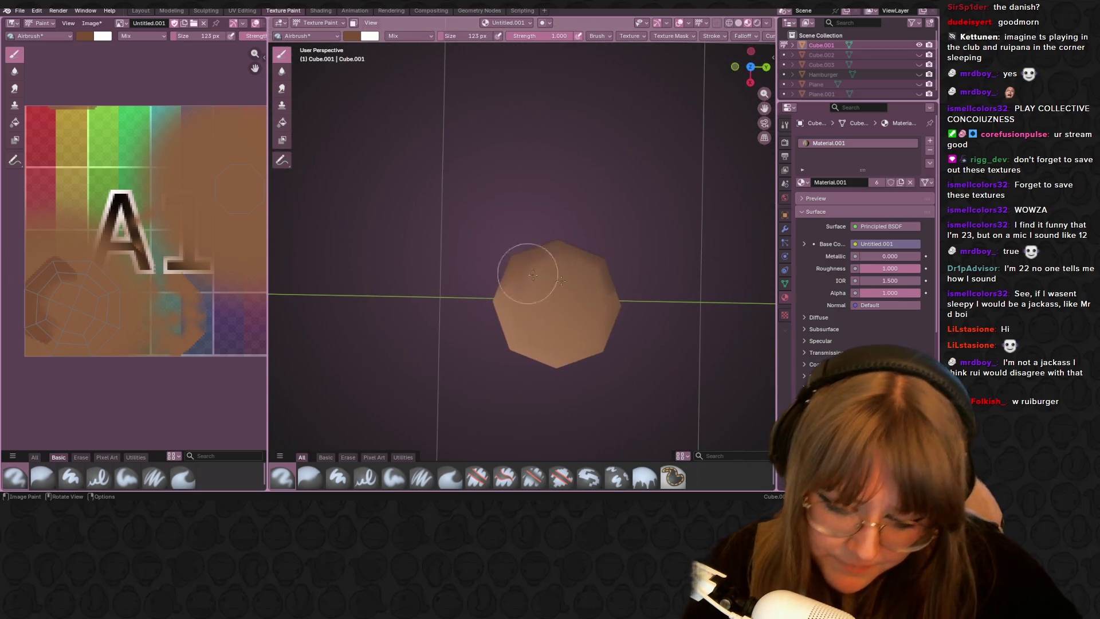
shift+middle_drag(614, 332, 557, 255)
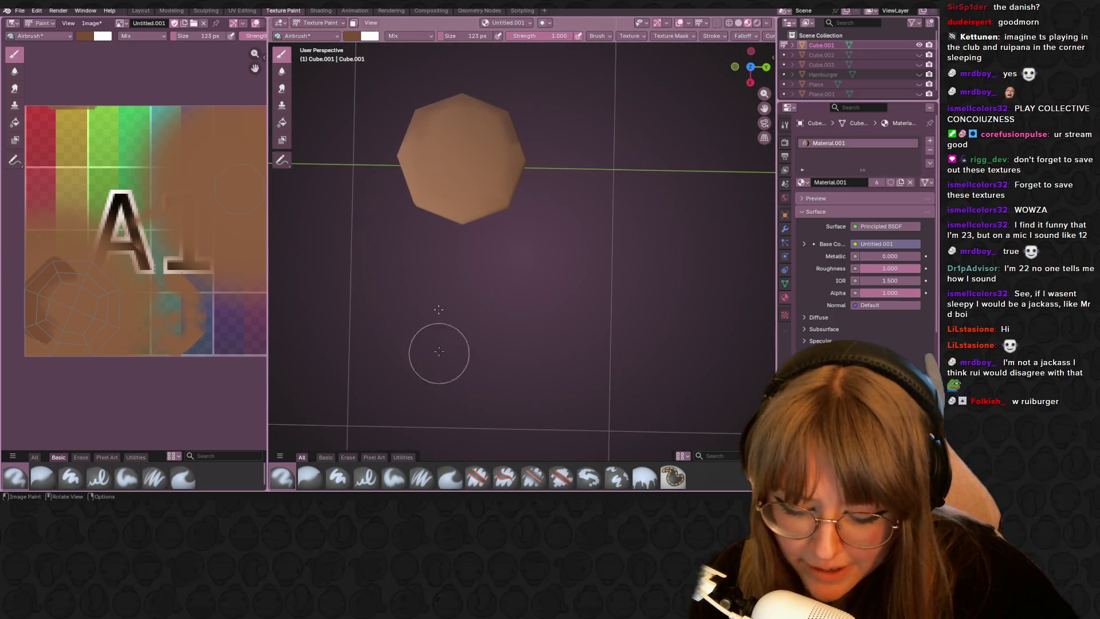
middle_drag(438, 309, 600, 198)
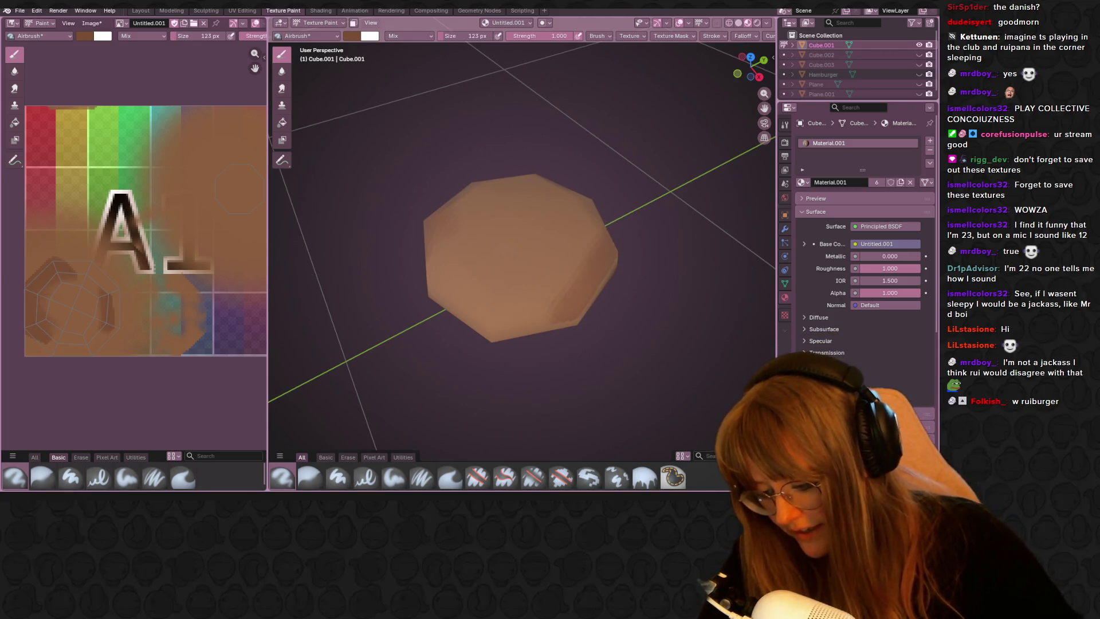
key(super)
text(hu)
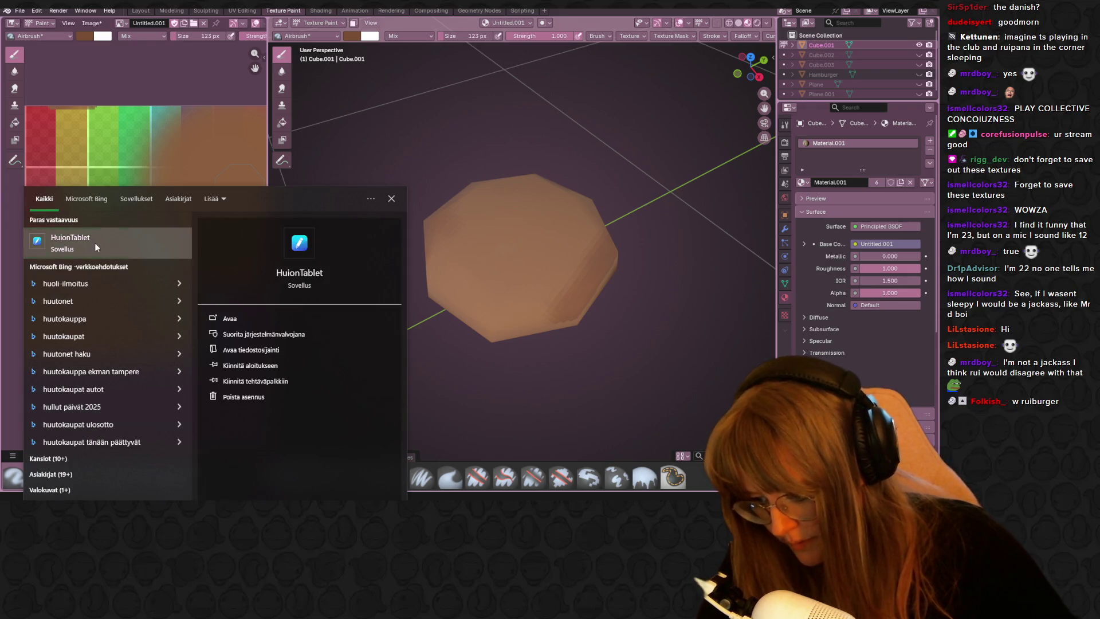
Step: In Huion Tablet's Digital Pen settings, assign a pen button to Mouse Middle Button and close the driver
click(95, 243)
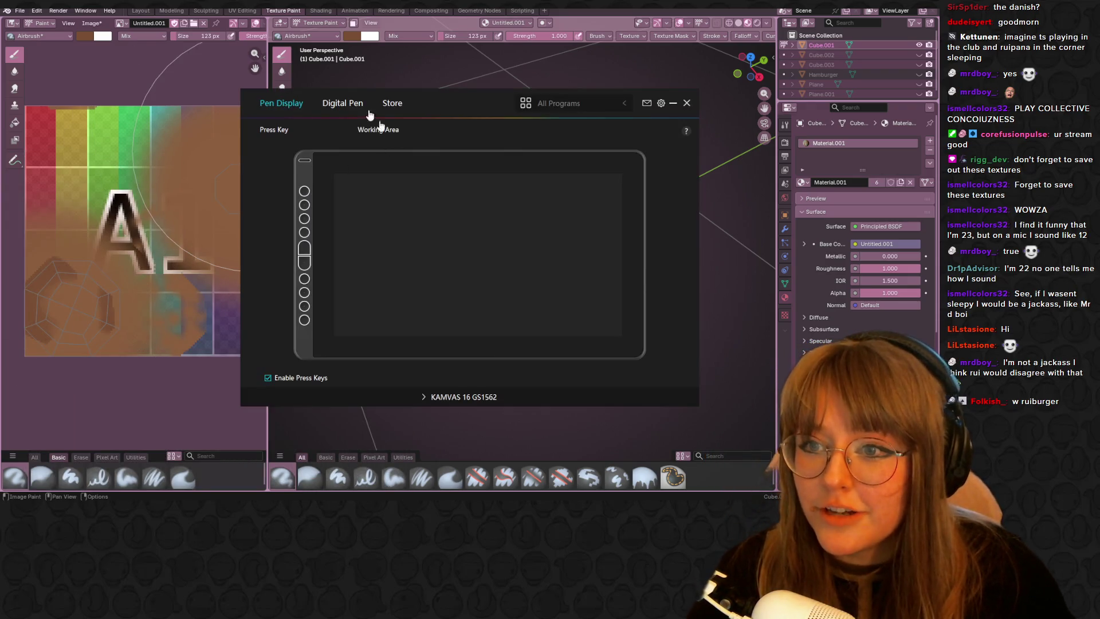
click(349, 103)
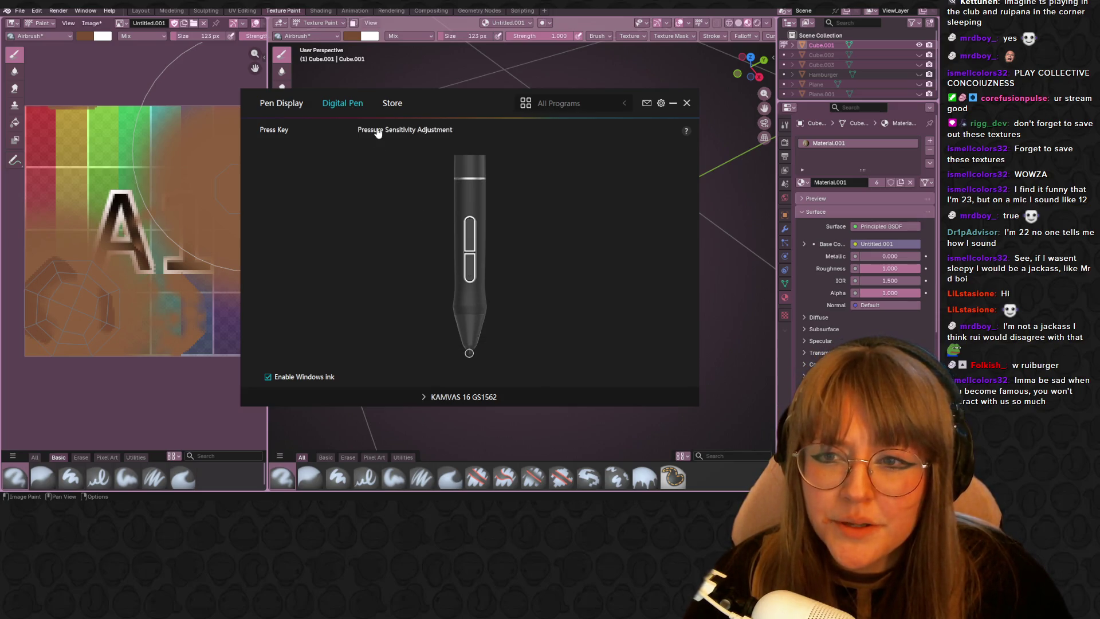
click(468, 224)
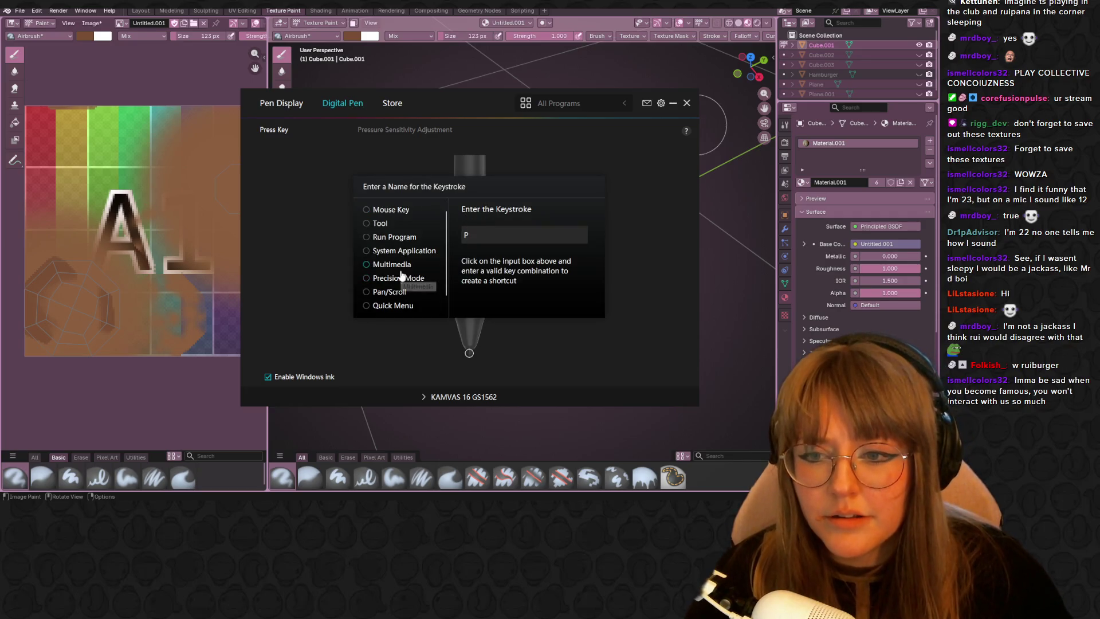
scroll(404, 275, down, 1)
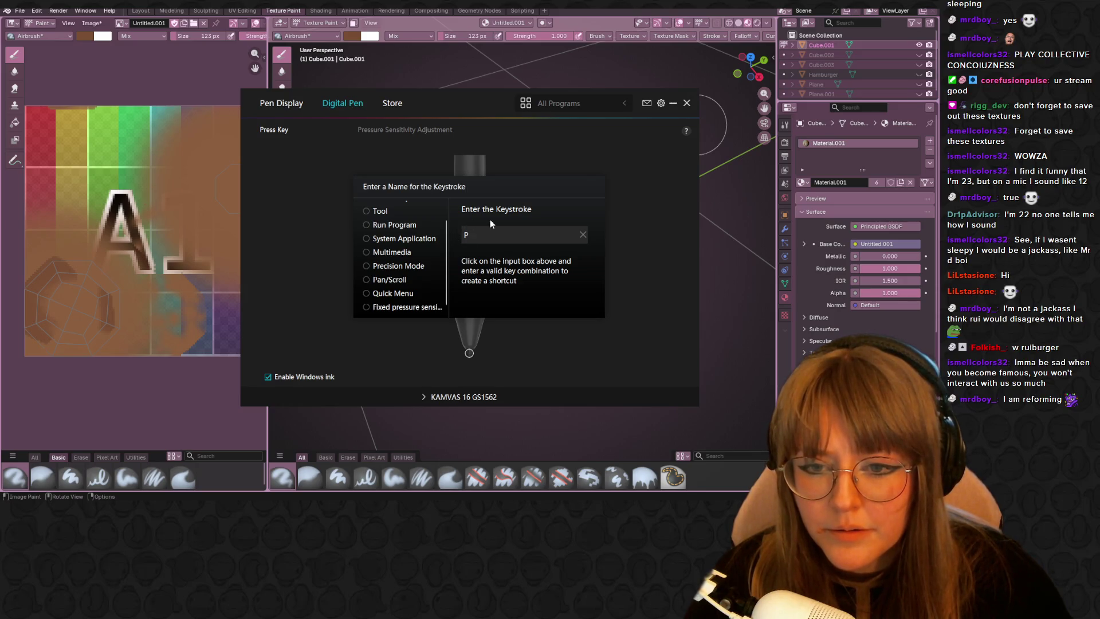
key(BackSpace)
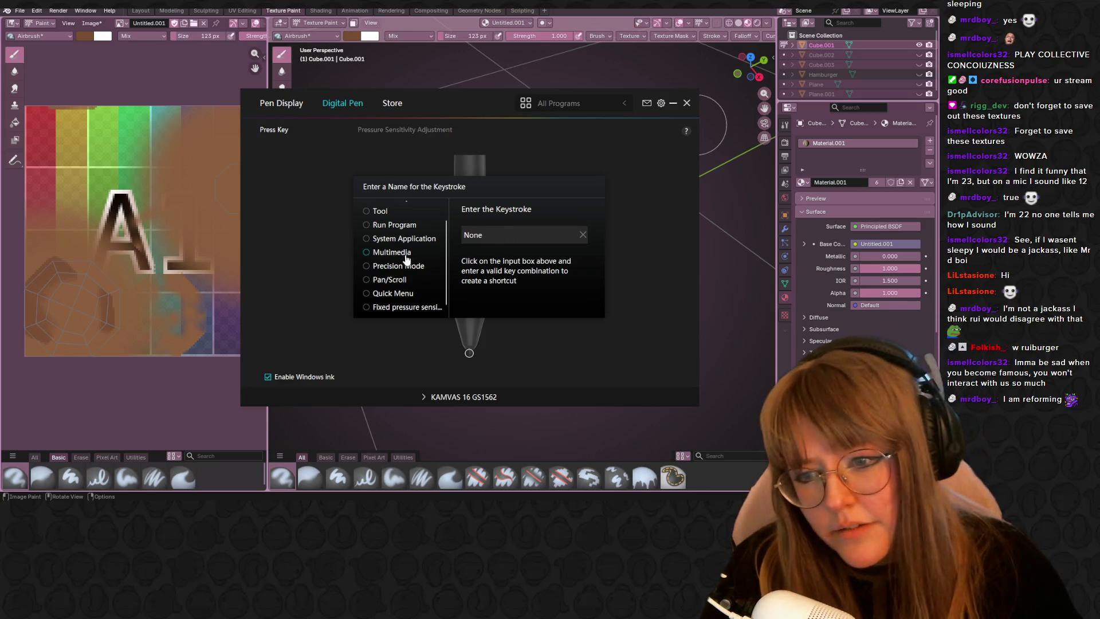
scroll(435, 277, down, 1)
scroll(429, 284, up, 2)
scroll(427, 279, up, 1)
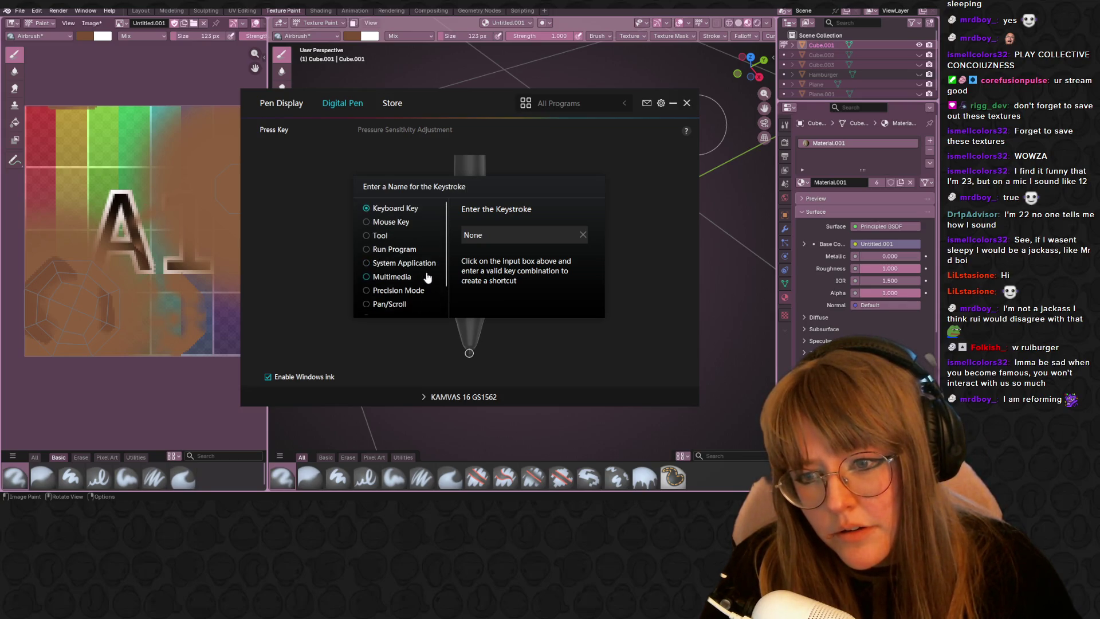
click(394, 225)
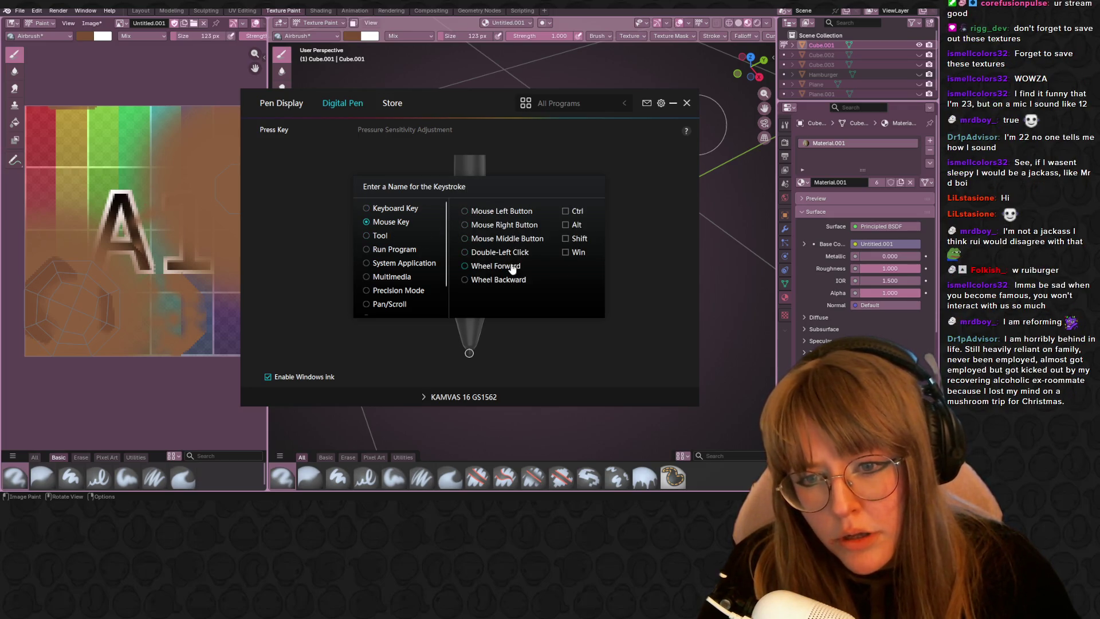
click(743, 250)
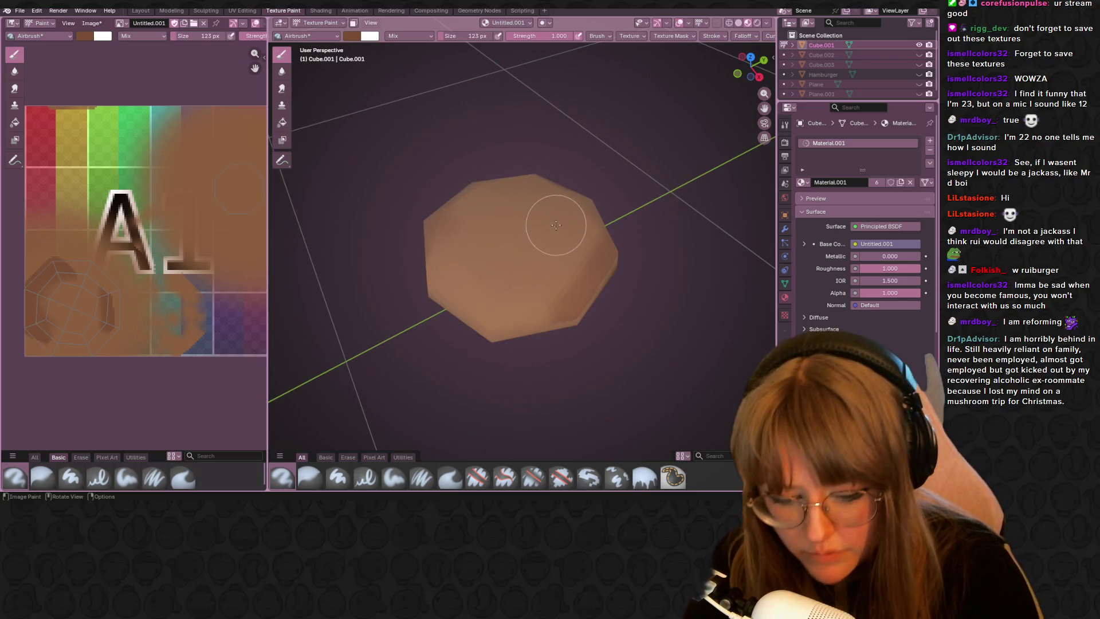
Step: Airbrush darker brown on the patty's right side and confirm the pen's middle-button assignment
drag(556, 225, 606, 226)
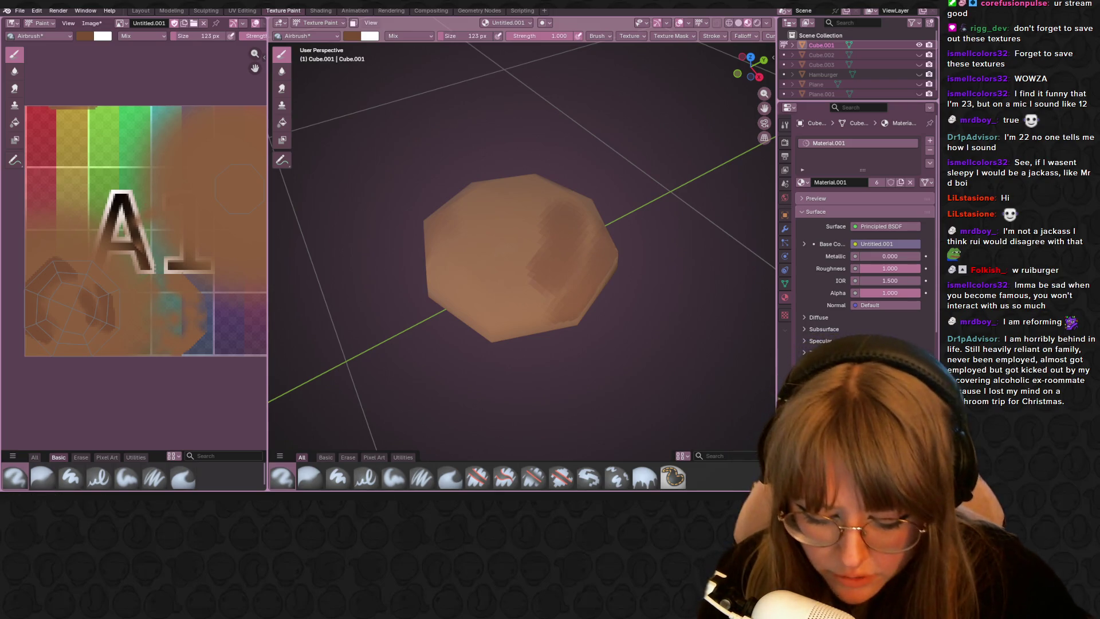
click(653, 265)
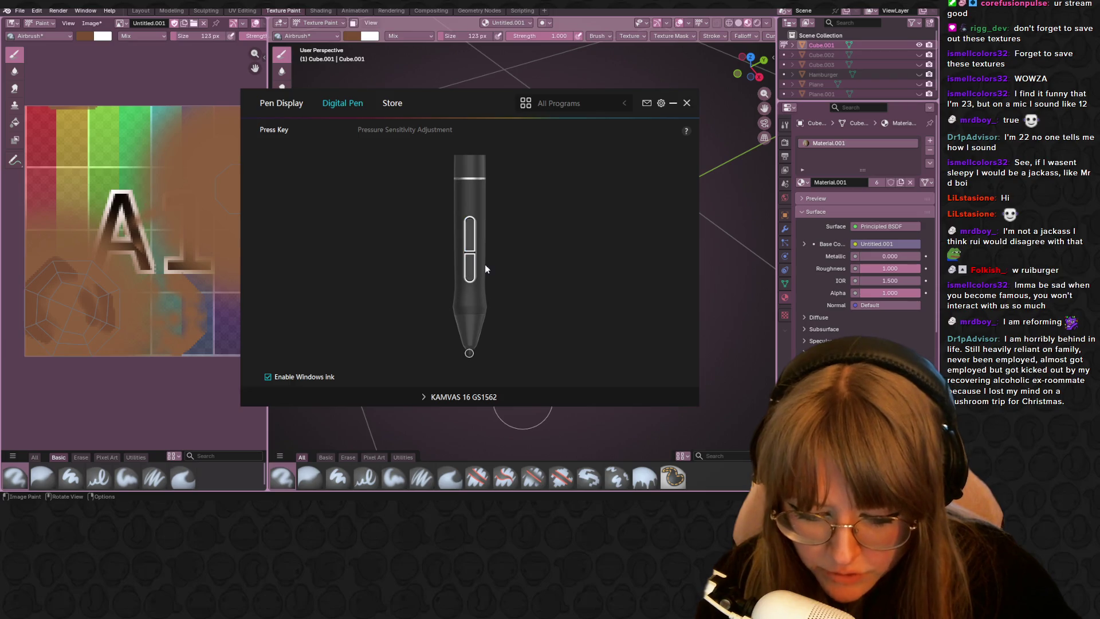
mouse_move(712, 202)
middle_down()
mouse_move(672, 203)
mouse_move(673, 228)
mouse_move(677, 193)
middle_up()
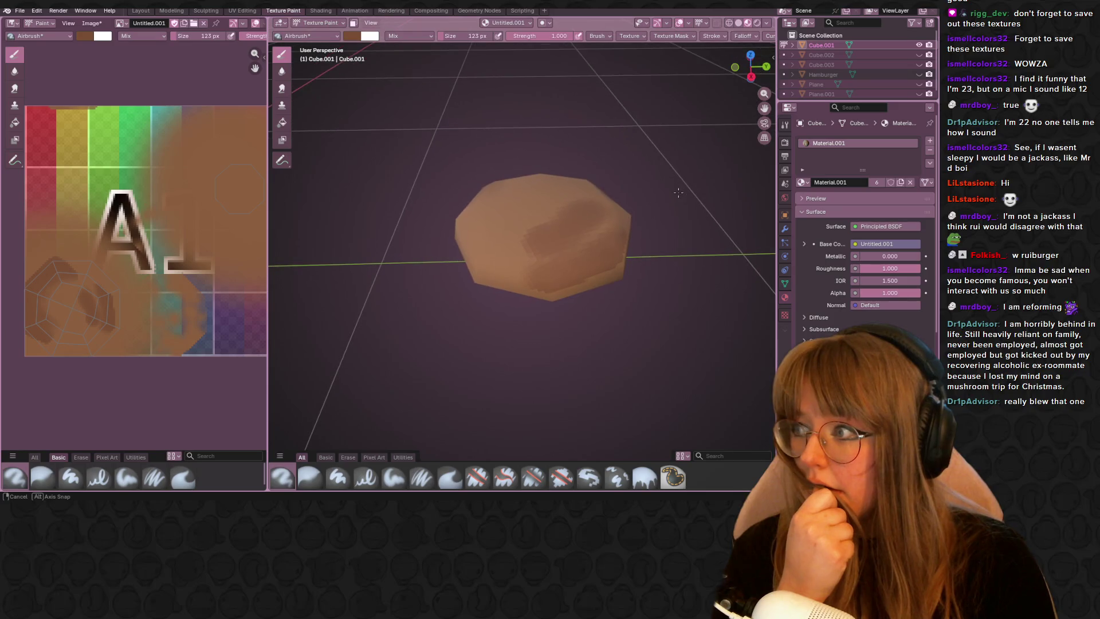
Step: Dab darker mottled patches on the patty's top from several angles, then start sampling a colour
middle_drag(677, 193, 650, 216)
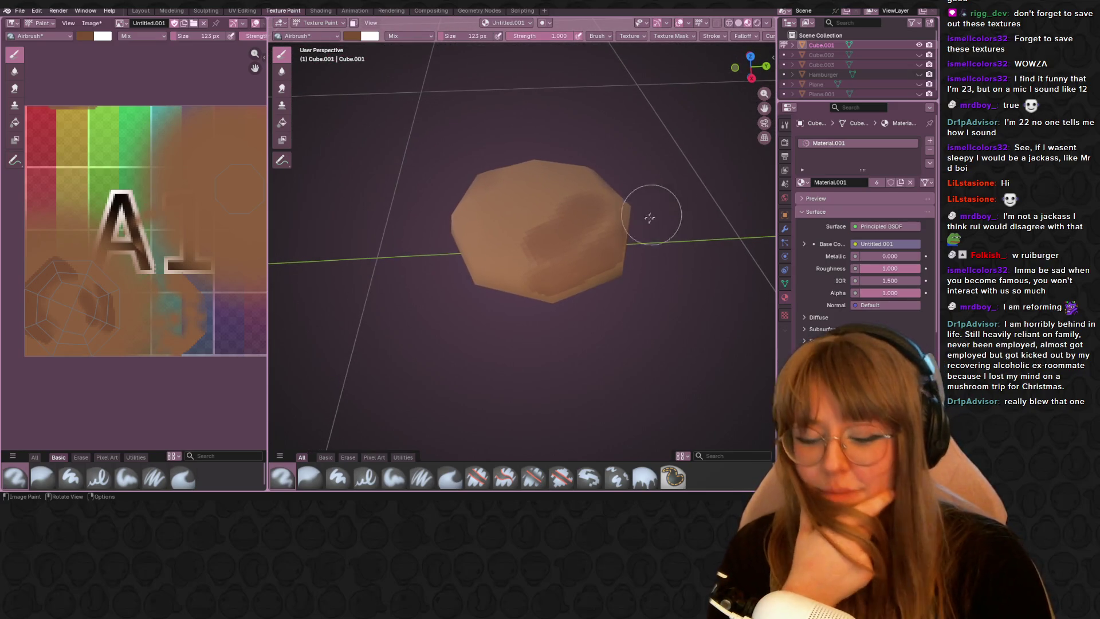
middle_drag(581, 275, 620, 278)
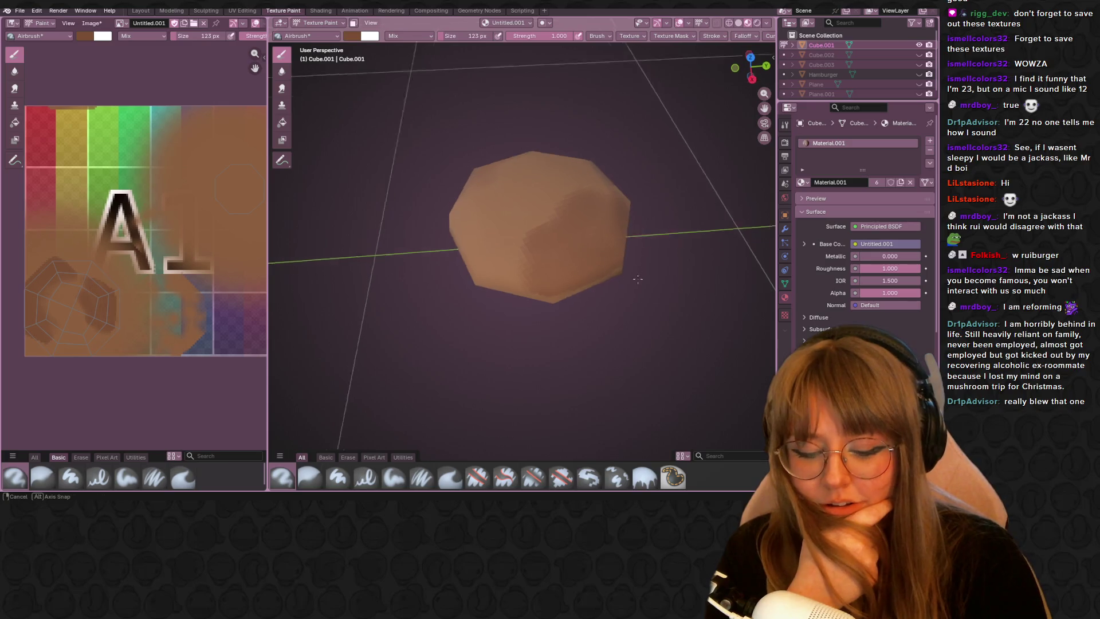
drag(603, 274, 645, 233)
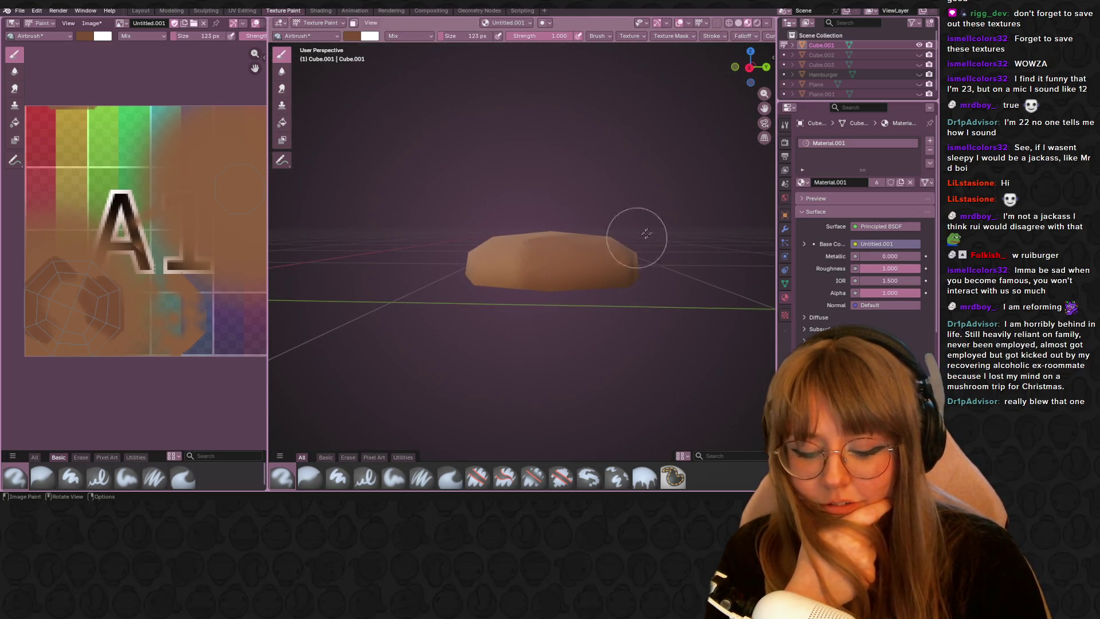
mouse_move(641, 228)
middle_down()
mouse_move(667, 225)
mouse_move(635, 220)
middle_up()
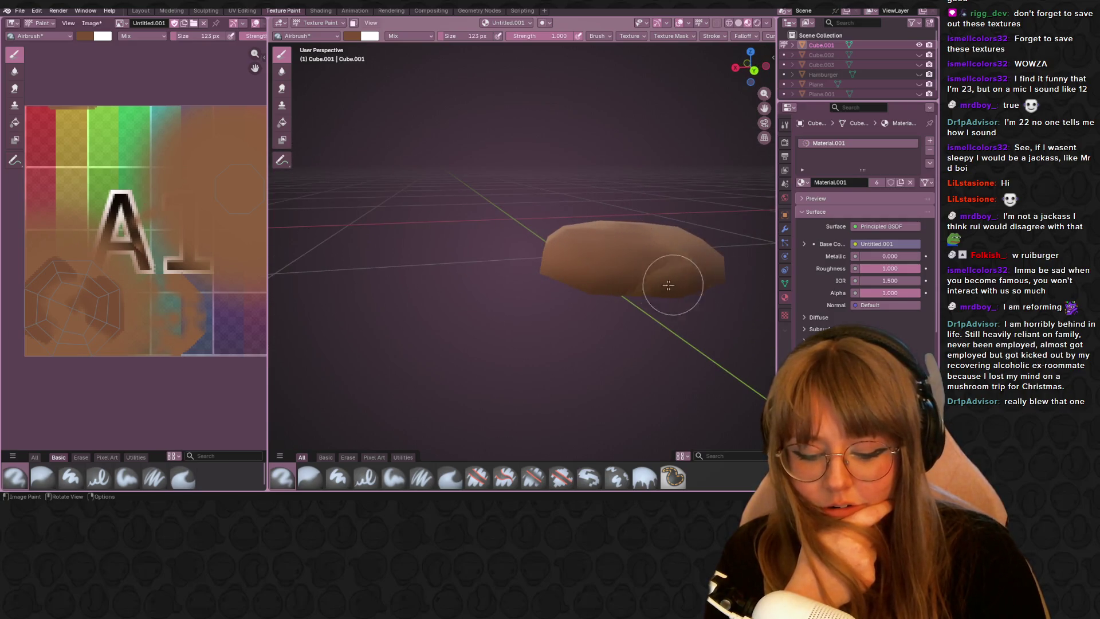
middle_drag(678, 285, 539, 268)
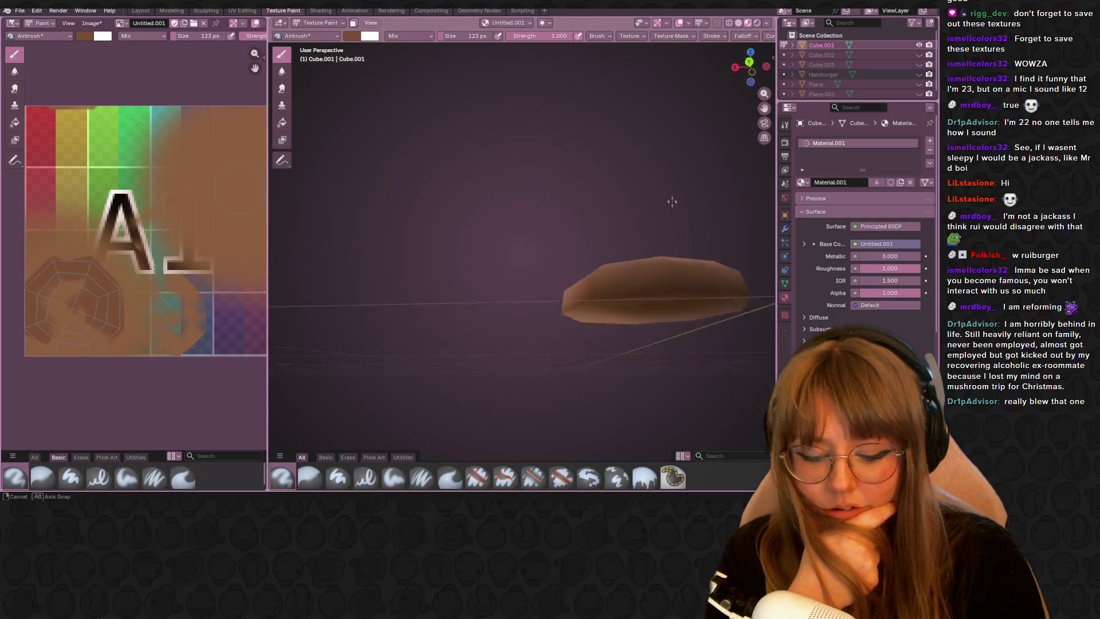
mouse_move(412, 216)
middle_down()
mouse_move(656, 258)
mouse_move(619, 190)
middle_up()
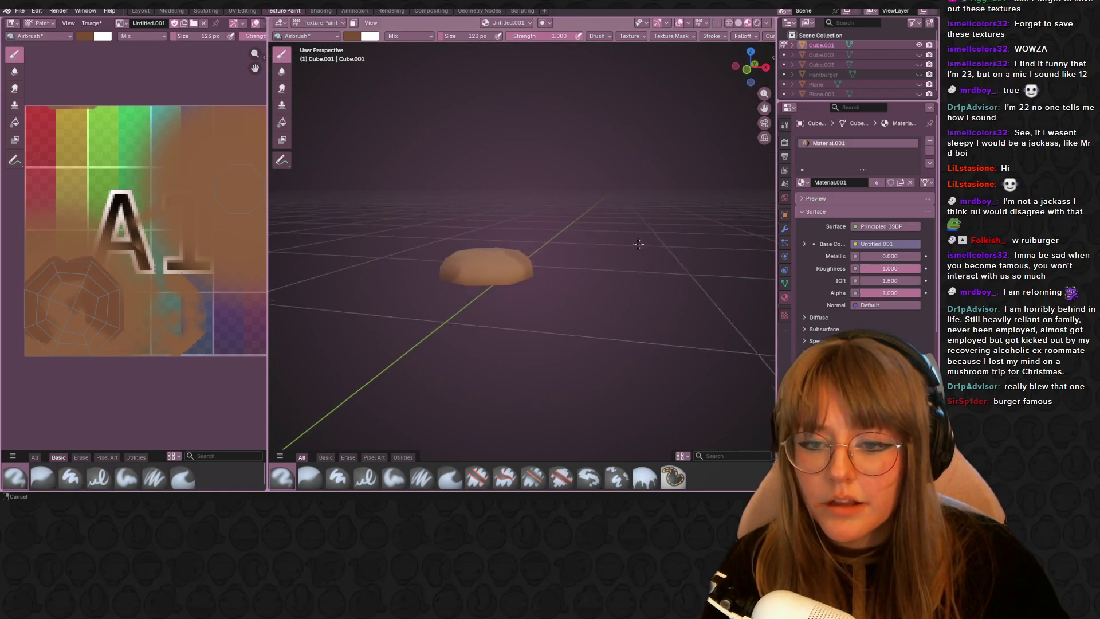
middle_drag(619, 191, 597, 277)
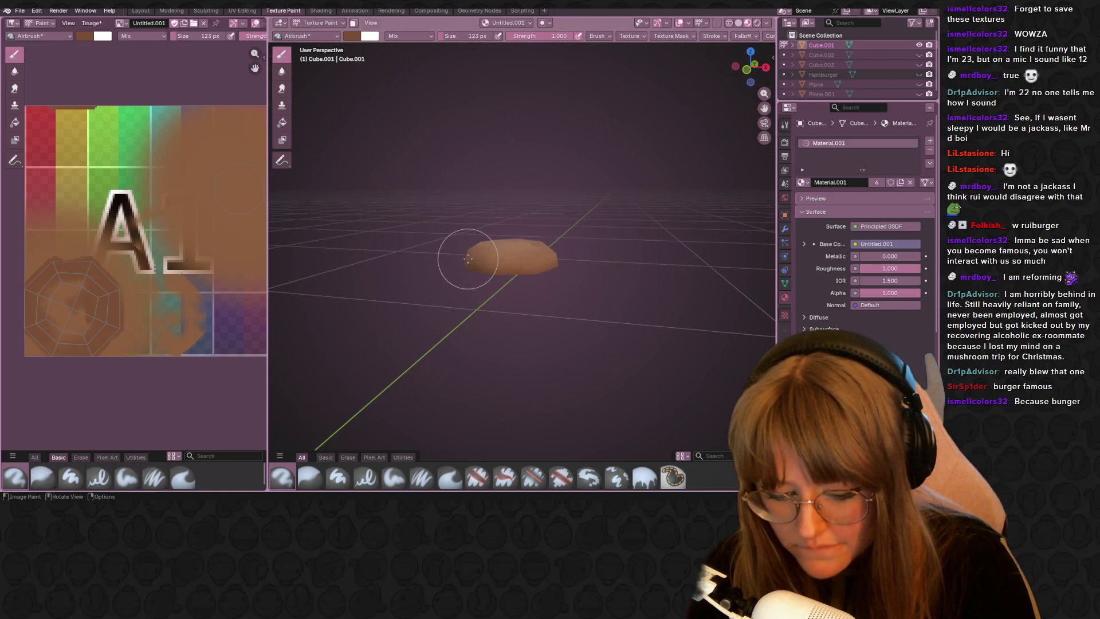
scroll(511, 189, up, 3)
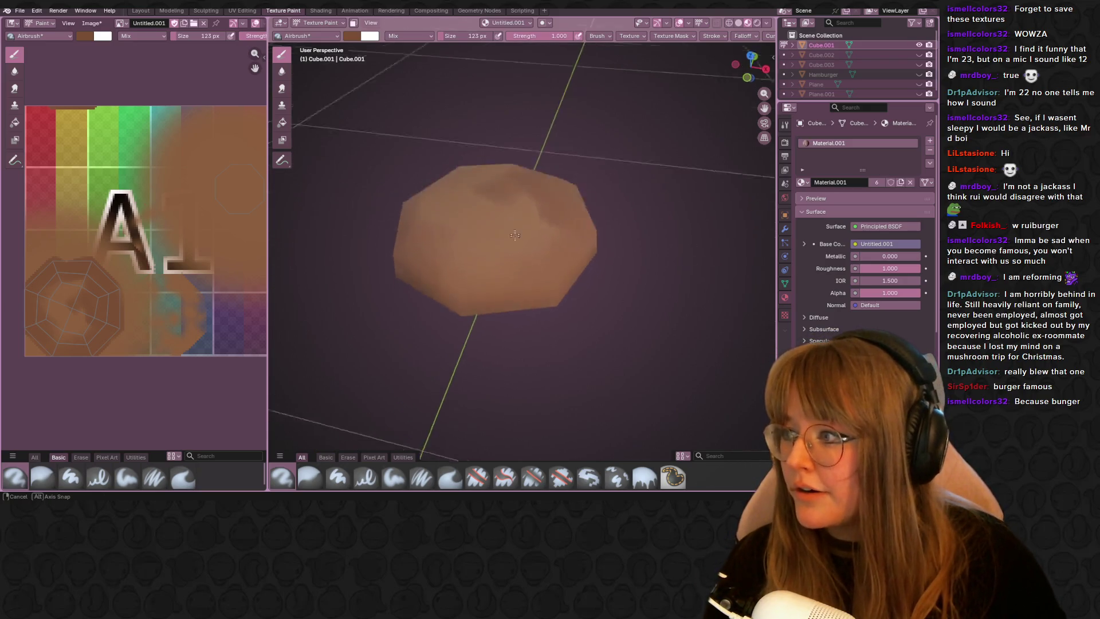
middle_drag(511, 189, 491, 197)
scroll(490, 197, up, 4)
scroll(468, 198, down, 5)
scroll(471, 206, up, 3)
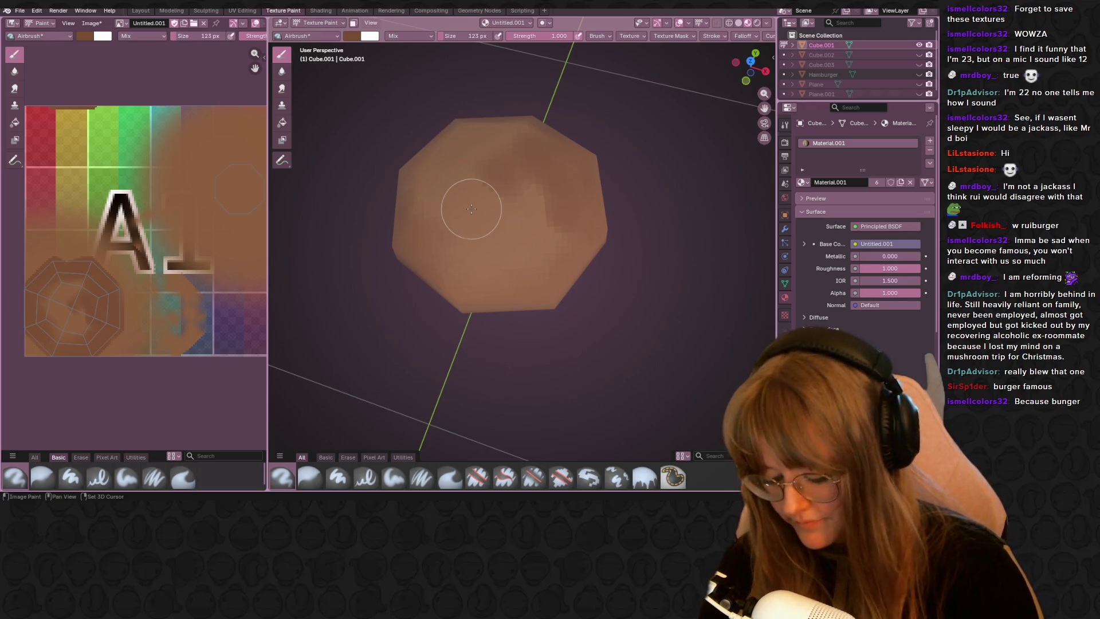
key(s)
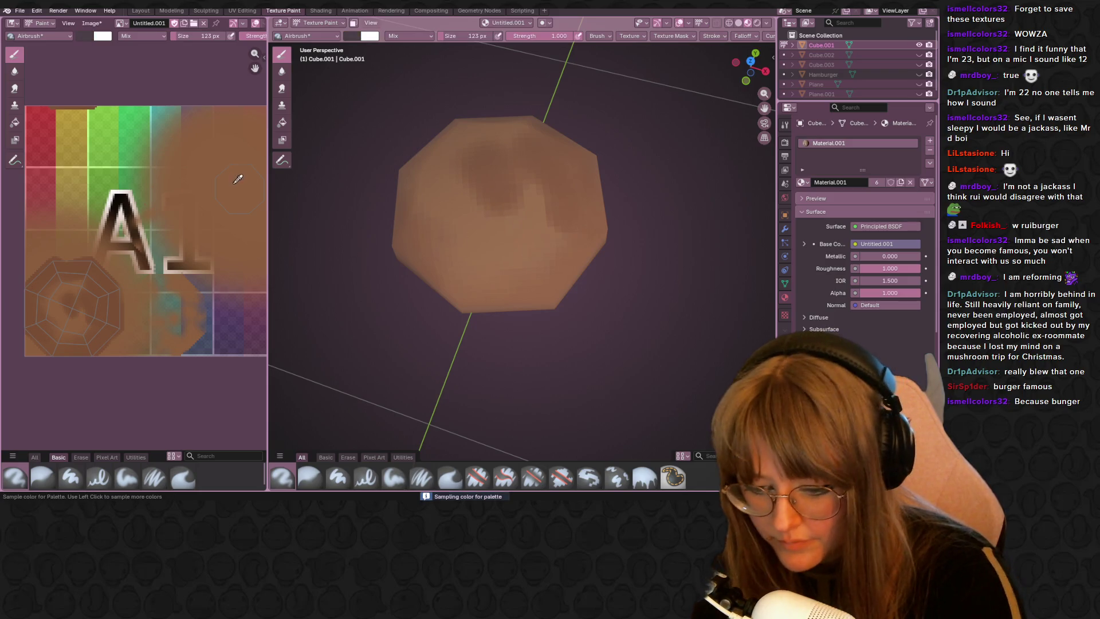
Step: Airbrush faint brown shading across the bun's top and check it from low and side angles
click(239, 180)
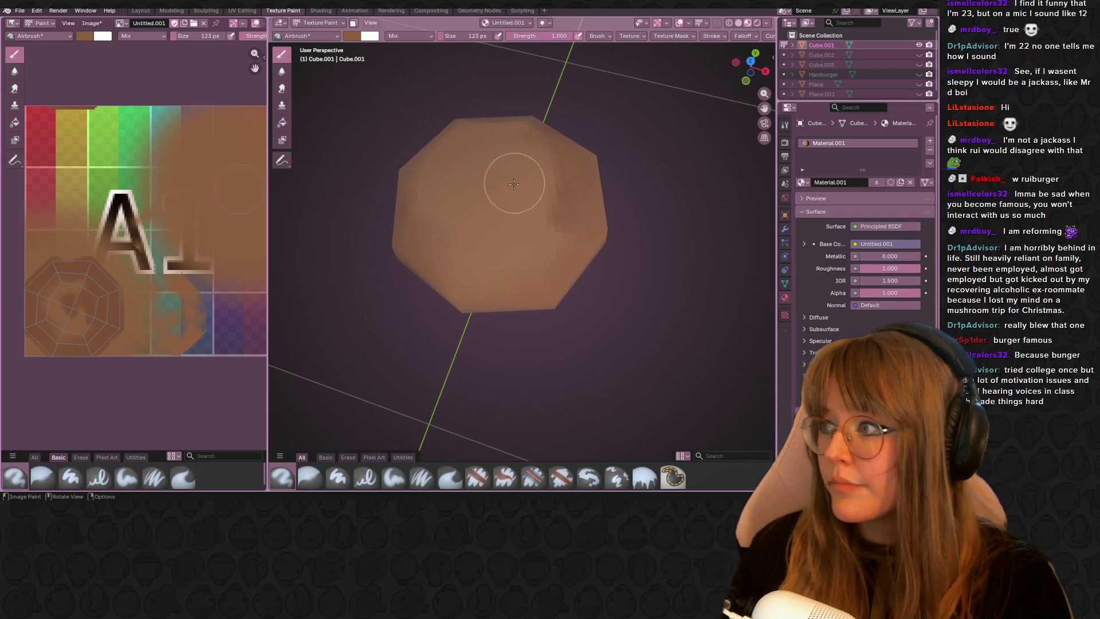
mouse_move(514, 172)
middle_down()
mouse_move(589, 159)
mouse_move(528, 147)
middle_up()
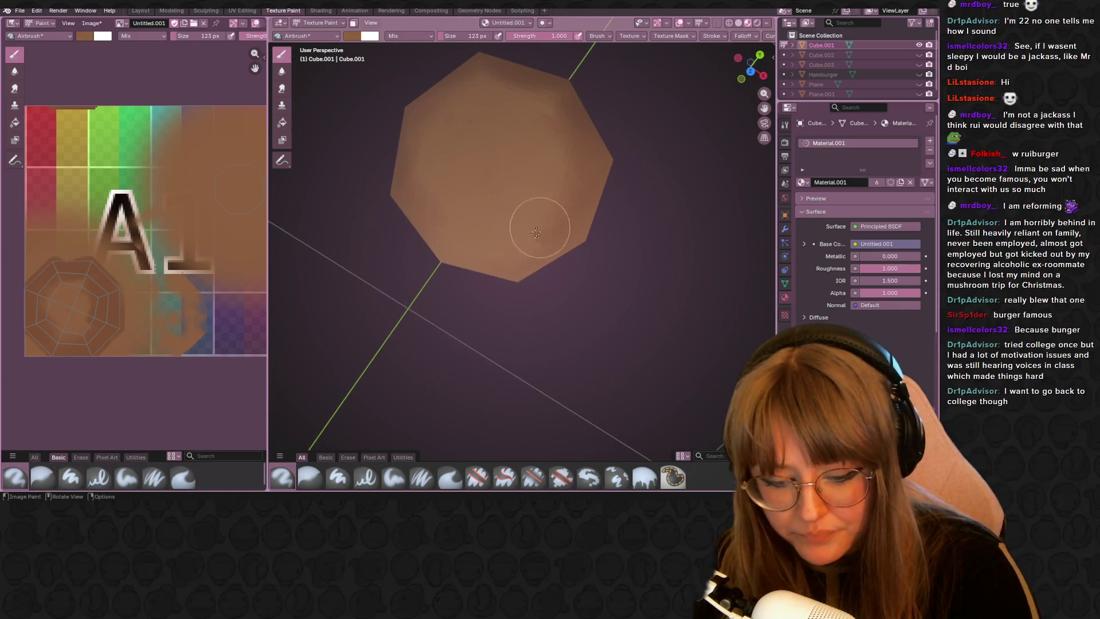
drag(554, 211, 550, 130)
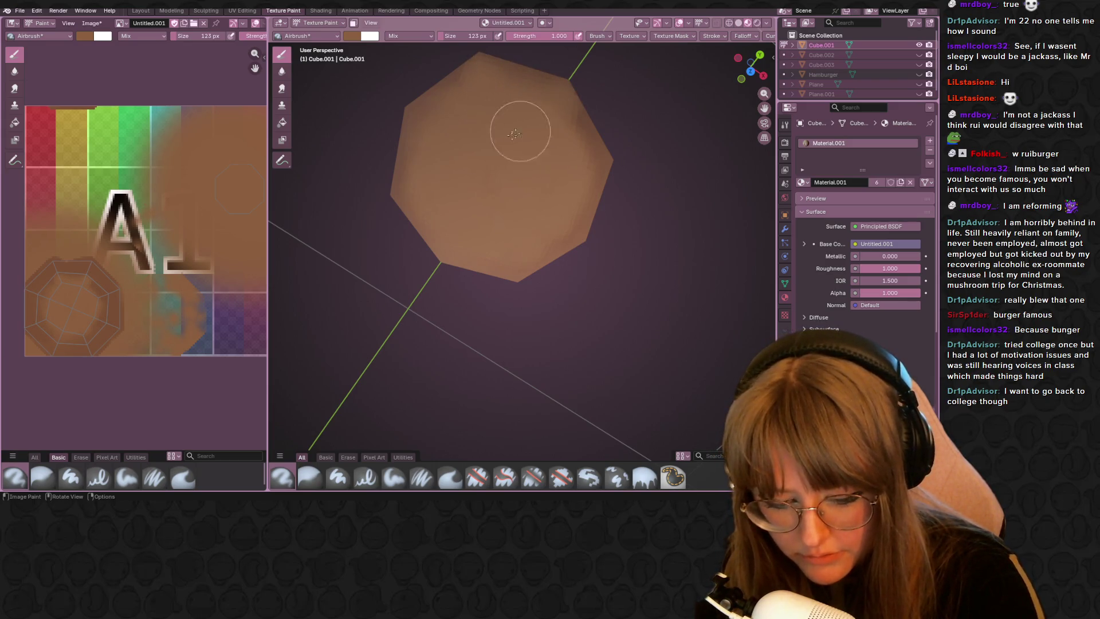
mouse_move(540, 232)
middle_down()
mouse_move(517, 105)
mouse_move(591, 255)
middle_up()
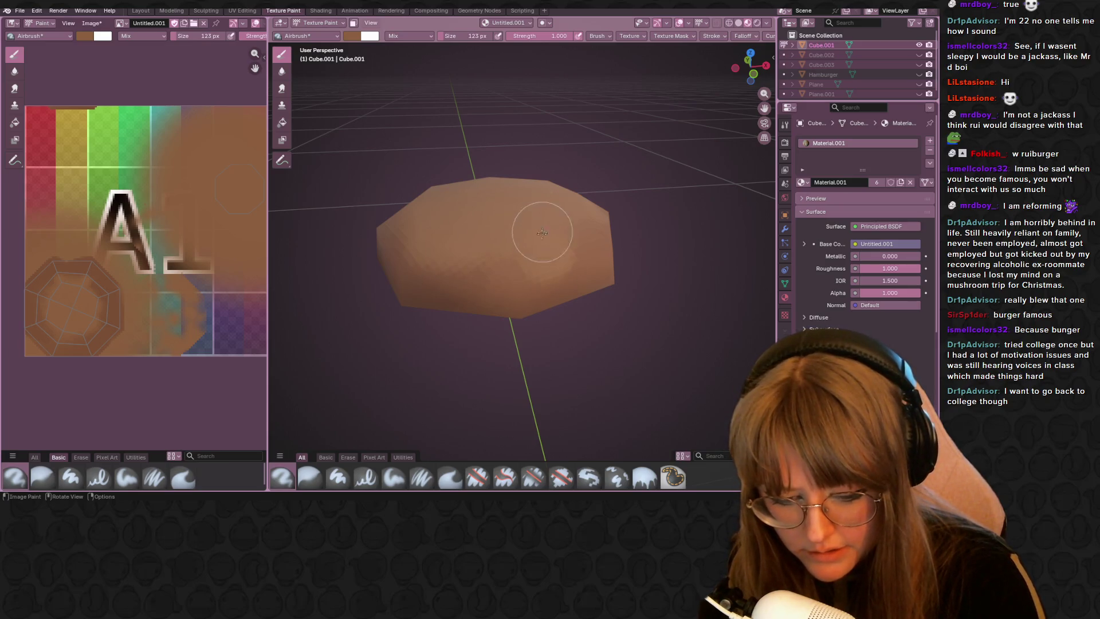
mouse_move(530, 220)
middle_down()
mouse_move(396, 249)
mouse_move(368, 307)
middle_up()
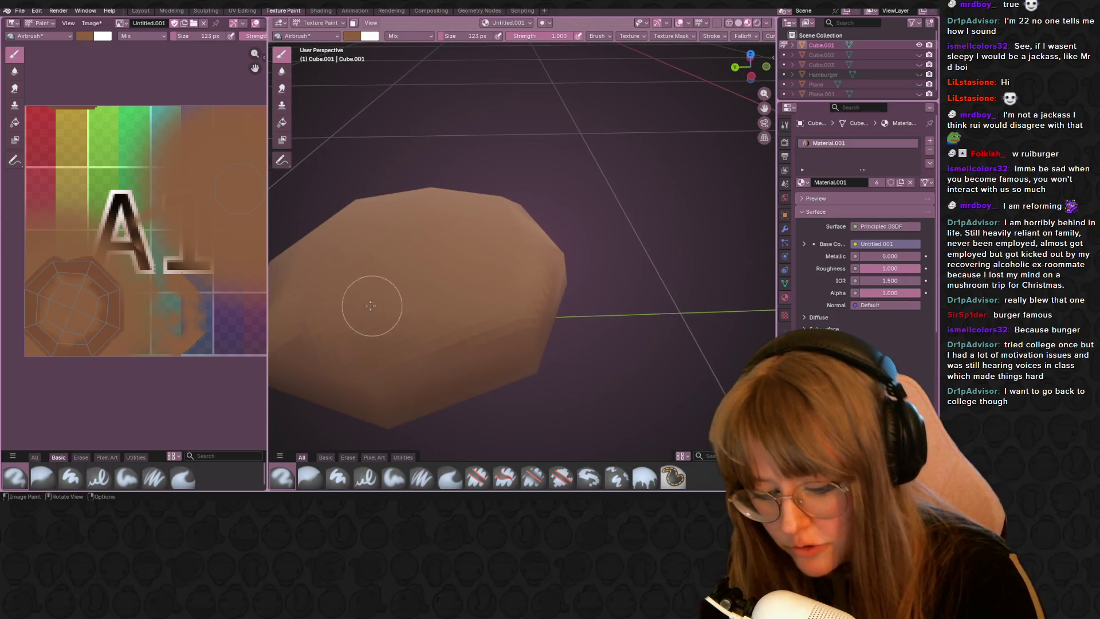
middle_drag(436, 292, 442, 326)
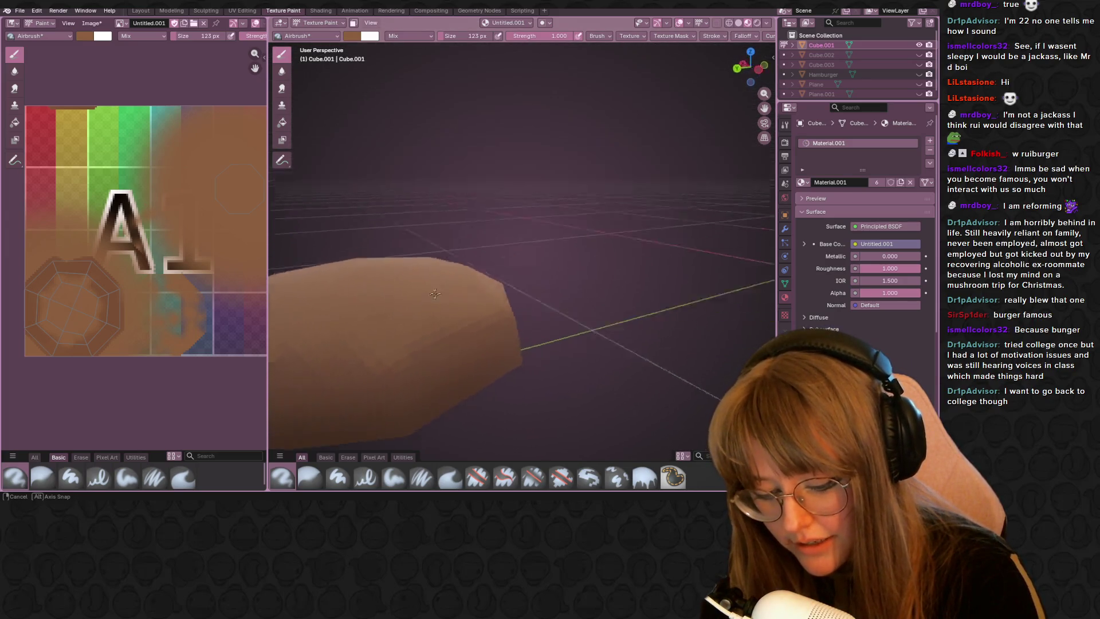
scroll(360, 346, down, 5)
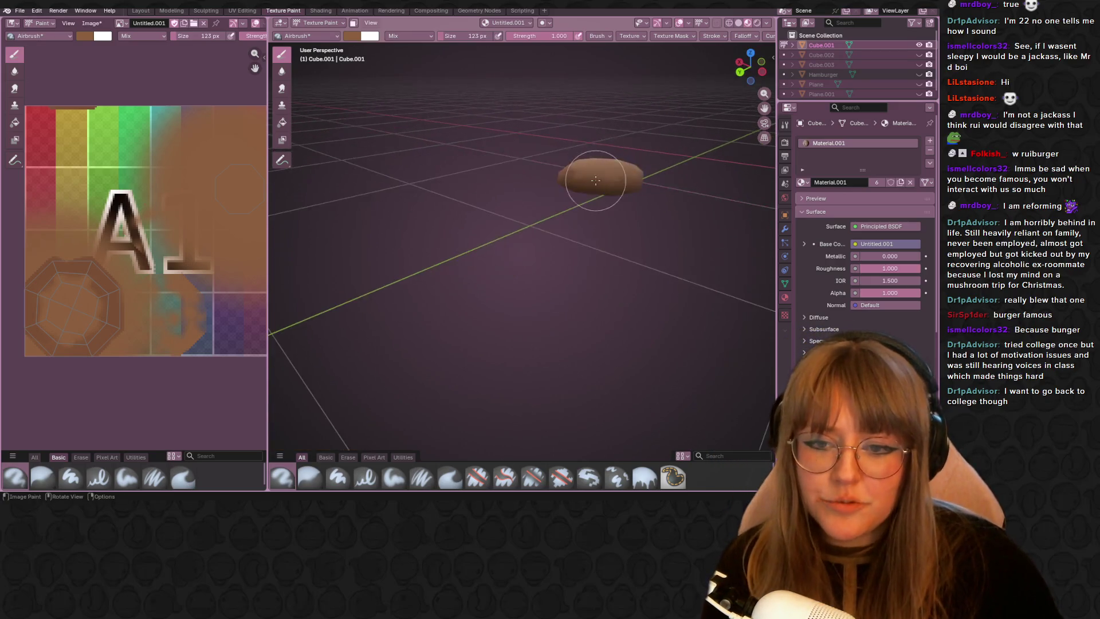
mouse_move(705, 108)
middle_down()
mouse_move(667, 116)
mouse_move(675, 152)
mouse_move(601, 222)
middle_up()
scroll(675, 152, down, 3)
scroll(545, 292, up, 2)
middle_drag(545, 292, 676, 233)
scroll(676, 233, up, 3)
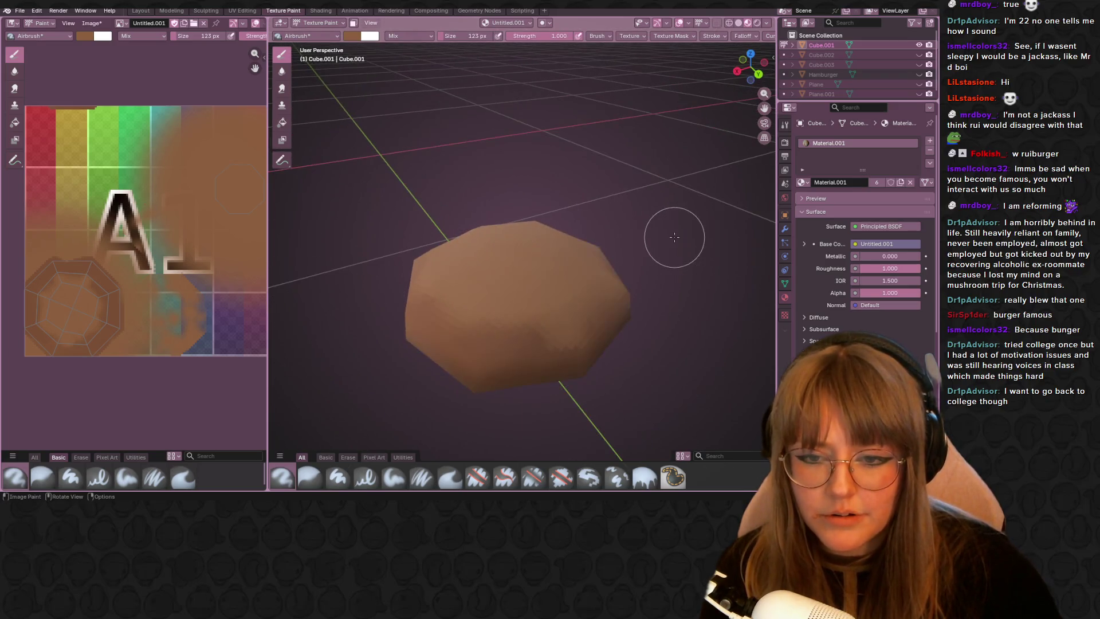
middle_drag(488, 298, 500, 310)
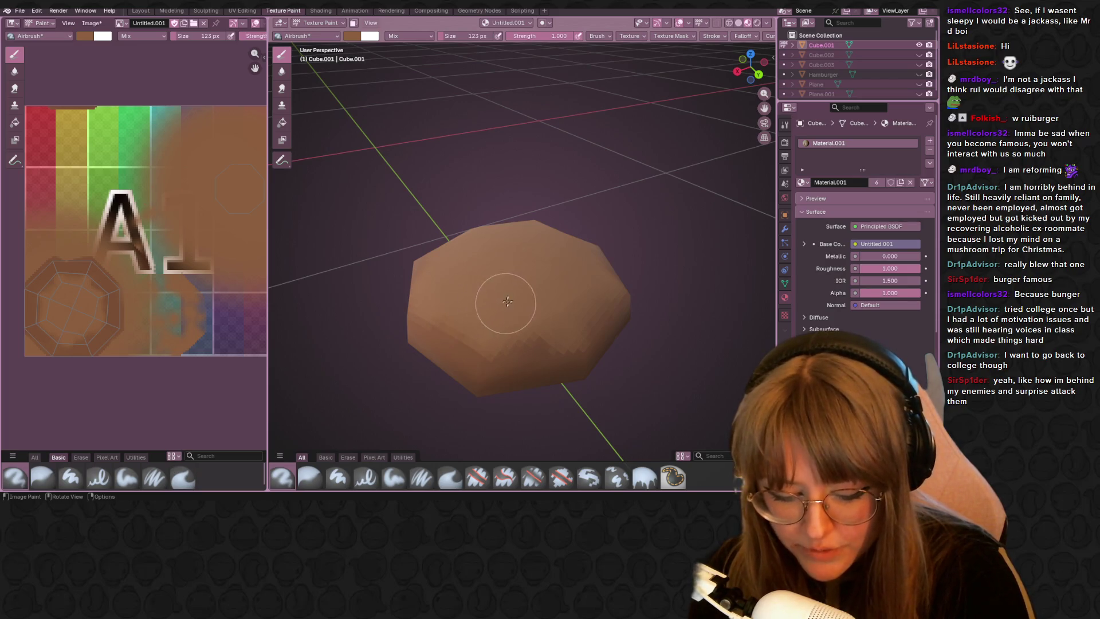
Step: Inspect the bun from above and below, then view it in plain solid shading
mouse_move(584, 280)
middle_down()
mouse_move(477, 271)
mouse_move(567, 288)
mouse_move(556, 253)
middle_up()
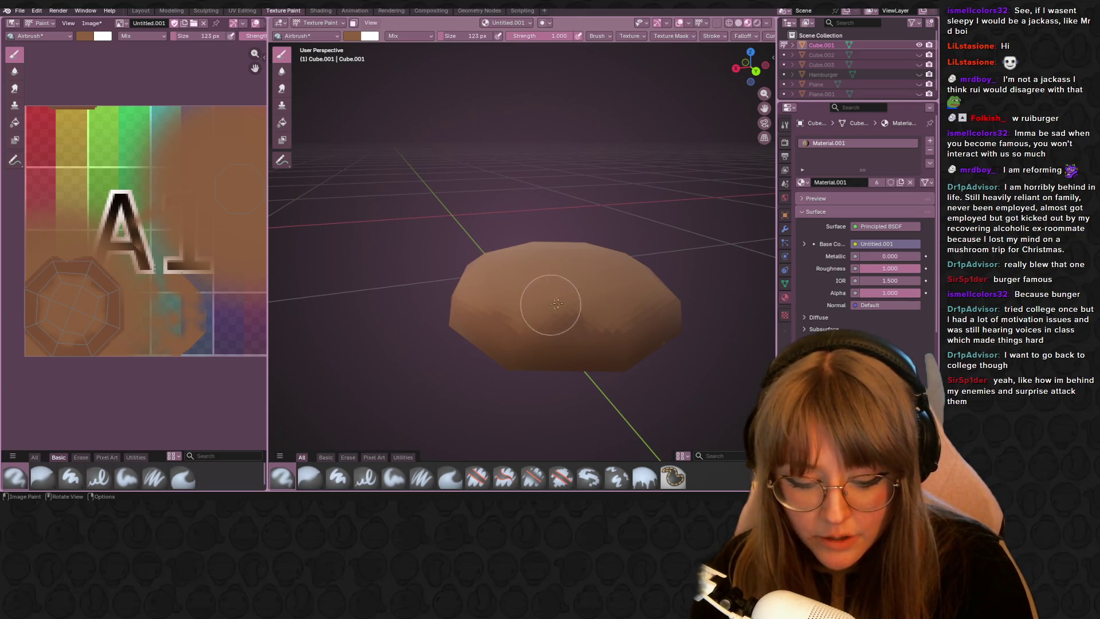
mouse_move(597, 253)
middle_down()
mouse_move(527, 319)
mouse_move(438, 171)
mouse_move(463, 171)
middle_up()
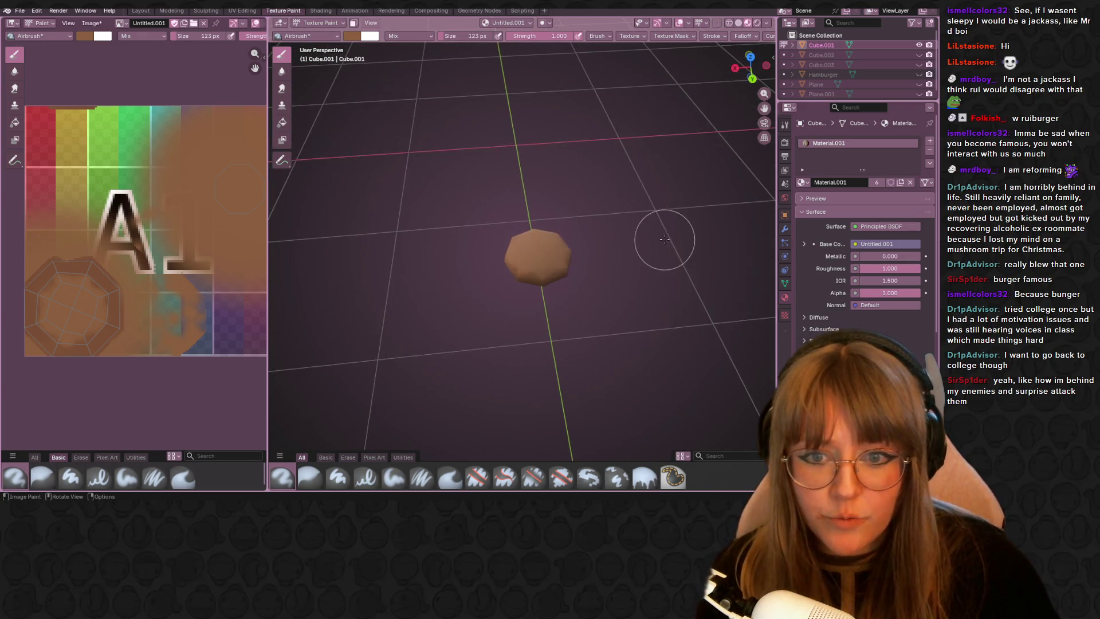
mouse_move(463, 171)
middle_down()
mouse_move(429, 192)
mouse_move(482, 216)
mouse_move(541, 332)
mouse_move(537, 86)
middle_up()
middle_drag(545, 286, 581, 260)
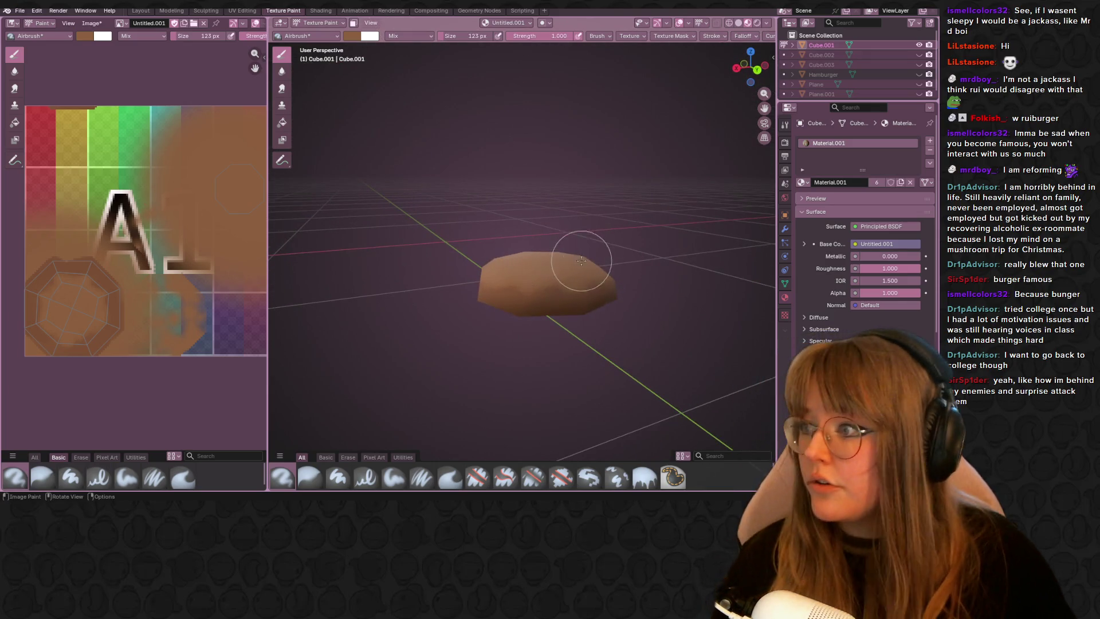
scroll(582, 261, up, 5)
scroll(581, 249, down, 5)
middle_drag(581, 249, 595, 182)
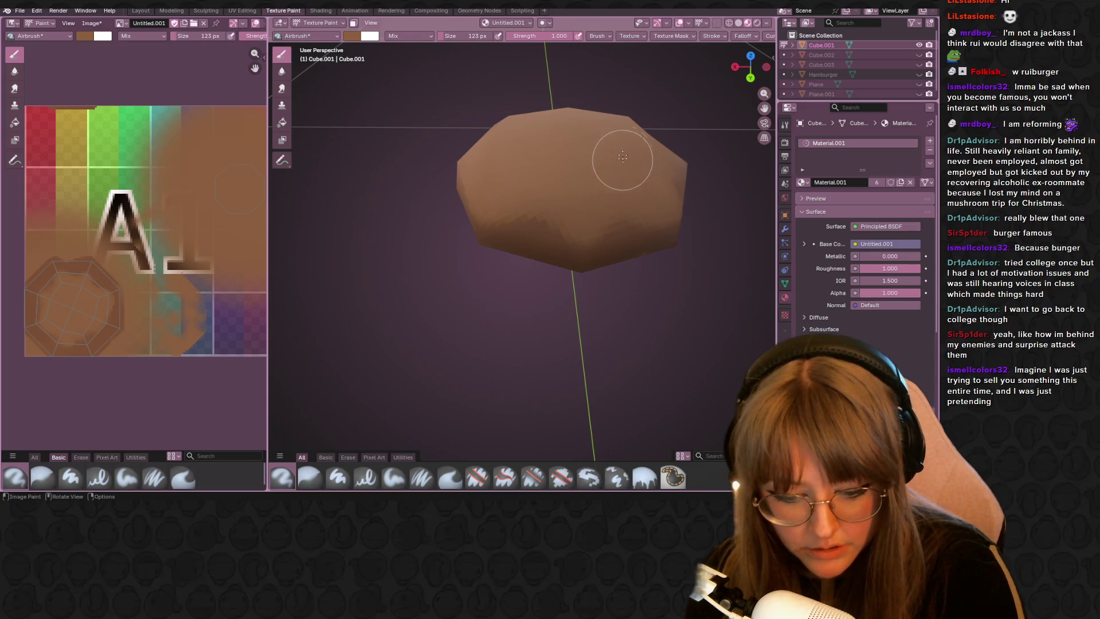
scroll(646, 201, down, 3)
mouse_move(633, 99)
middle_down()
mouse_move(671, 124)
mouse_move(328, 101)
middle_up()
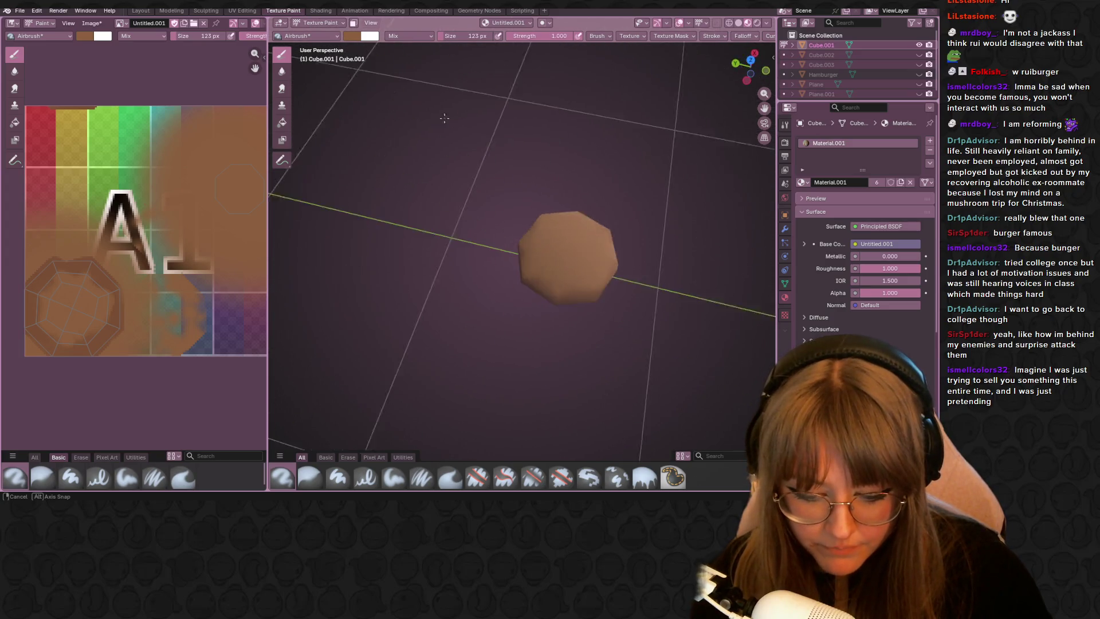
mouse_move(327, 102)
middle_down()
mouse_move(560, 135)
mouse_move(661, 47)
middle_up()
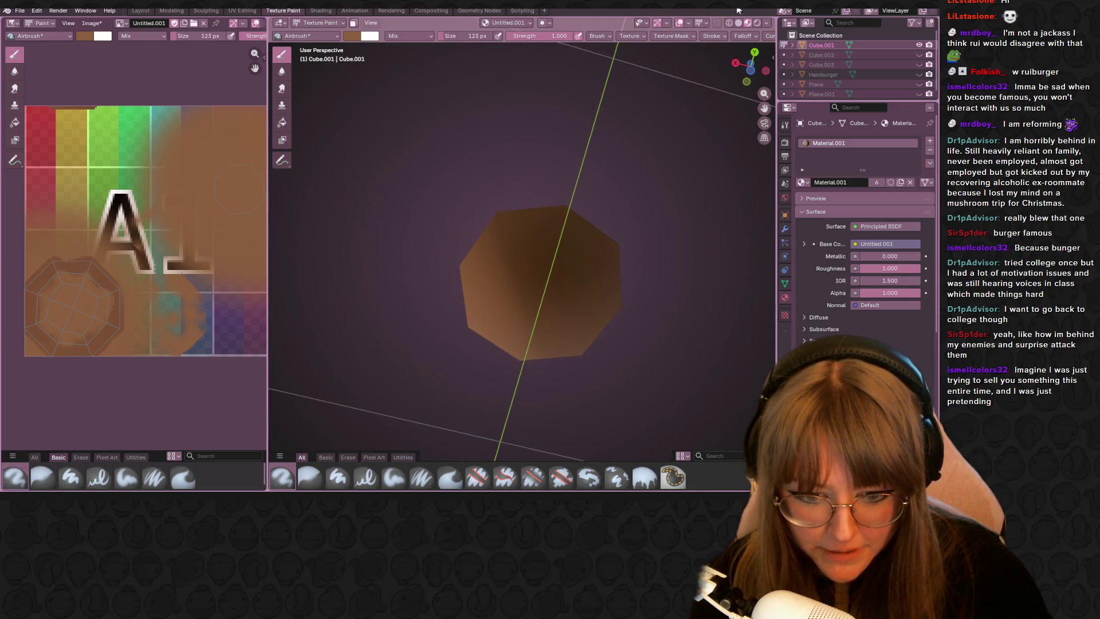
click(759, 25)
middle_drag(559, 258, 593, 327)
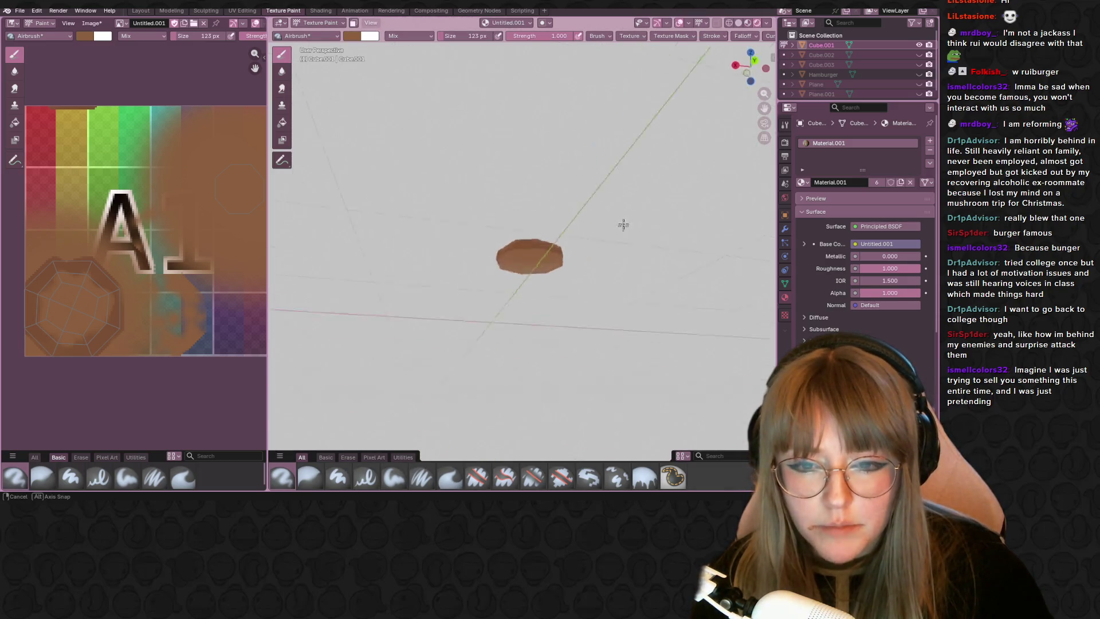
scroll(585, 312, up, 6)
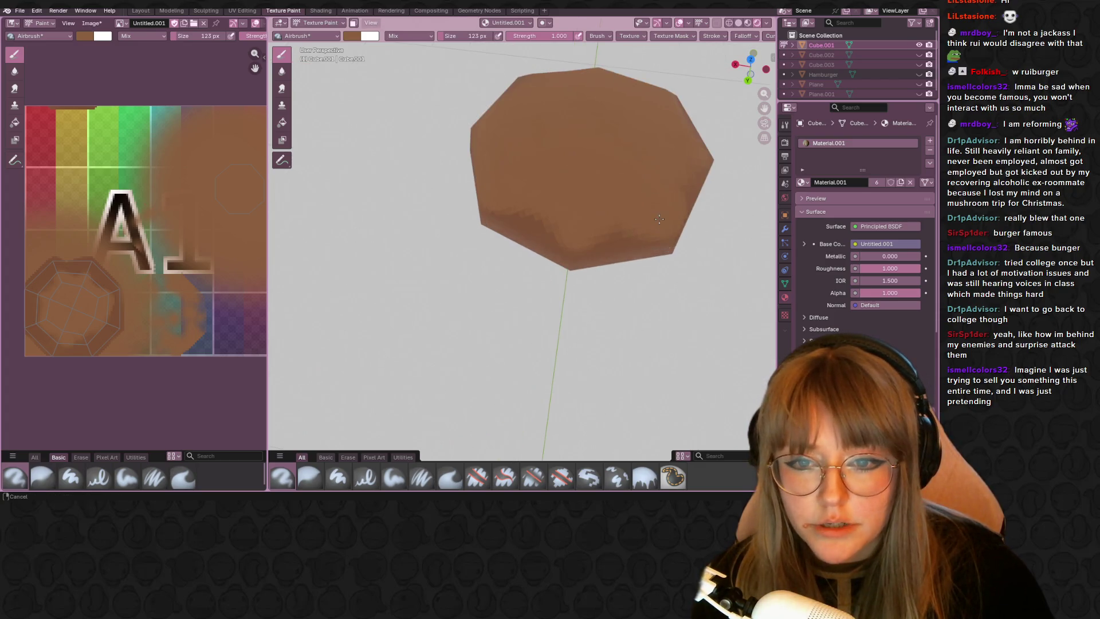
Step: Return to textured shading, sample the bun's brown with S and paint a dark spot on it
click(747, 23)
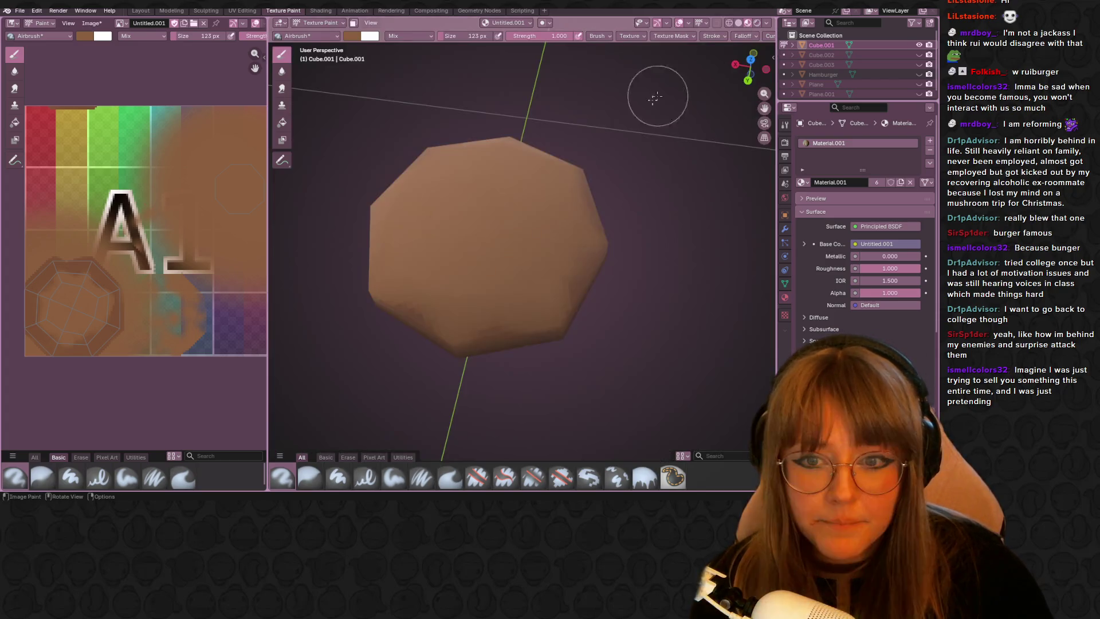
scroll(650, 93, down, 4)
mouse_move(544, 98)
middle_down()
mouse_move(430, 152)
mouse_move(713, 184)
middle_up()
scroll(643, 283, up, 4)
mouse_move(643, 283)
middle_down()
mouse_move(639, 197)
mouse_move(559, 230)
middle_up()
scroll(633, 190, down, 3)
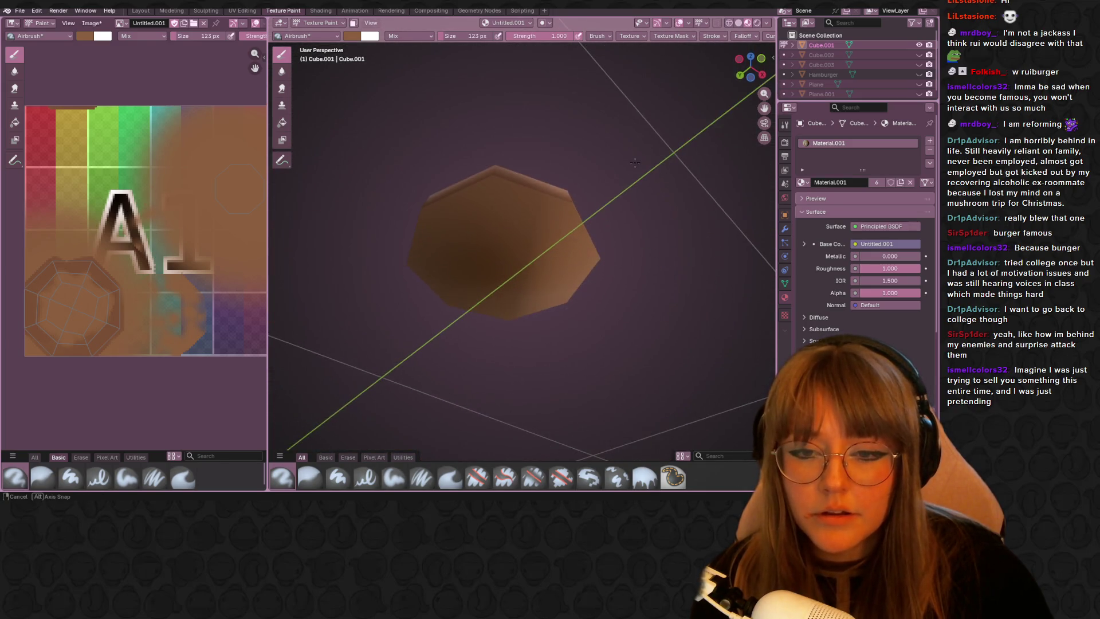
scroll(559, 231, up, 5)
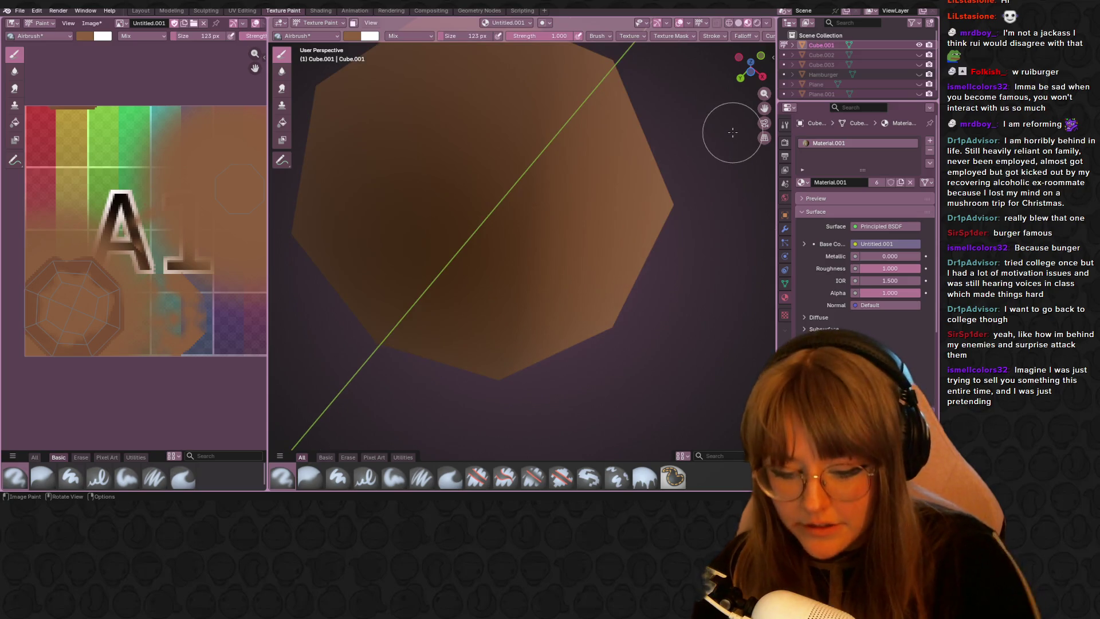
scroll(529, 295, down, 5)
scroll(499, 224, up, 5)
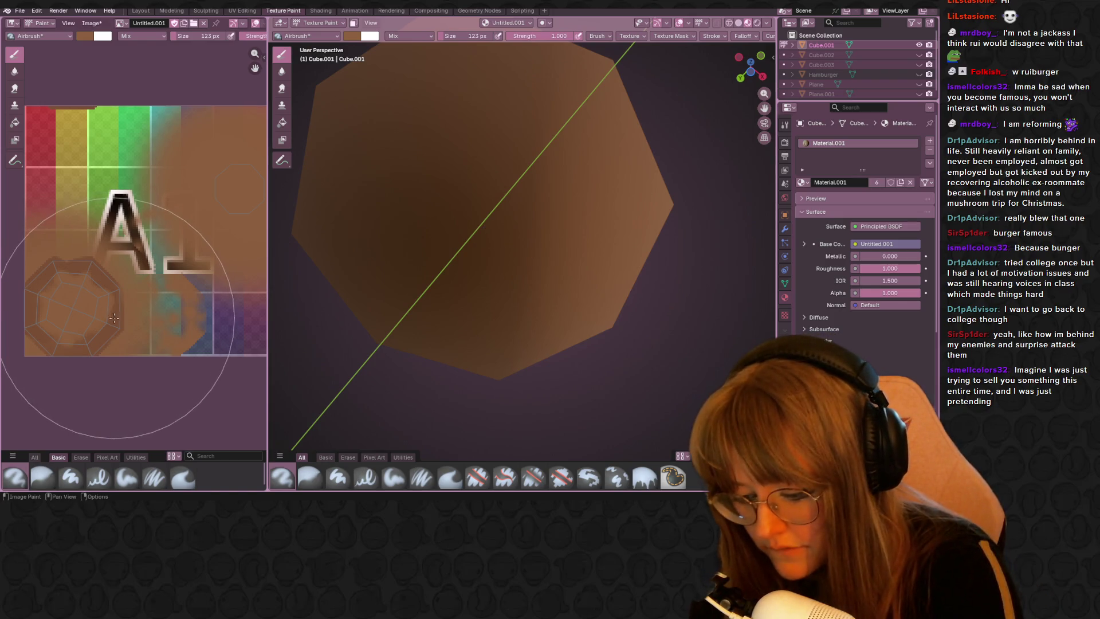
key(s)
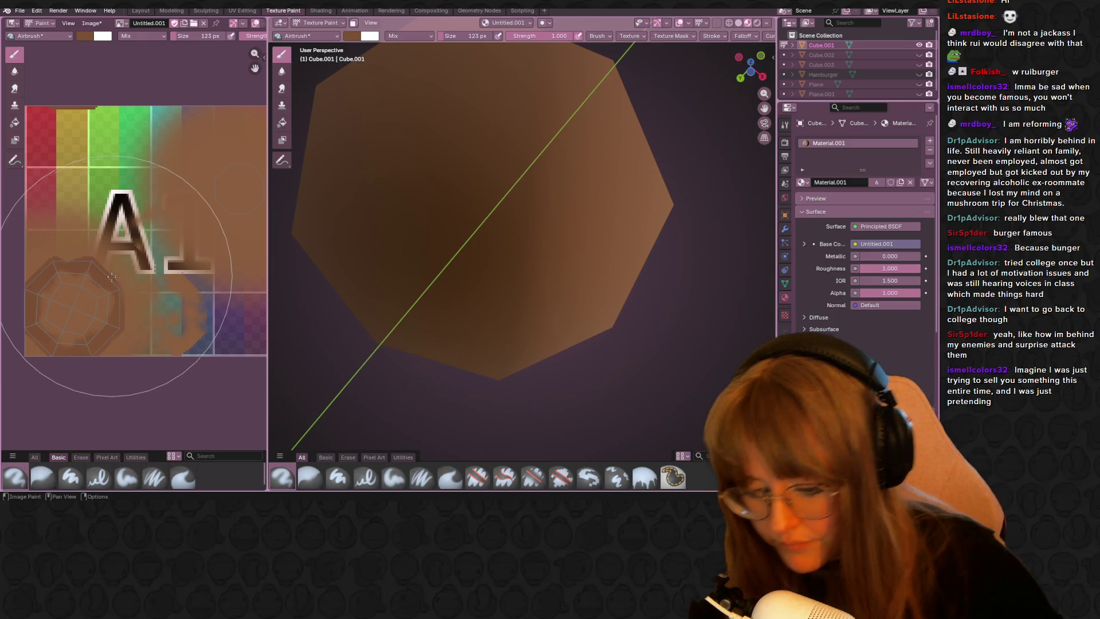
scroll(176, 258, down, 1)
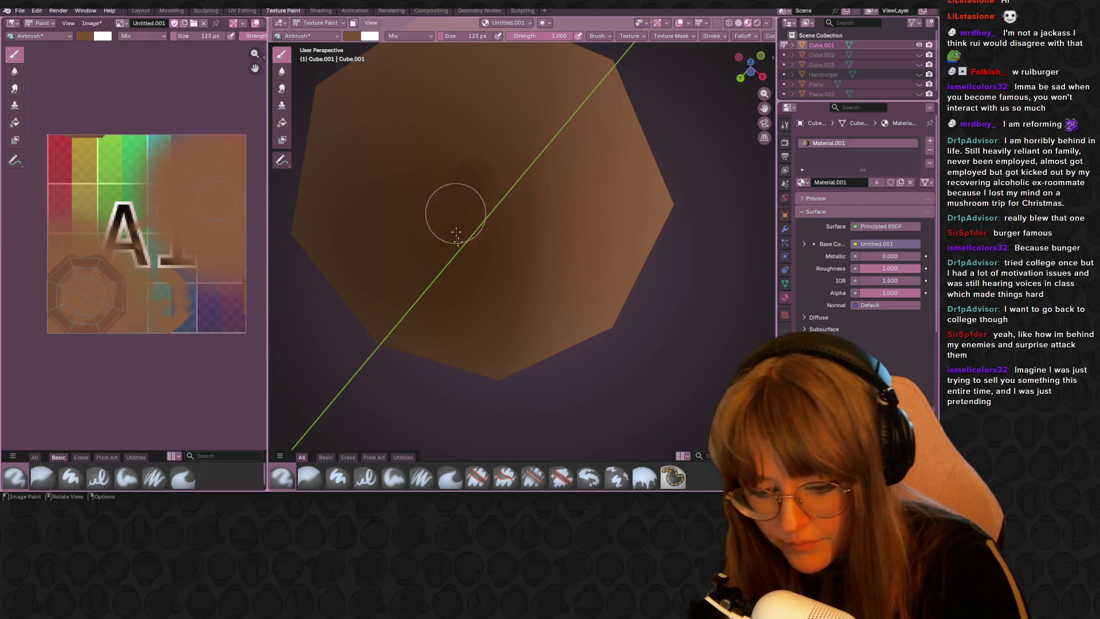
scroll(527, 165, down, 8)
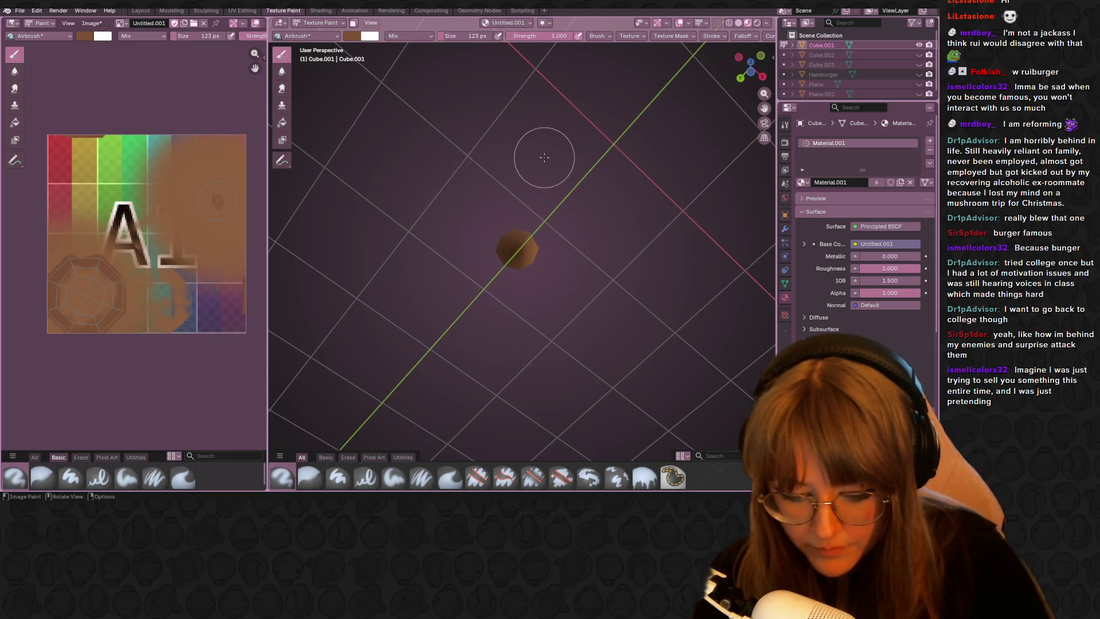
click(516, 248)
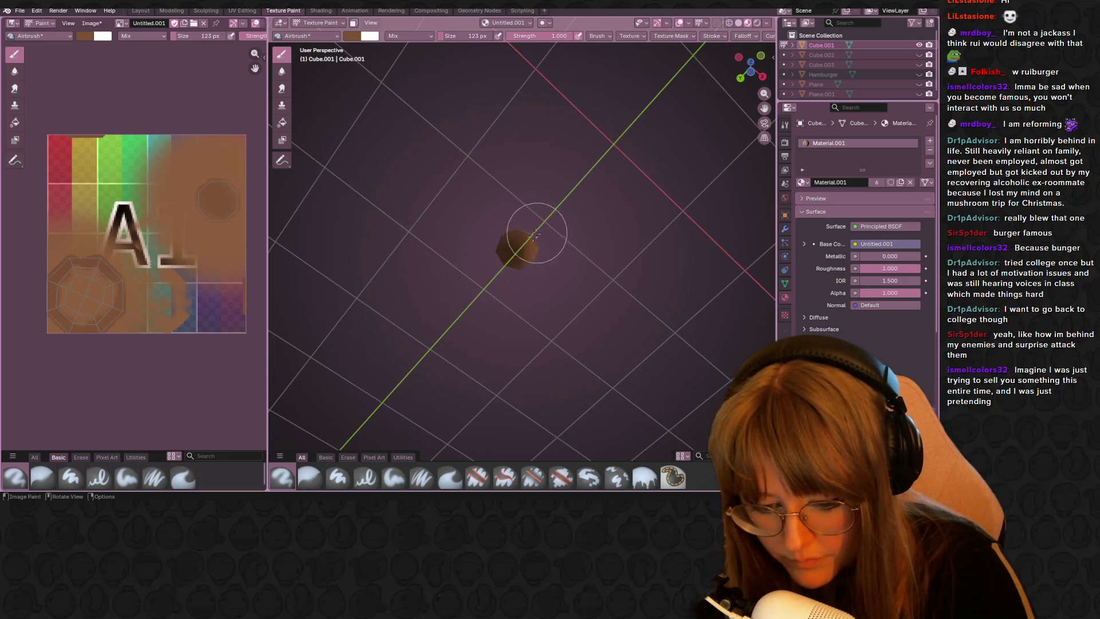
scroll(527, 186, up, 2)
scroll(516, 258, up, 3)
scroll(516, 275, up, 3)
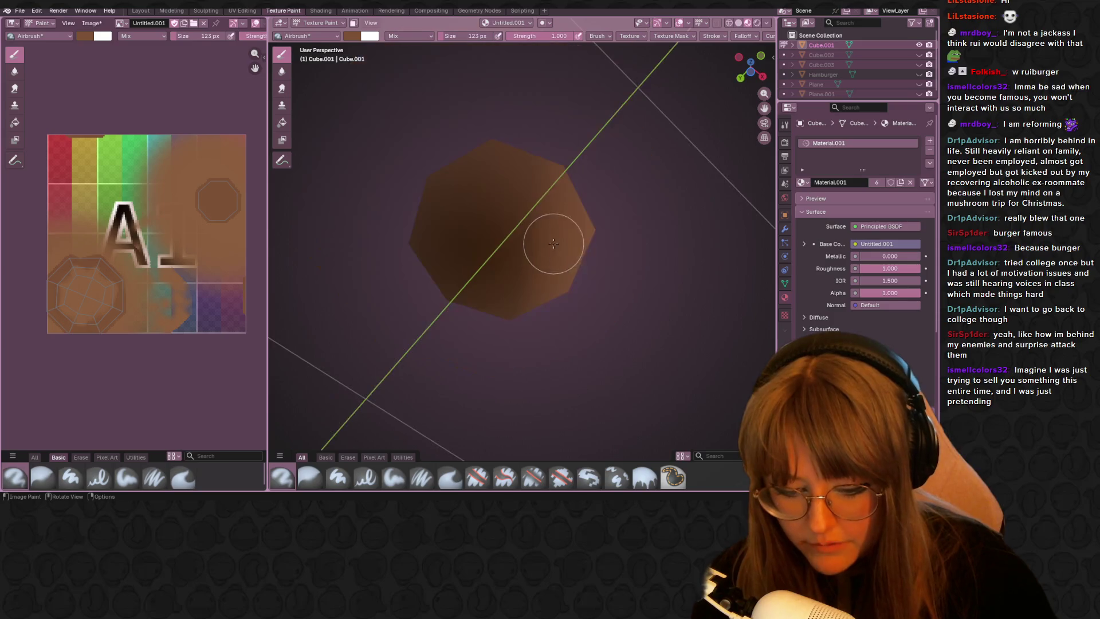
click(353, 36)
Step: Lighten the brush colour, undo a trial stroke, set brush size to 20 px and dab small dots
mouse_move(432, 74)
mouse_down()
mouse_move(432, 62)
mouse_move(382, 87)
mouse_move(432, 74)
mouse_up()
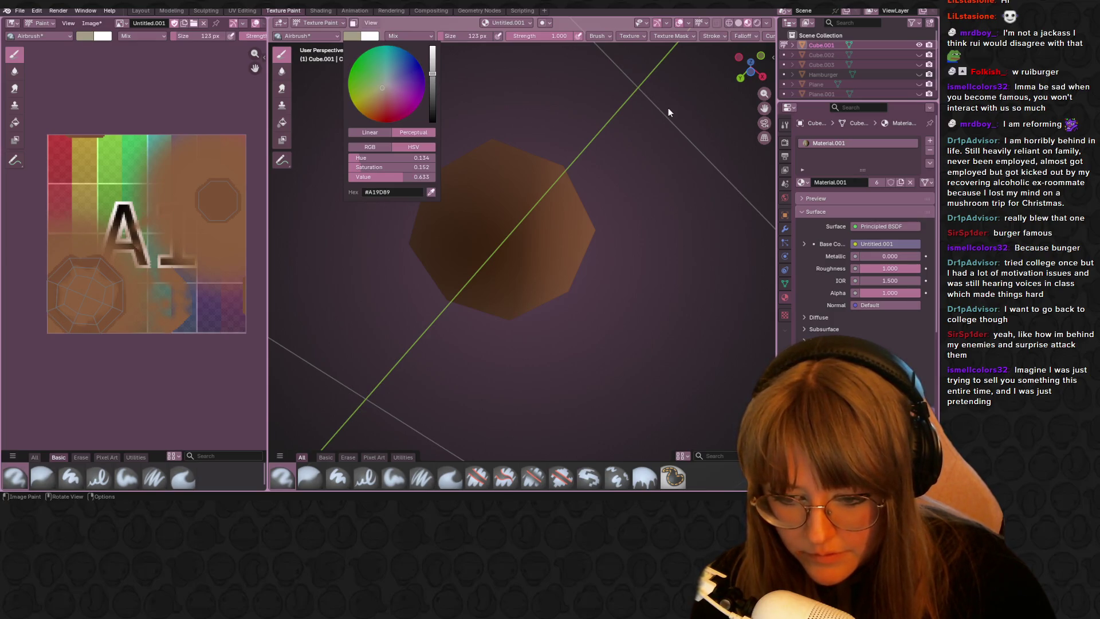
mouse_move(504, 214)
mouse_down()
mouse_move(455, 233)
mouse_move(509, 257)
mouse_move(504, 164)
mouse_up()
key(ctrl+z)
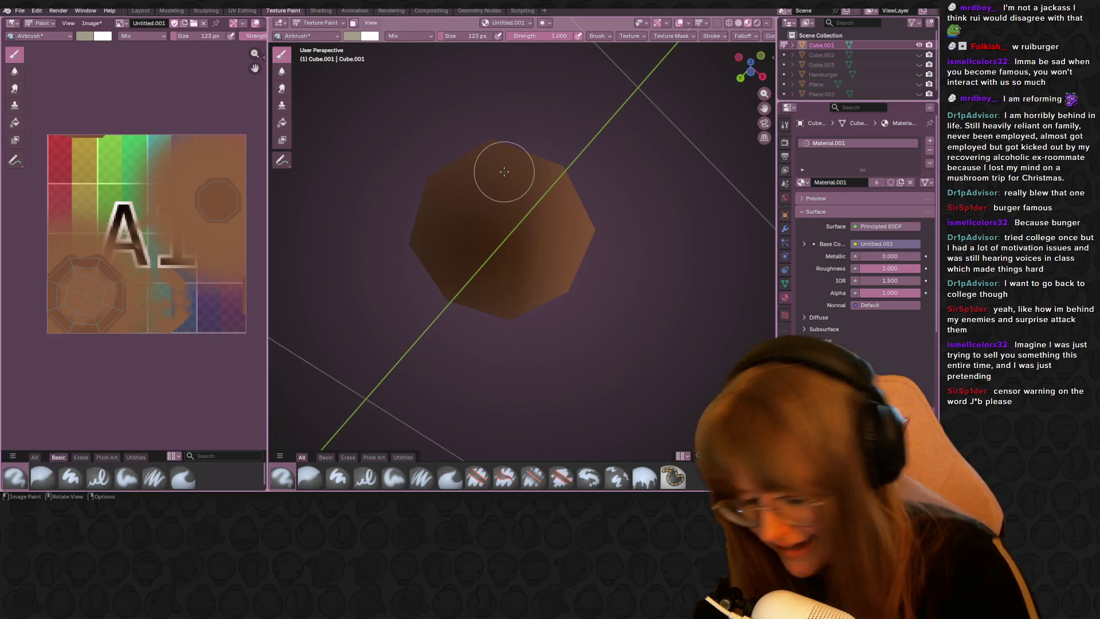
click(483, 35)
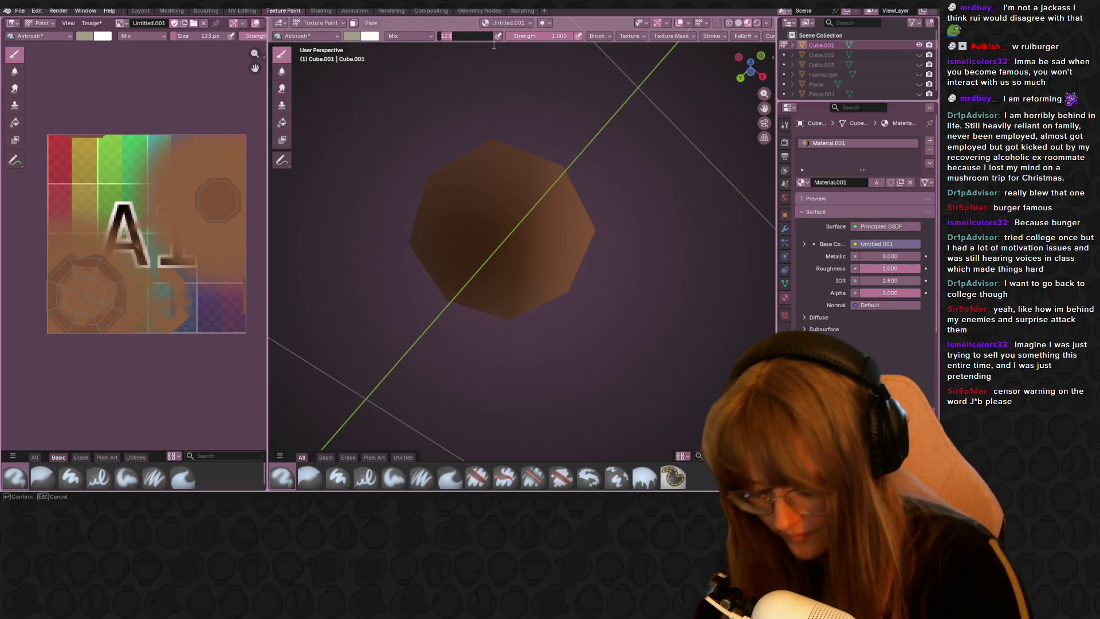
text(20)
key(Return)
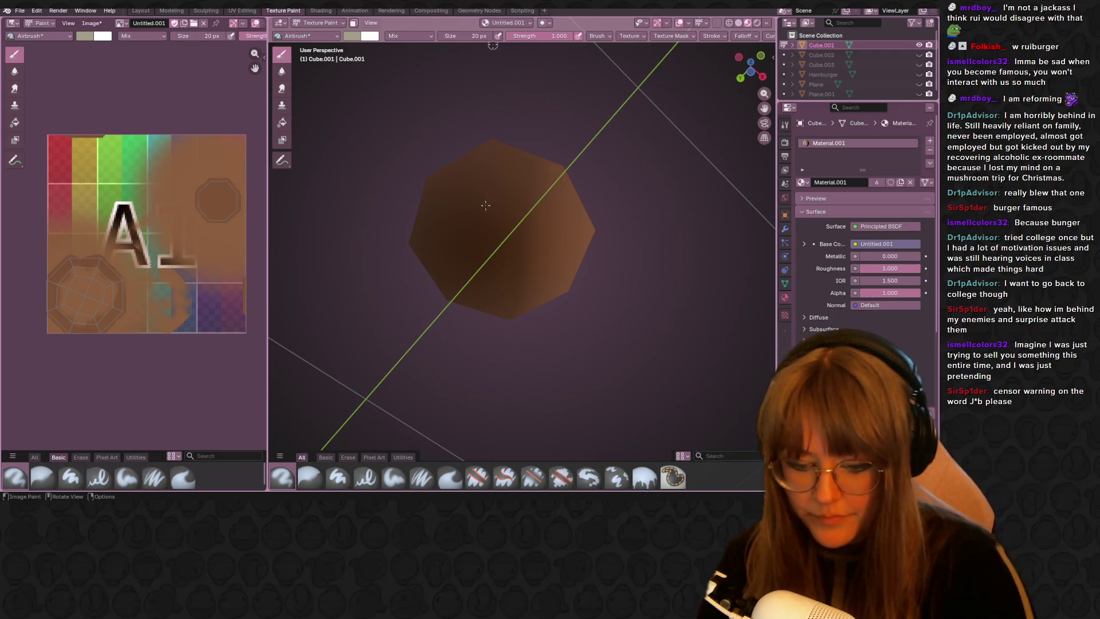
drag(451, 213, 462, 257)
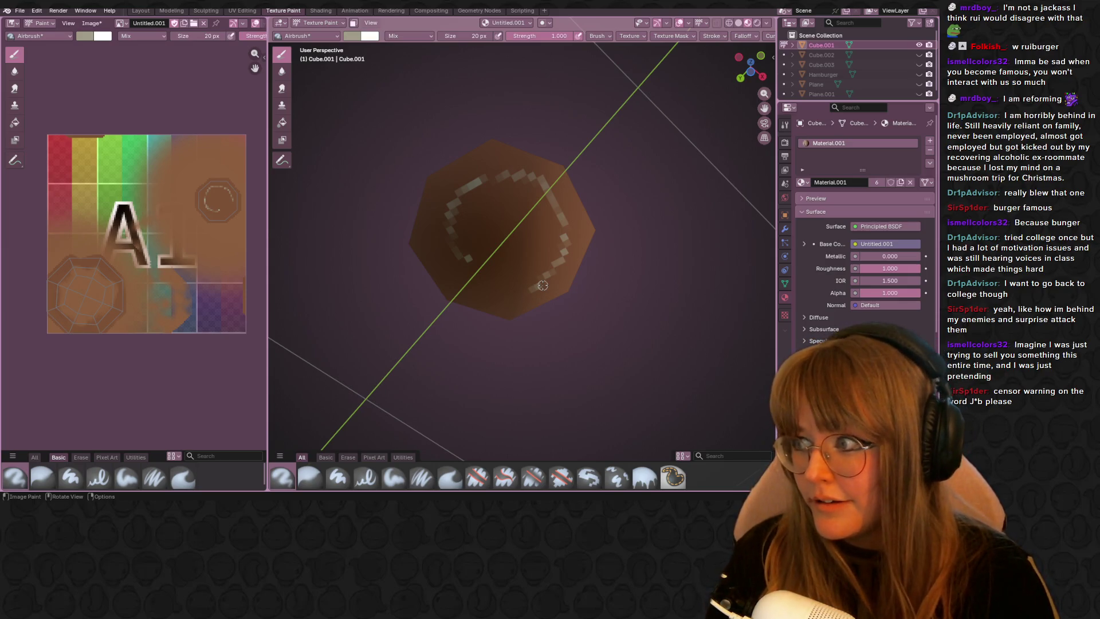
Step: Paint a light edge stroke and a pale spiral across the bun's face, darkening its lower-left
middle_drag(550, 314, 588, 234)
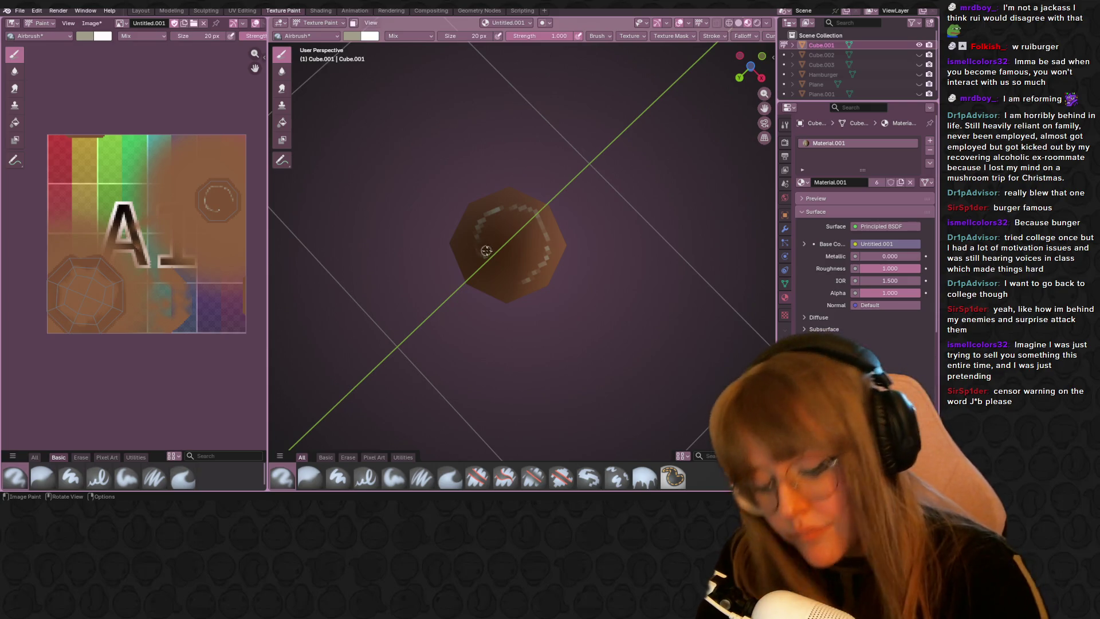
drag(508, 205, 541, 220)
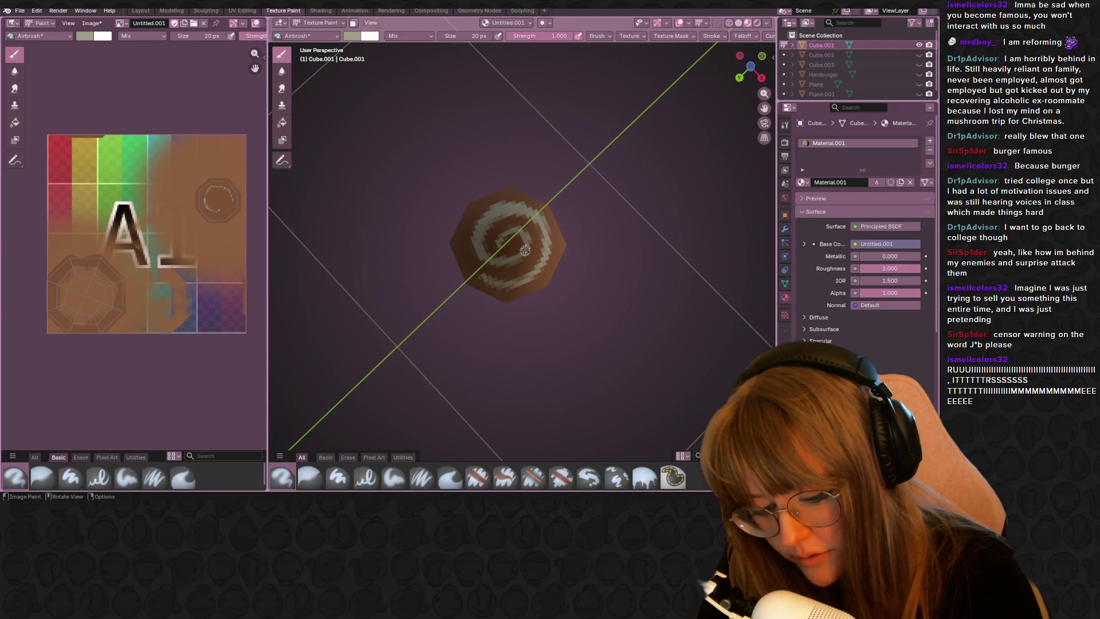
drag(488, 261, 483, 243)
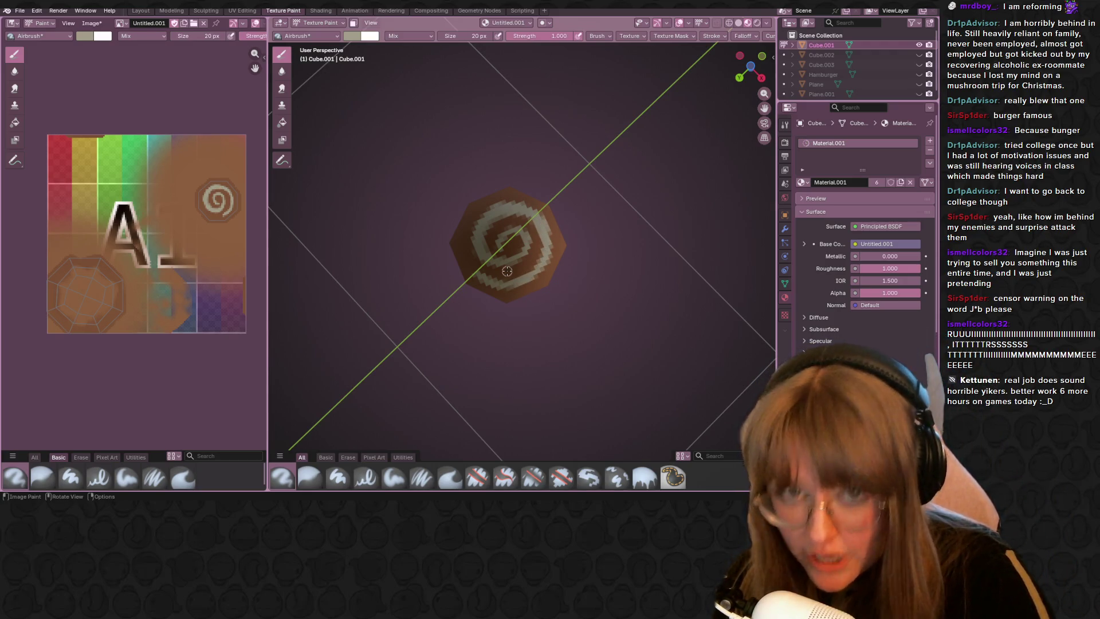
mouse_move(468, 246)
mouse_down()
mouse_move(481, 276)
mouse_move(464, 253)
mouse_up()
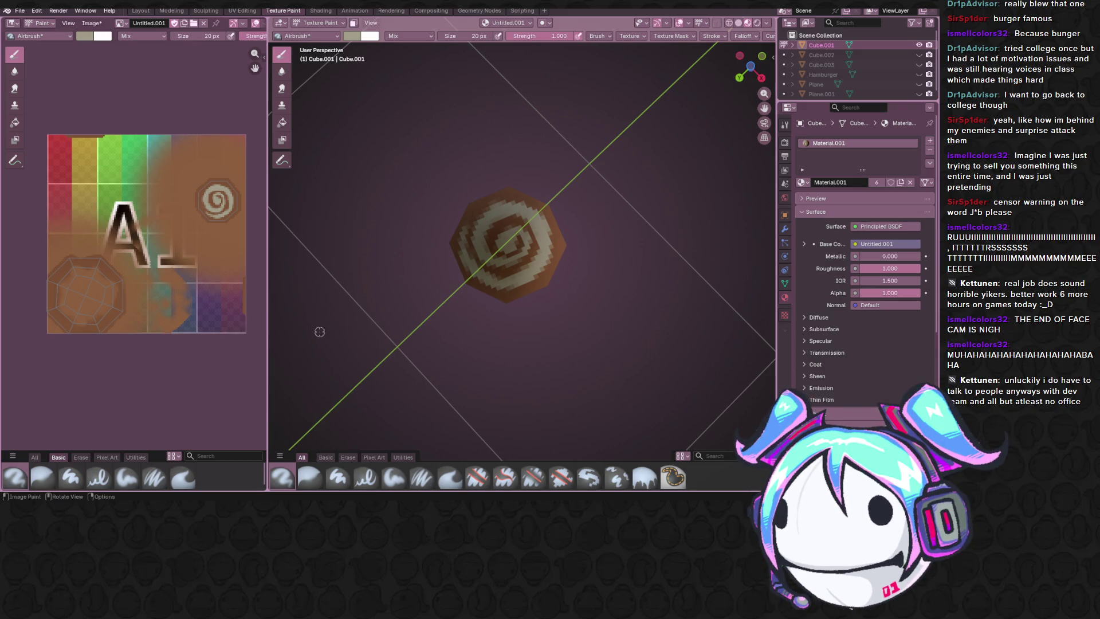
Step: Orbit to the swirled bun's top and dab the first white speckle
middle_drag(319, 331, 482, 380)
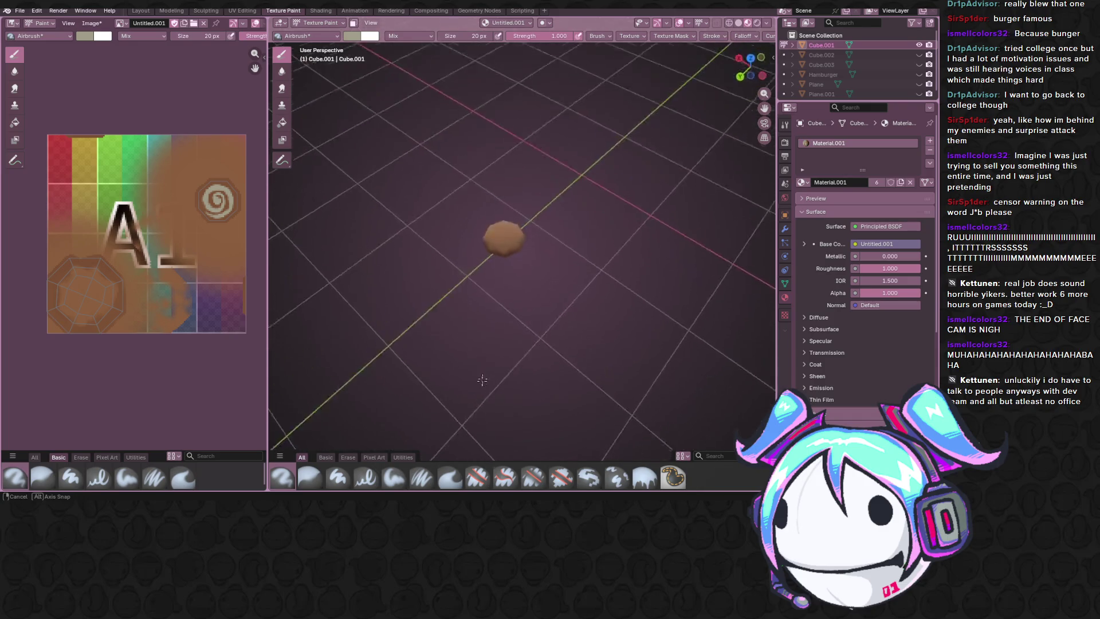
mouse_move(482, 380)
middle_down()
mouse_move(537, 176)
mouse_move(551, 177)
middle_up()
scroll(528, 208, up, 8)
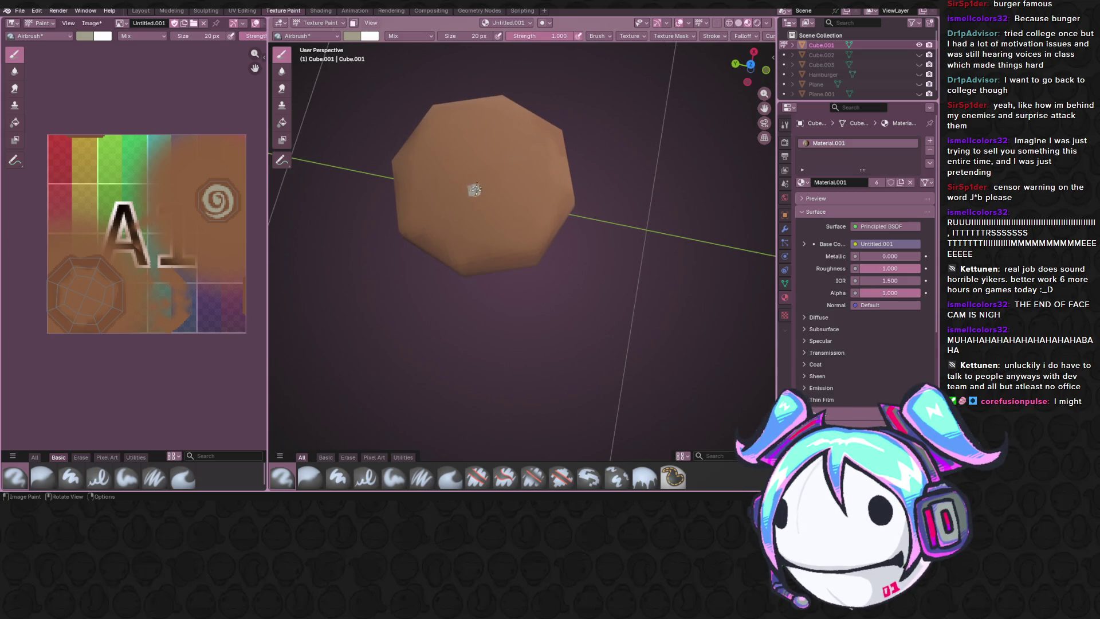
click(520, 151)
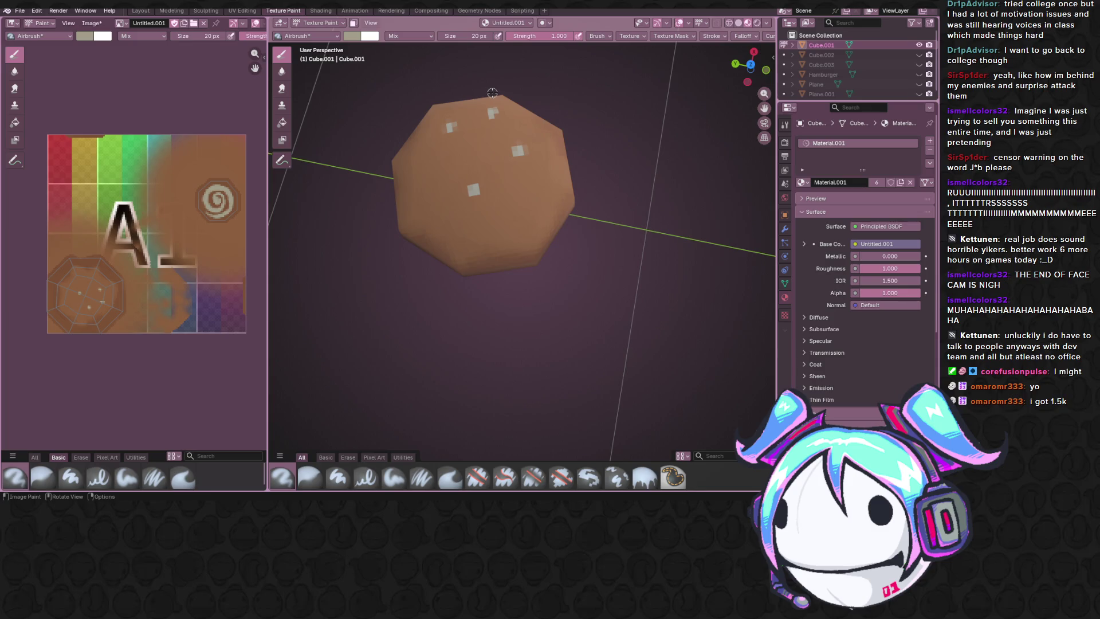
middle_drag(493, 93, 516, 108)
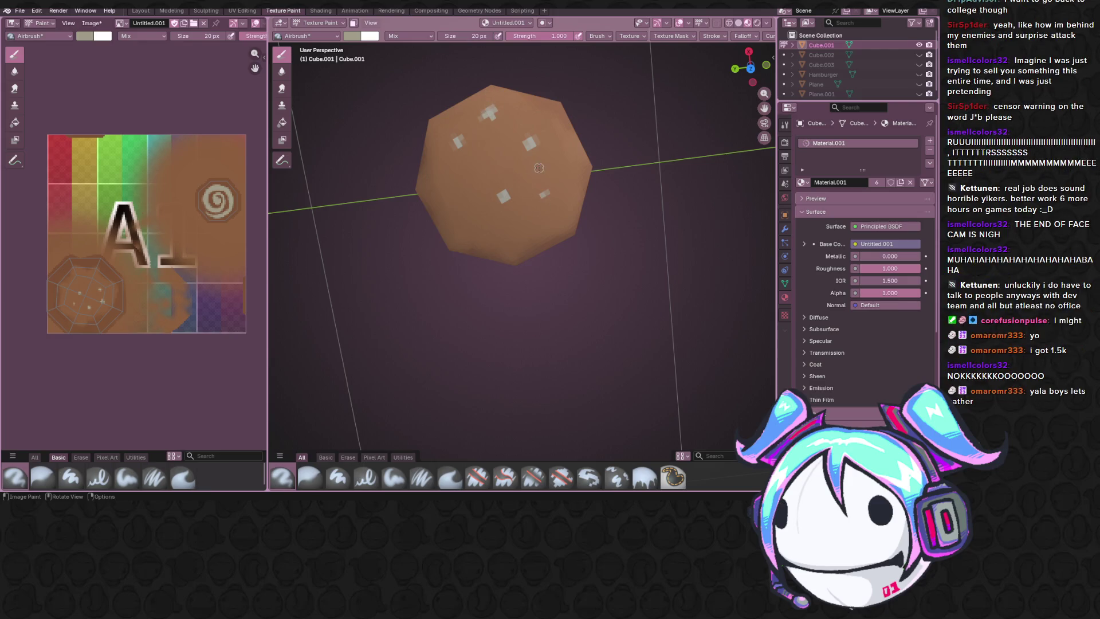
Step: Scatter several more white sesame-like speckles over the bun's top and edge
click(492, 156)
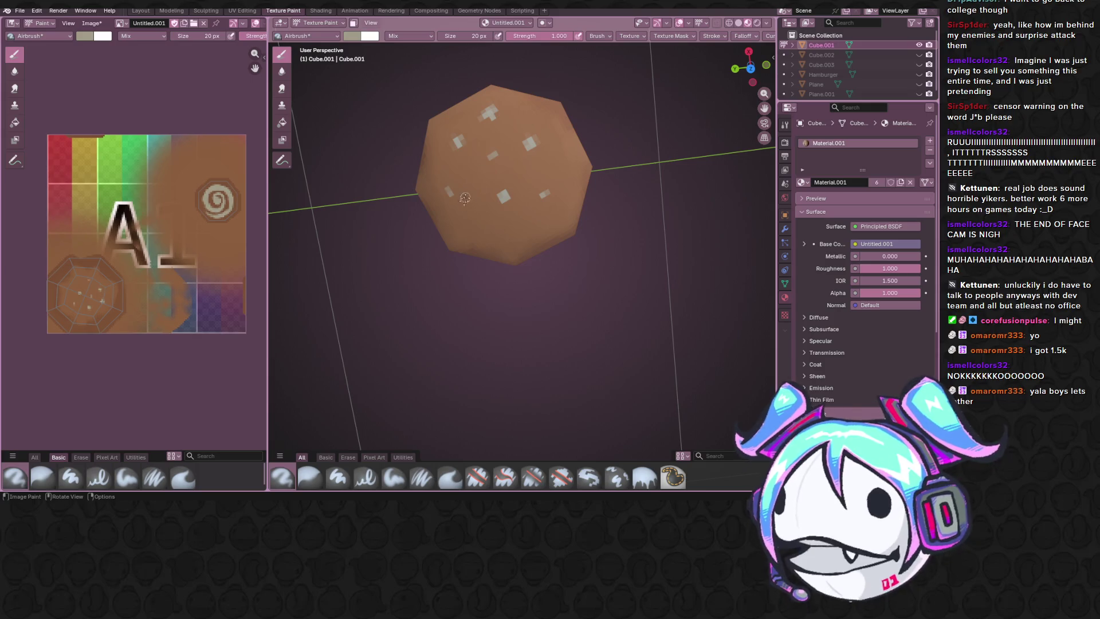
click(471, 220)
click(520, 219)
click(438, 165)
click(469, 179)
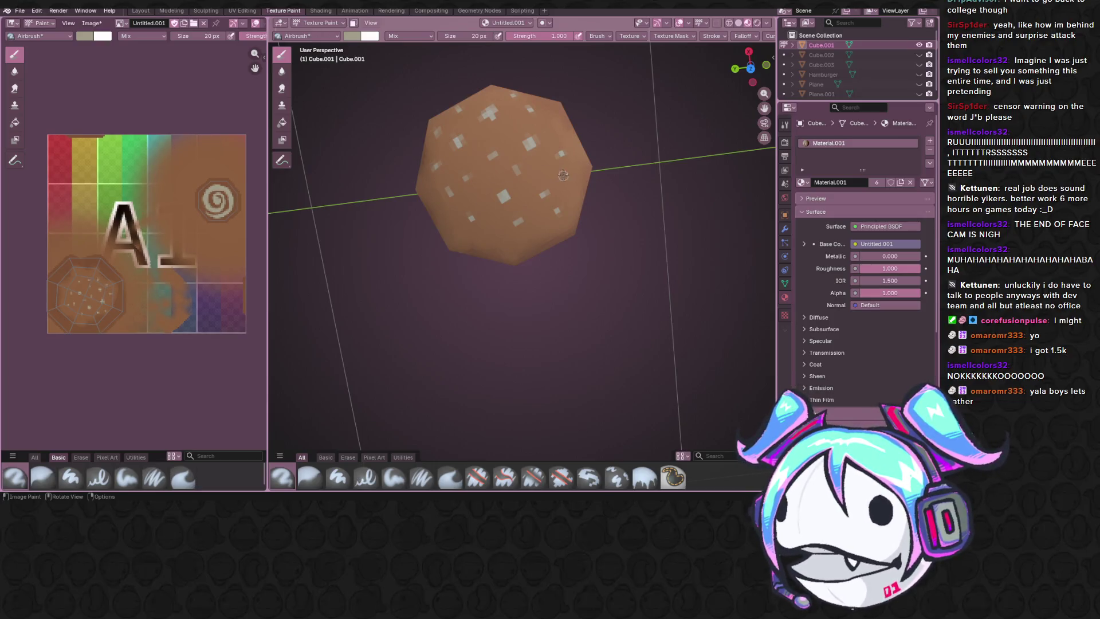
click(512, 113)
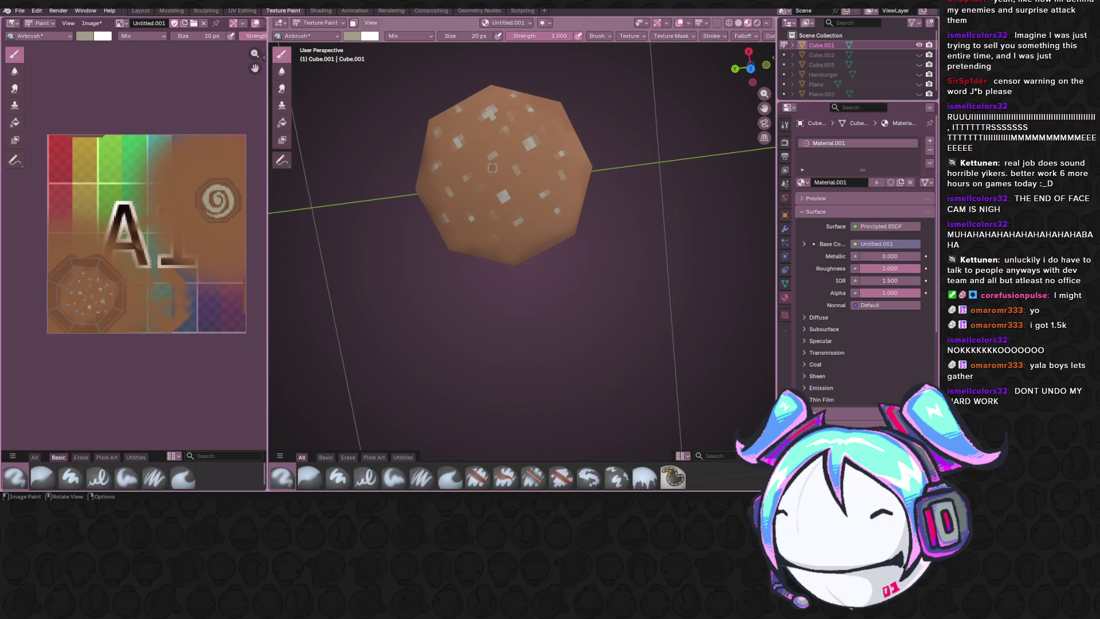
scroll(602, 190, down, 3)
scroll(643, 173, down, 2)
Step: Set the brush to 50 px, undo stray paint, sample the bun's brown and darken it
middle_drag(643, 172, 599, 161)
scroll(601, 159, up, 5)
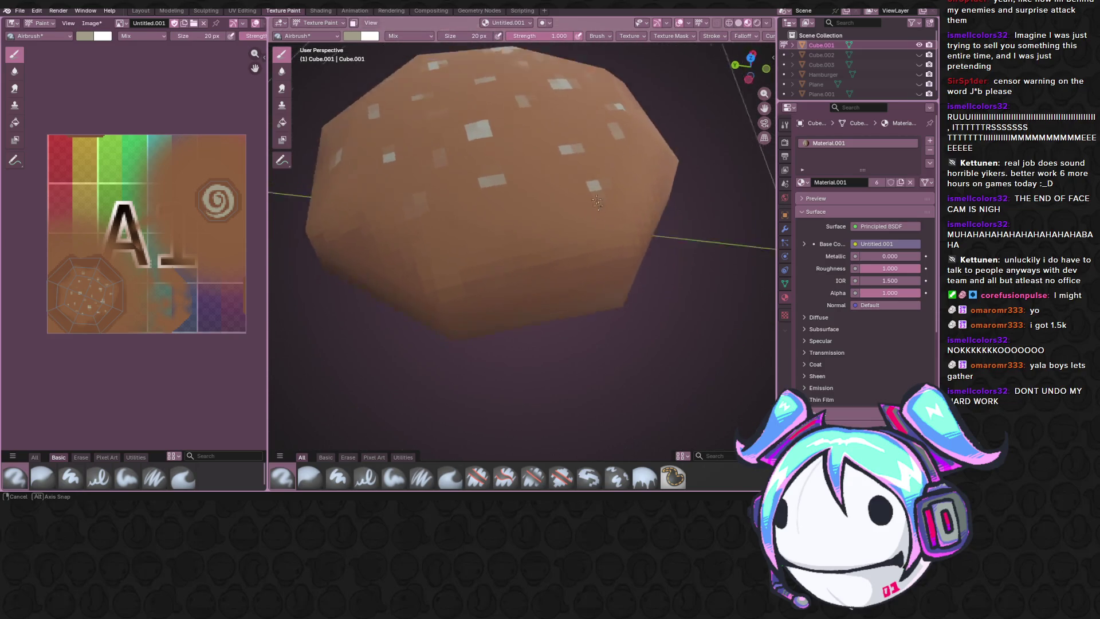
scroll(610, 153, down, 3)
scroll(614, 150, down, 1)
click(464, 35)
text(50)
key(Return)
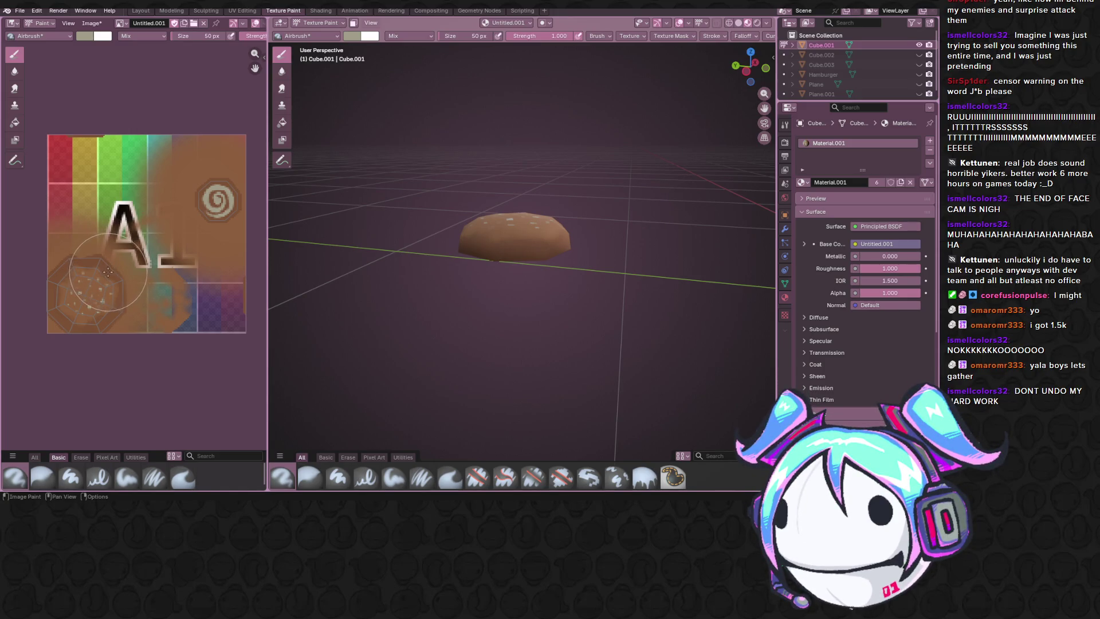
key(ctrl+z)
key(ctrl+z)
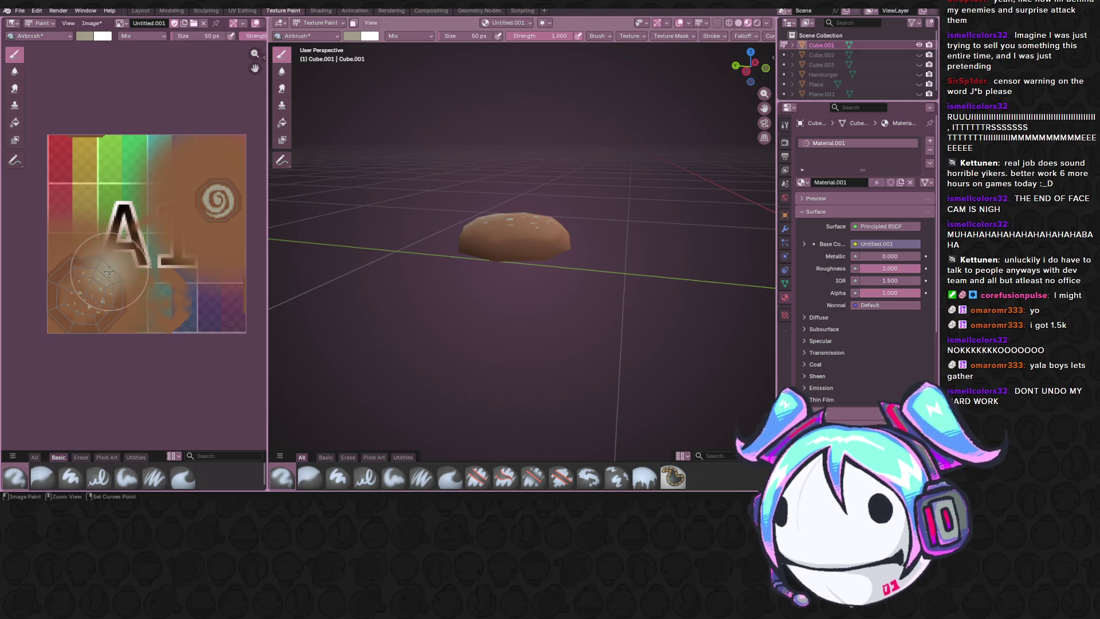
key(ctrl+z)
key(s)
click(83, 35)
click(166, 90)
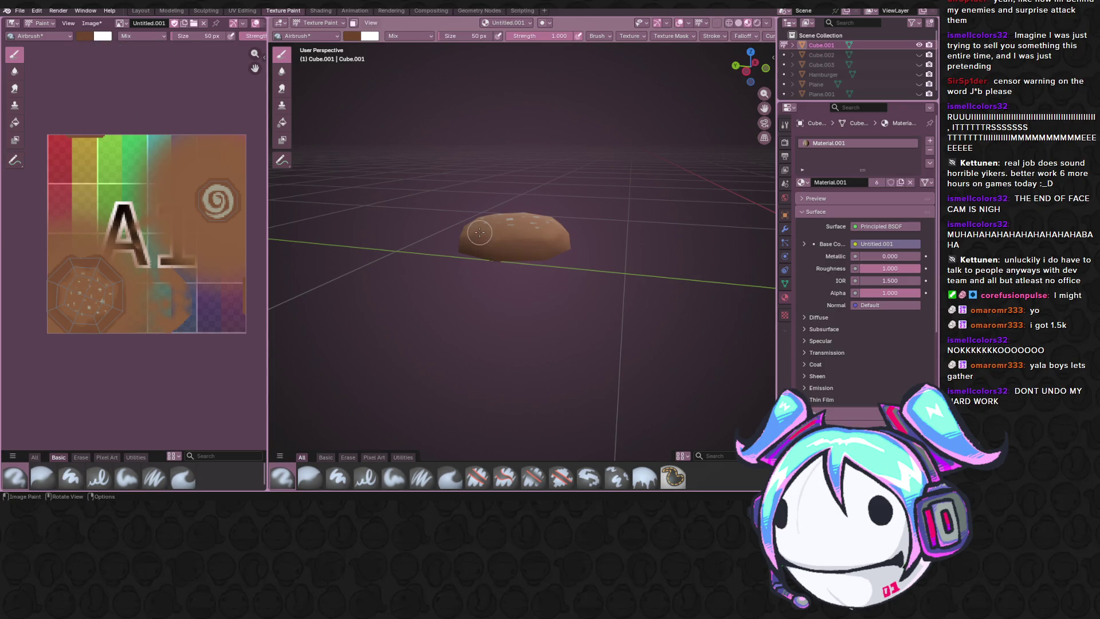
scroll(479, 232, up, 3)
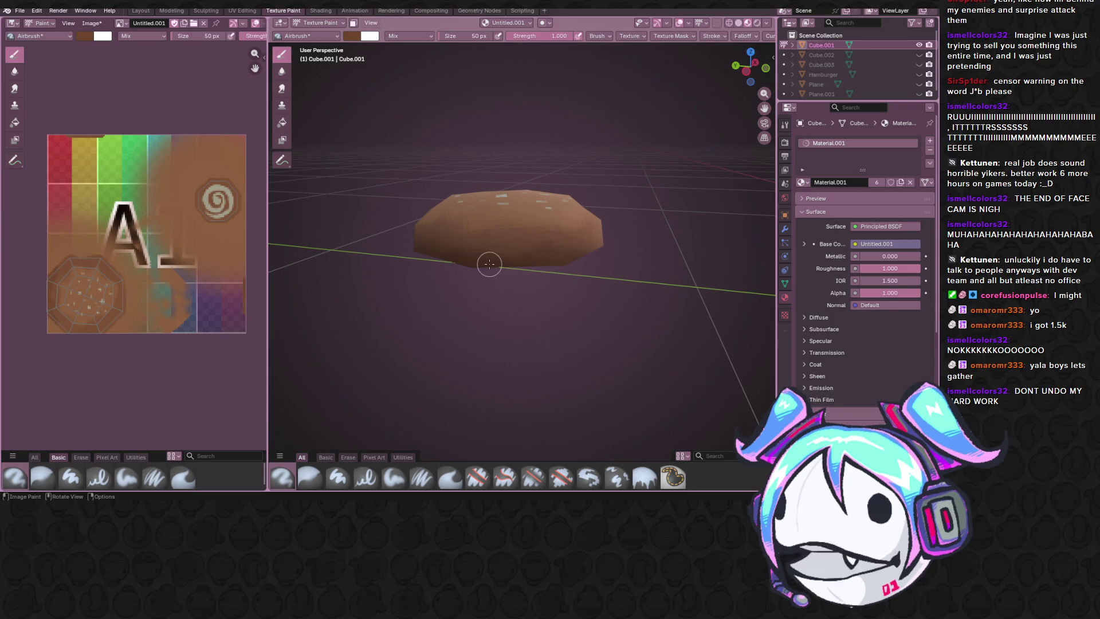
Step: Airbrush darker brown shading onto the bun's sides from a low angle
mouse_move(490, 264)
middle_down()
mouse_move(562, 245)
mouse_move(604, 272)
middle_up()
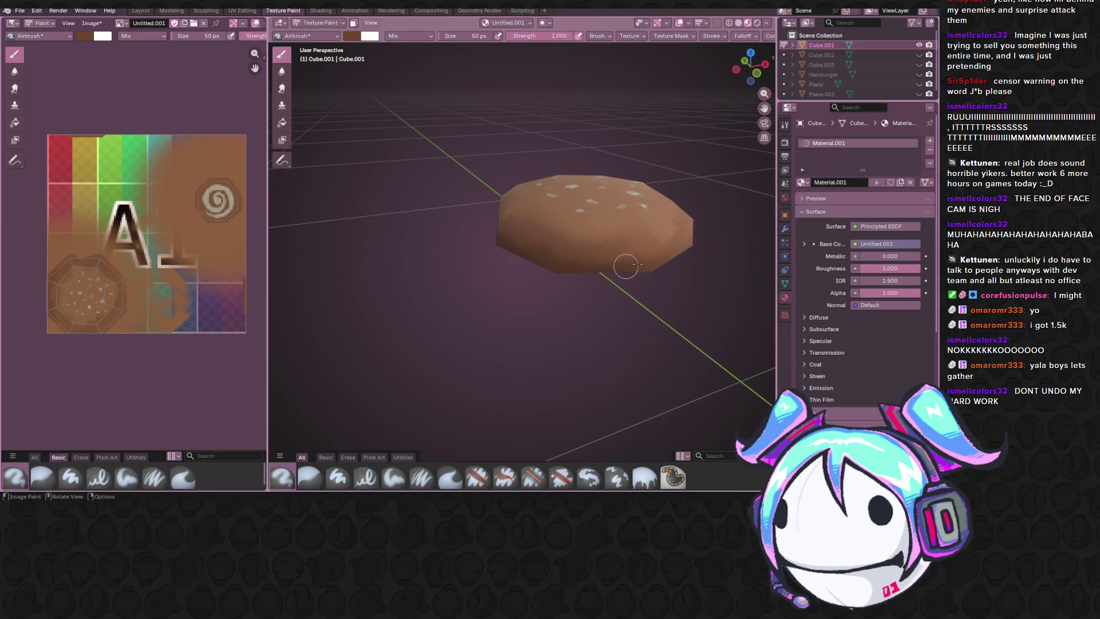
middle_drag(651, 252, 604, 247)
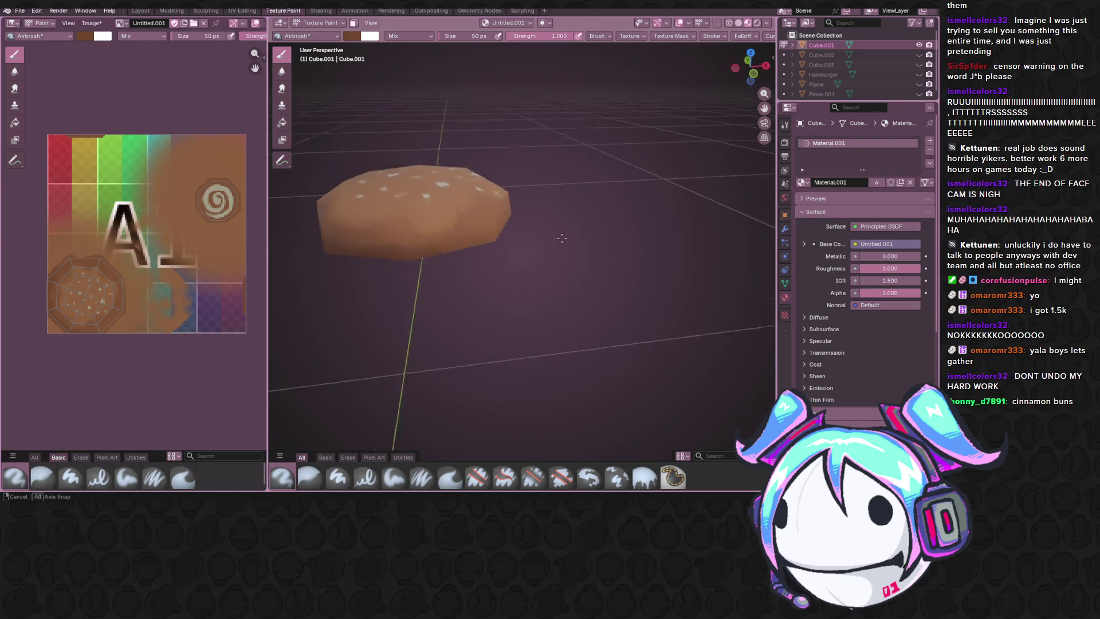
middle_drag(588, 238, 440, 250)
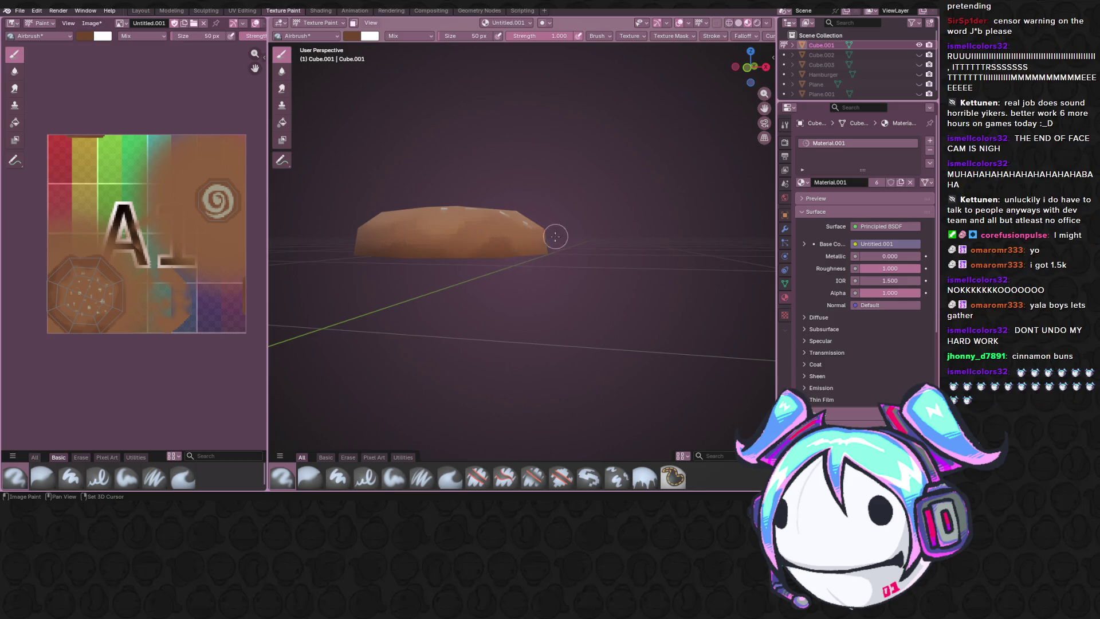
mouse_move(553, 238)
middle_down()
mouse_move(492, 299)
mouse_move(452, 263)
middle_up()
drag(413, 316, 491, 316)
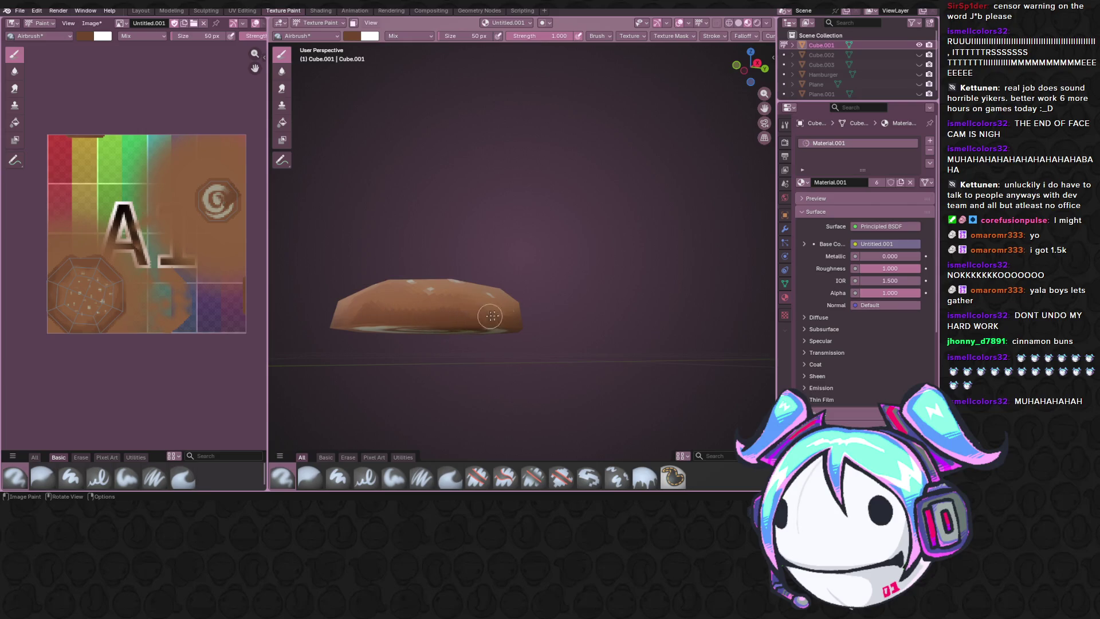
middle_drag(491, 317, 453, 320)
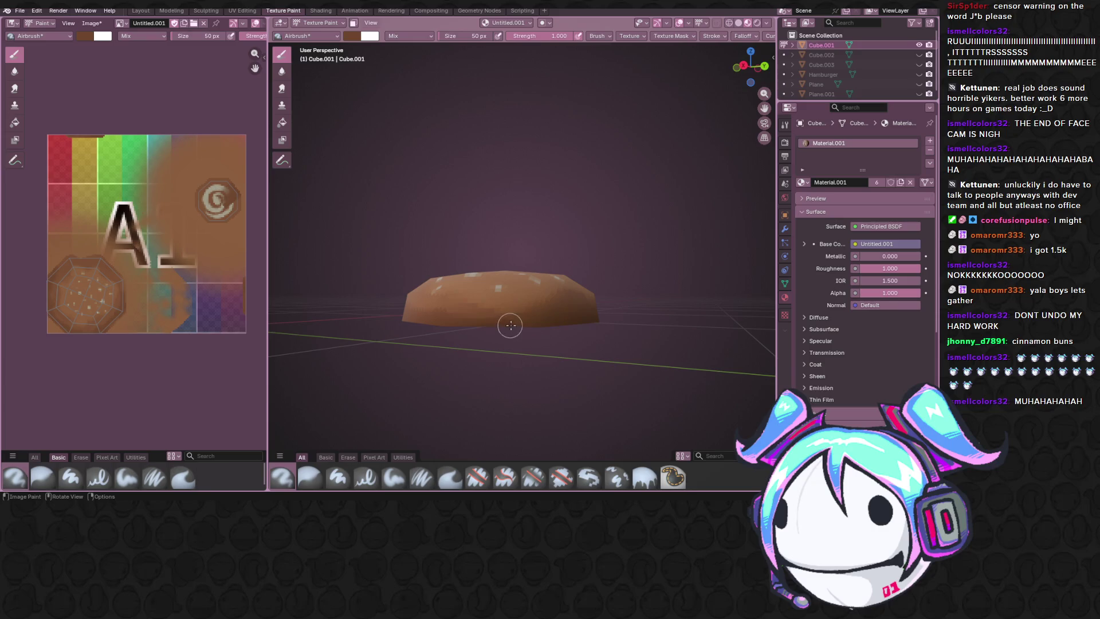
mouse_move(545, 312)
middle_down()
mouse_move(488, 295)
mouse_move(444, 319)
middle_up()
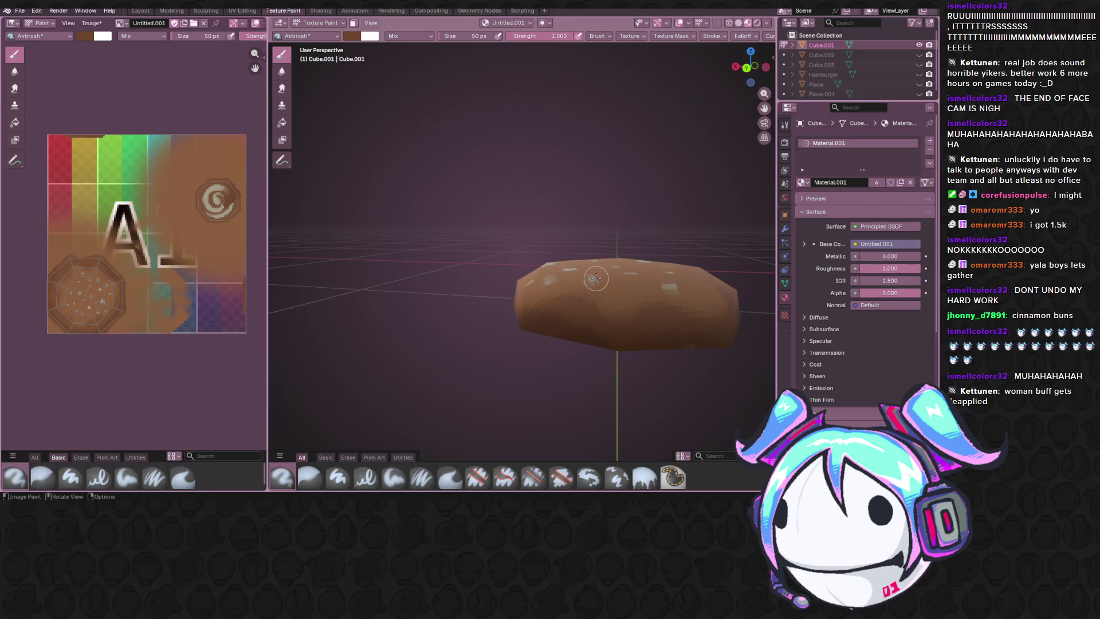
Step: Paint darker brown patches along the bun's lower rim from below
middle_drag(595, 278, 651, 292)
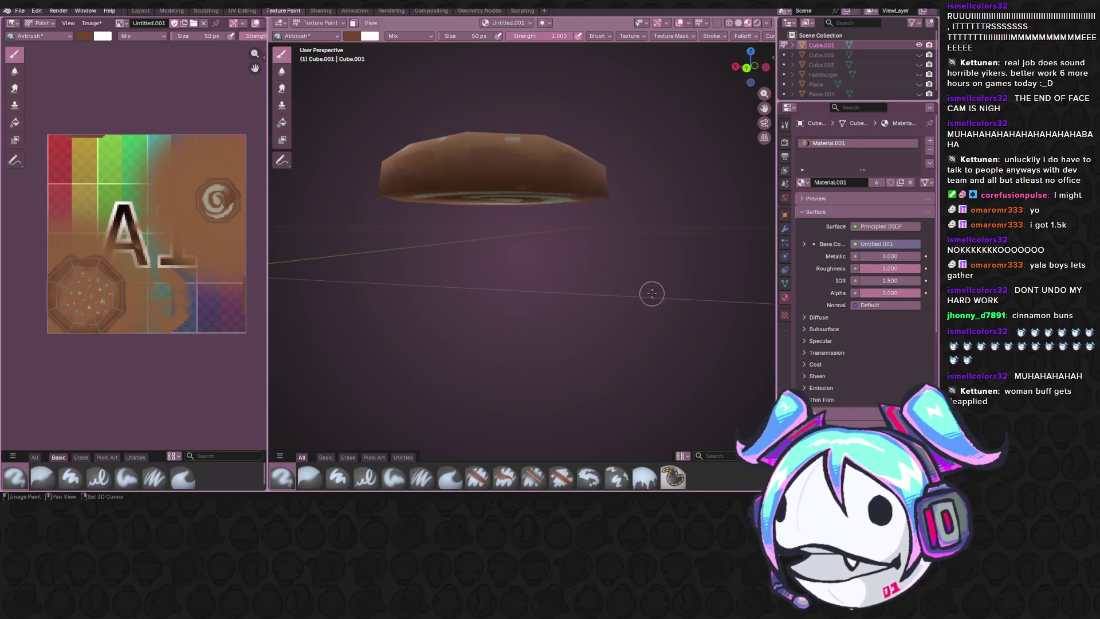
drag(535, 183, 526, 171)
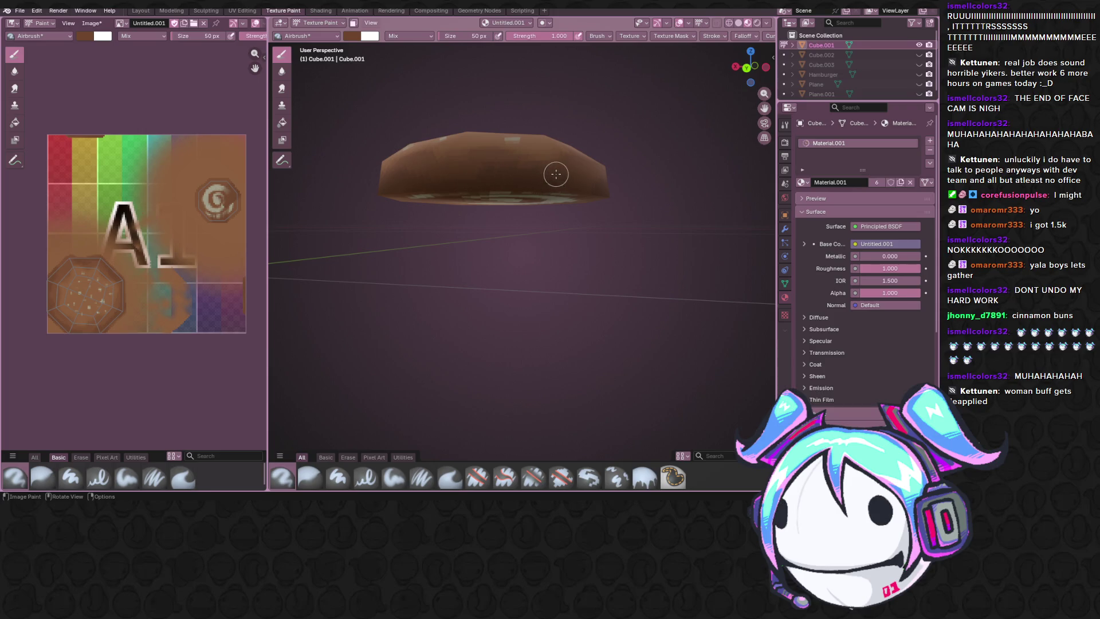
middle_drag(556, 174, 498, 166)
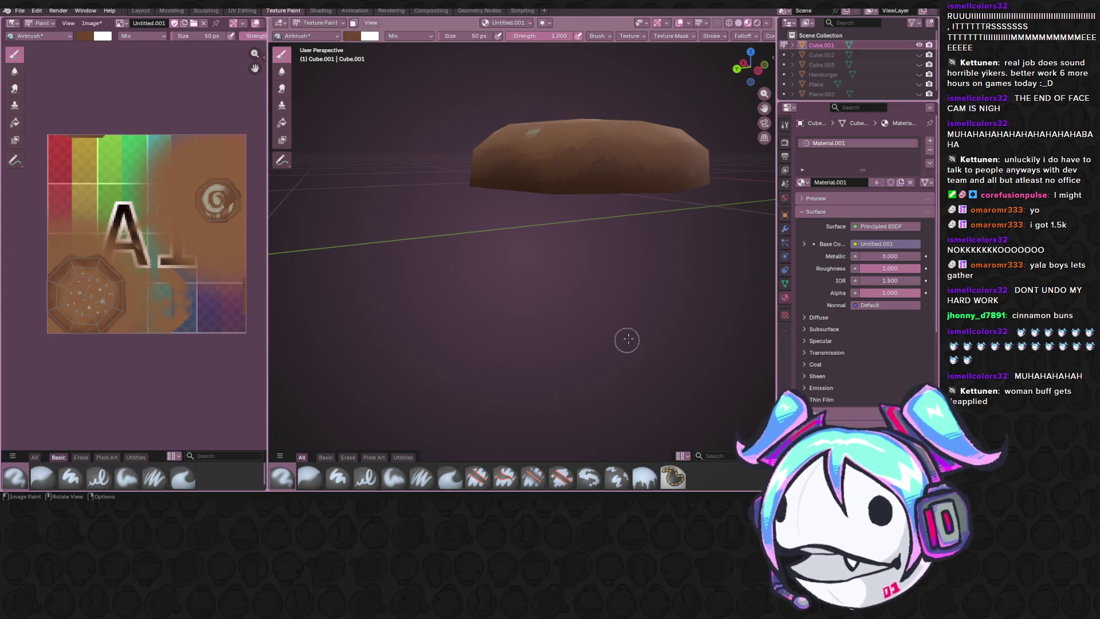
scroll(658, 253, down, 5)
mouse_move(659, 253)
middle_down()
mouse_move(643, 278)
mouse_move(557, 285)
mouse_move(649, 175)
mouse_move(552, 182)
middle_up()
scroll(557, 284, up, 3)
scroll(649, 175, down, 2)
scroll(649, 175, down, 2)
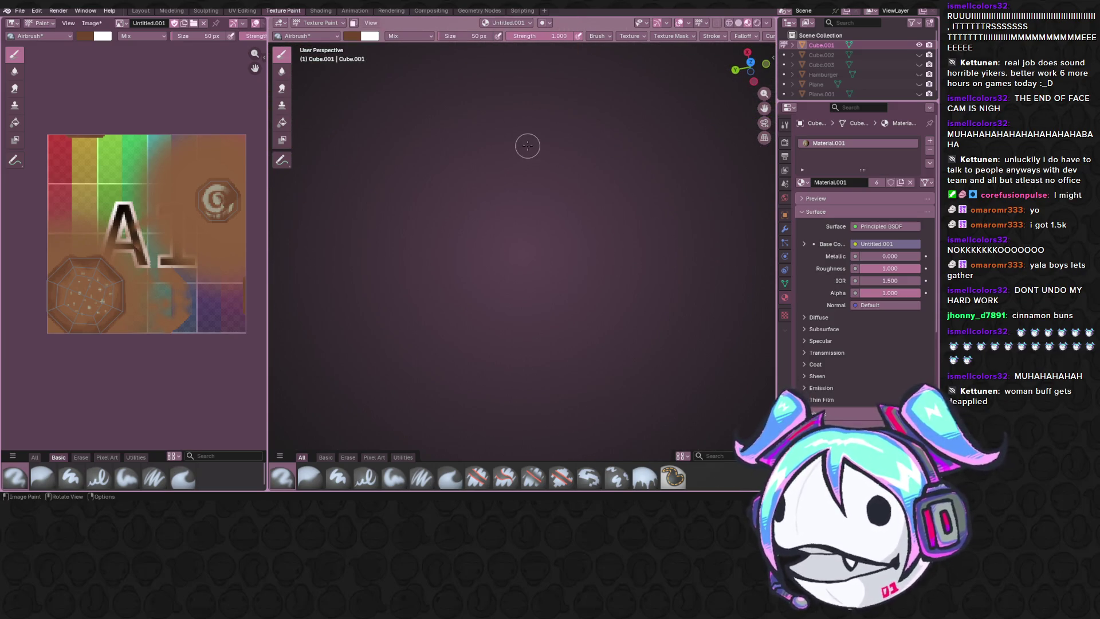
Step: Darken the swirl on the bun's underside, then unhide Cube.002, the bottom bun with lettuce
middle_drag(525, 146, 465, 216)
scroll(465, 216, up, 2)
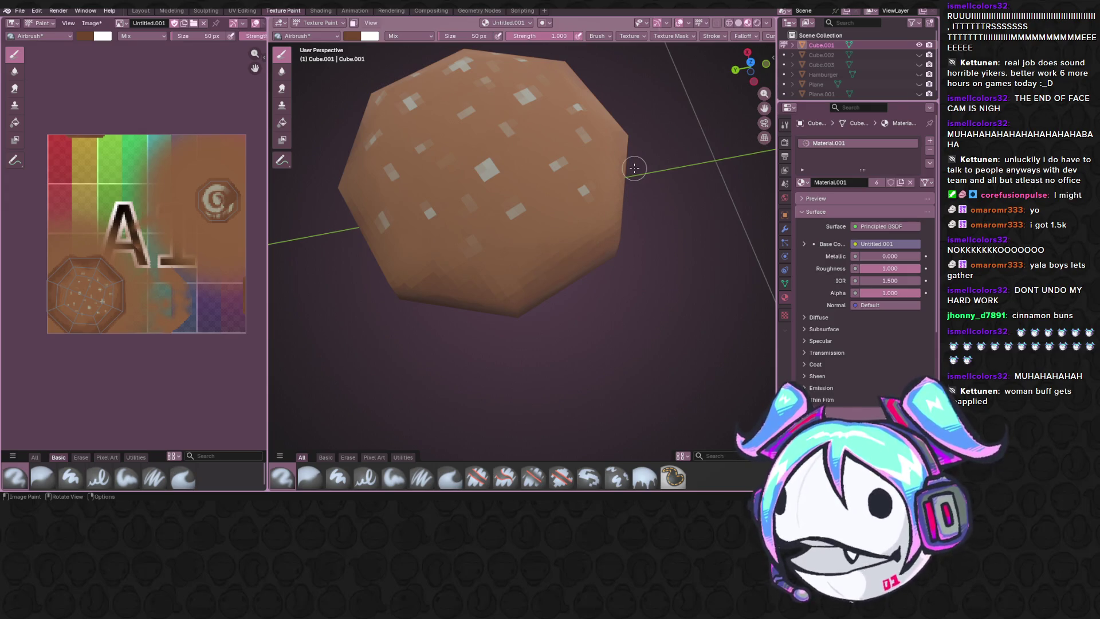
scroll(634, 167, up, 5)
scroll(540, 116, down, 10)
mouse_move(521, 143)
middle_down()
mouse_move(518, 200)
mouse_move(503, 86)
mouse_move(506, 237)
mouse_move(516, 197)
mouse_move(542, 248)
middle_up()
scroll(503, 128, up, 3)
scroll(581, 130, up, 3)
scroll(582, 130, up, 2)
scroll(582, 138, down, 2)
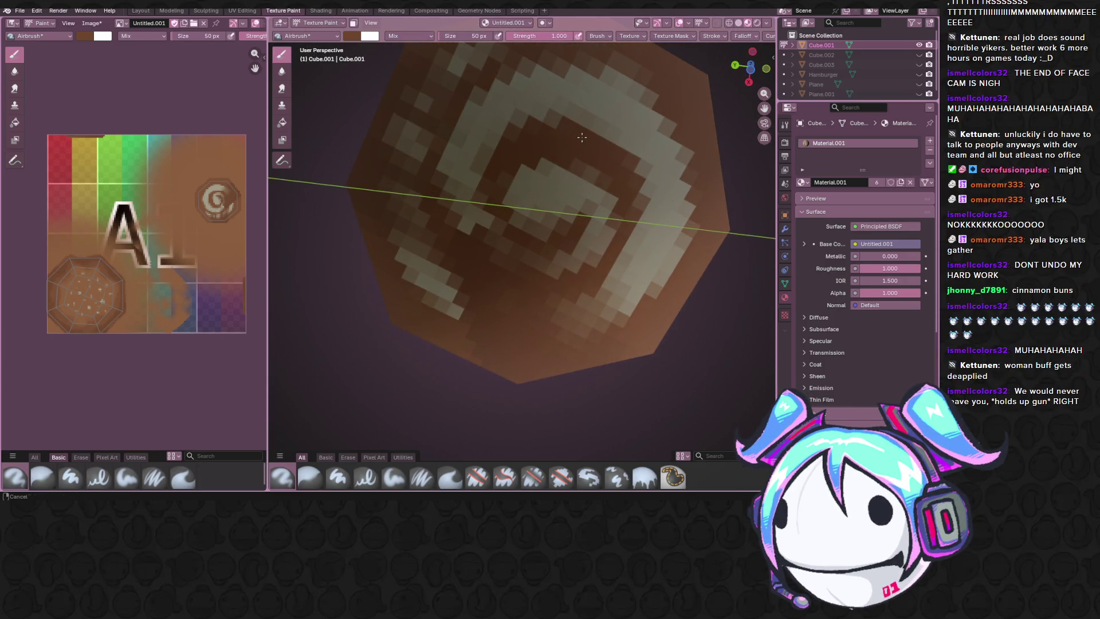
scroll(578, 142, down, 3)
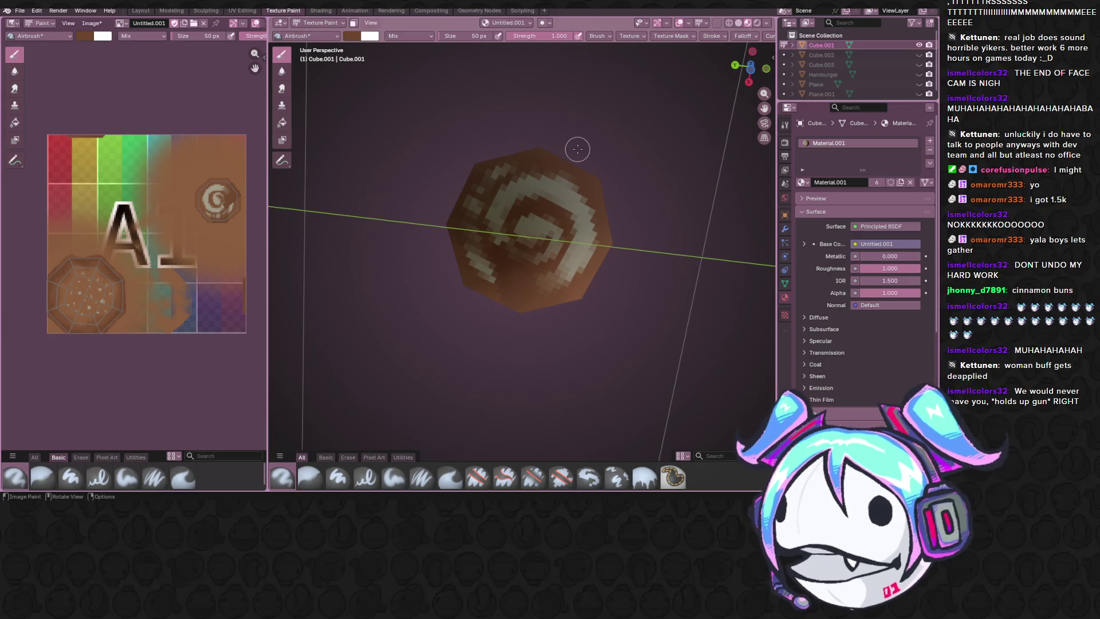
mouse_move(571, 236)
mouse_down()
mouse_move(573, 207)
mouse_move(592, 249)
mouse_move(580, 216)
mouse_move(522, 170)
mouse_move(584, 189)
mouse_up()
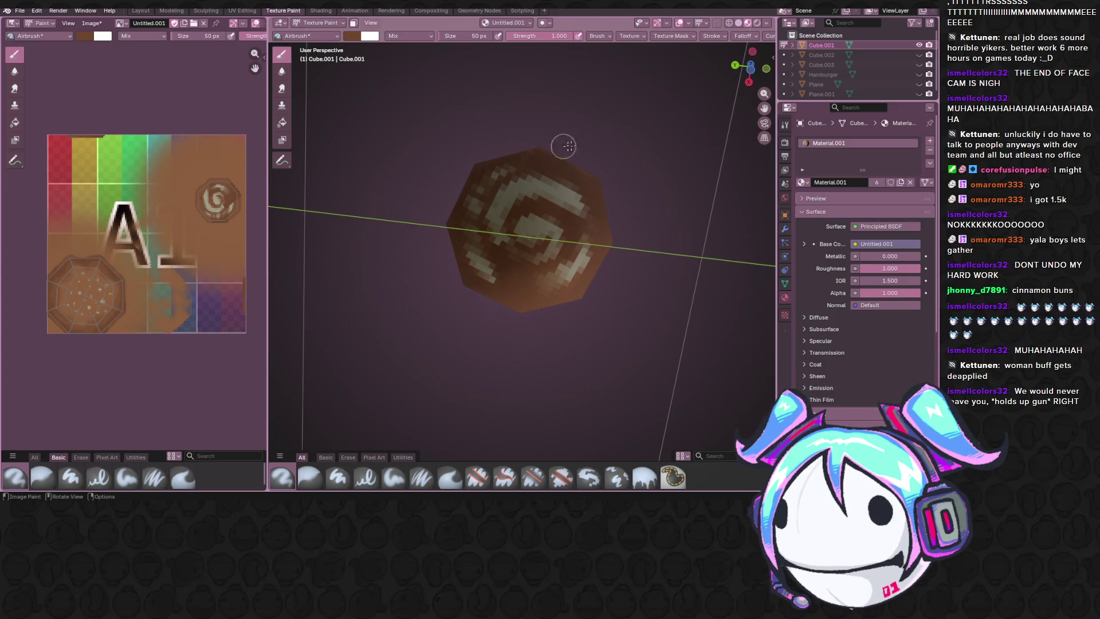
drag(575, 149, 523, 159)
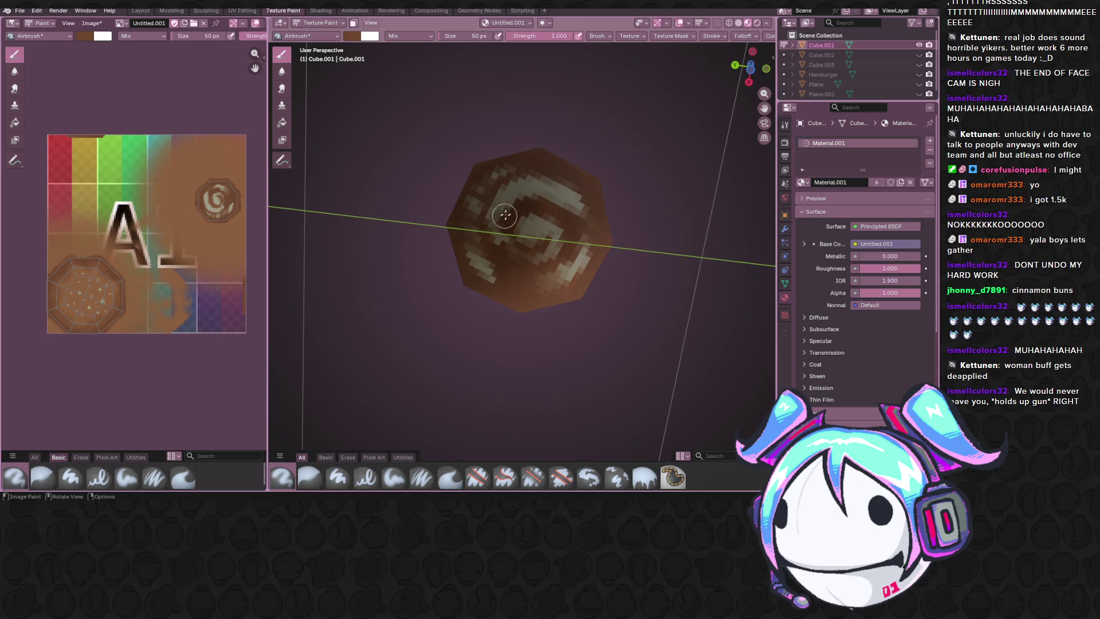
scroll(523, 158, down, 5)
mouse_move(654, 121)
middle_down()
mouse_move(583, 254)
mouse_move(567, 240)
mouse_move(549, 225)
mouse_move(697, 159)
middle_up()
scroll(584, 255, up, 4)
scroll(567, 241, up, 5)
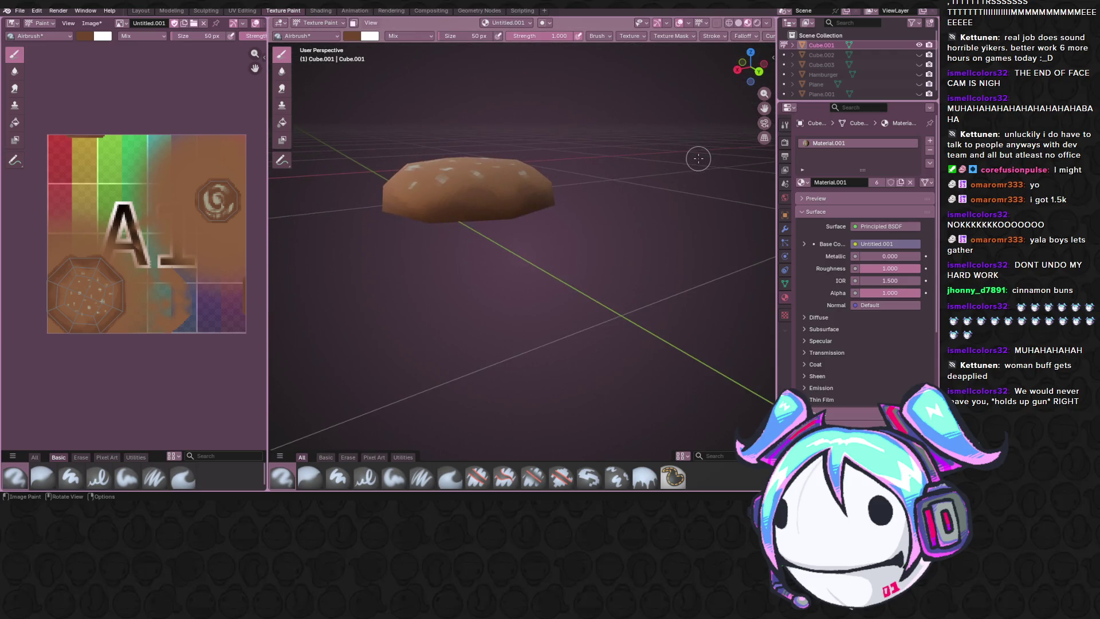
click(919, 55)
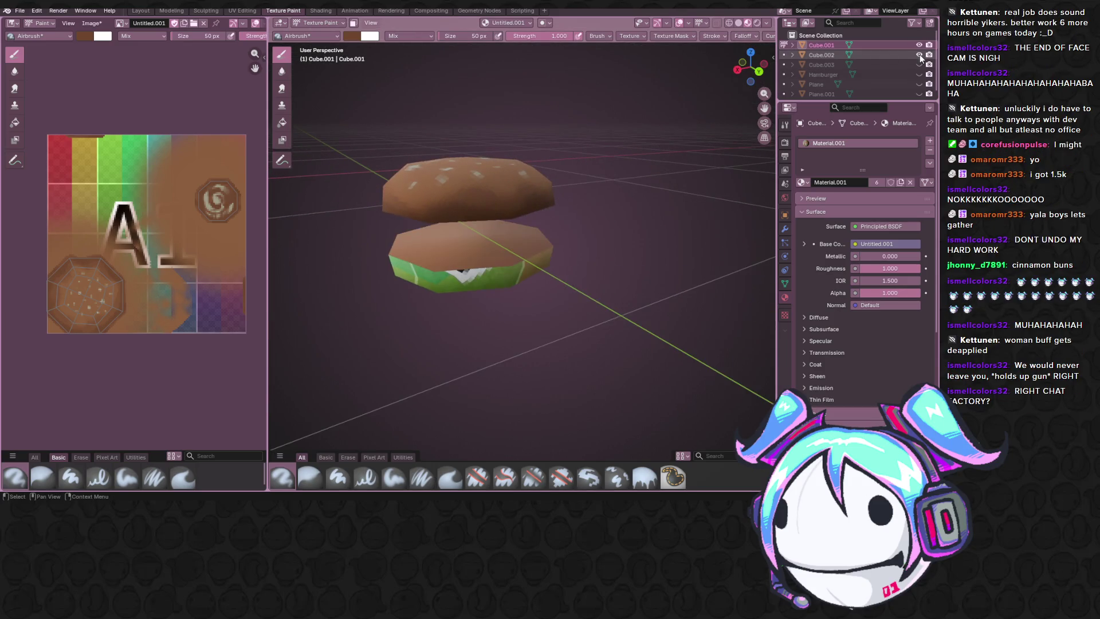
scroll(531, 242, down, 3)
scroll(531, 241, up, 3)
mouse_move(560, 272)
middle_down()
mouse_move(628, 293)
mouse_move(614, 318)
middle_up()
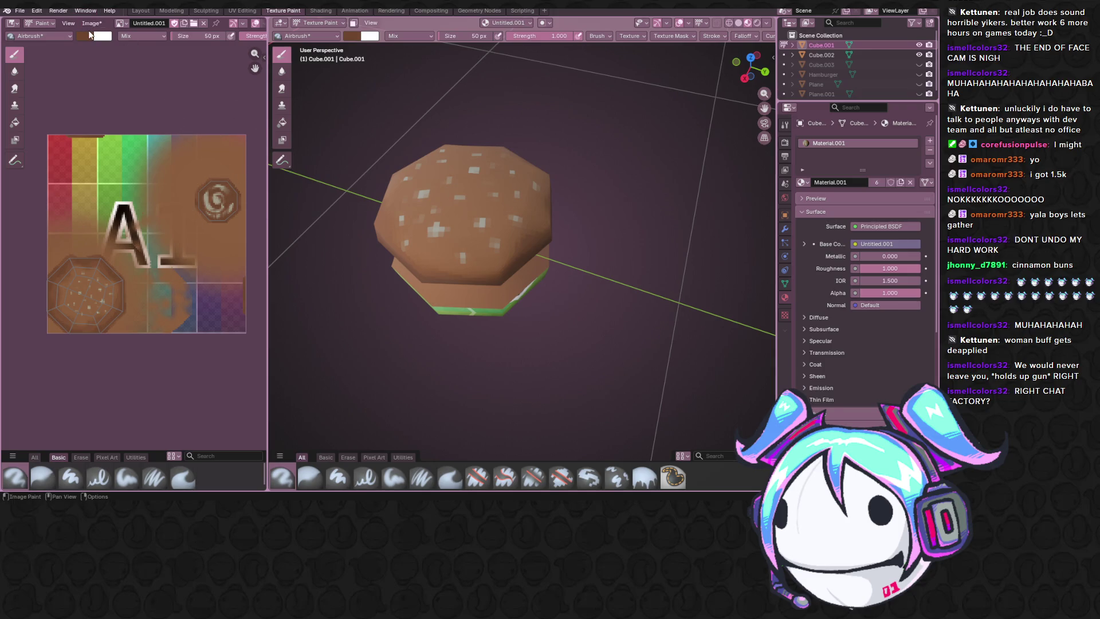
click(91, 22)
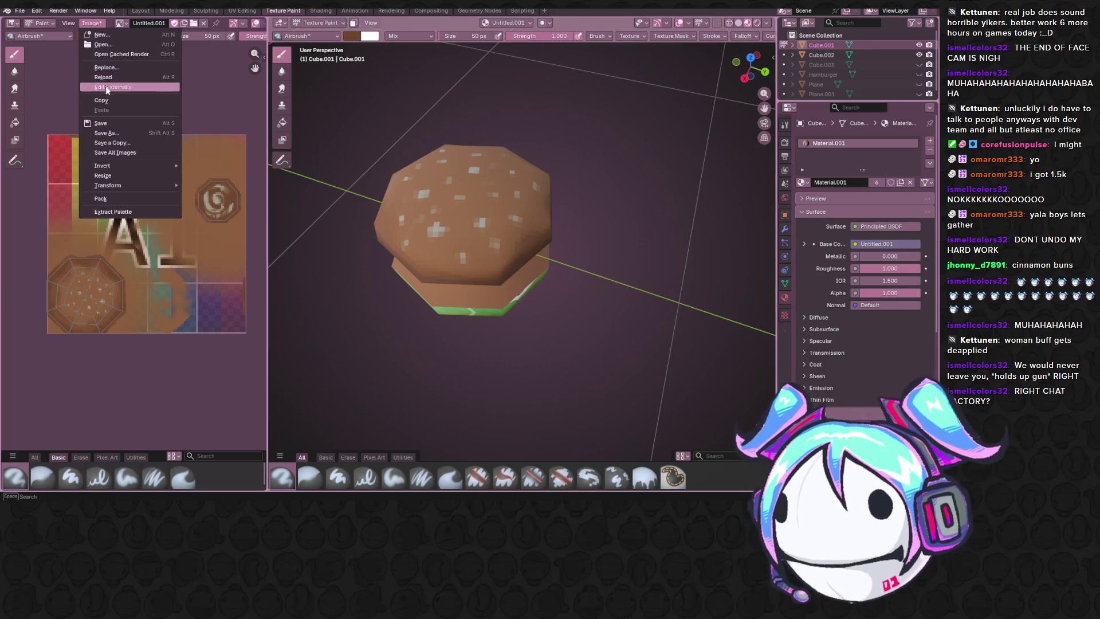
click(136, 123)
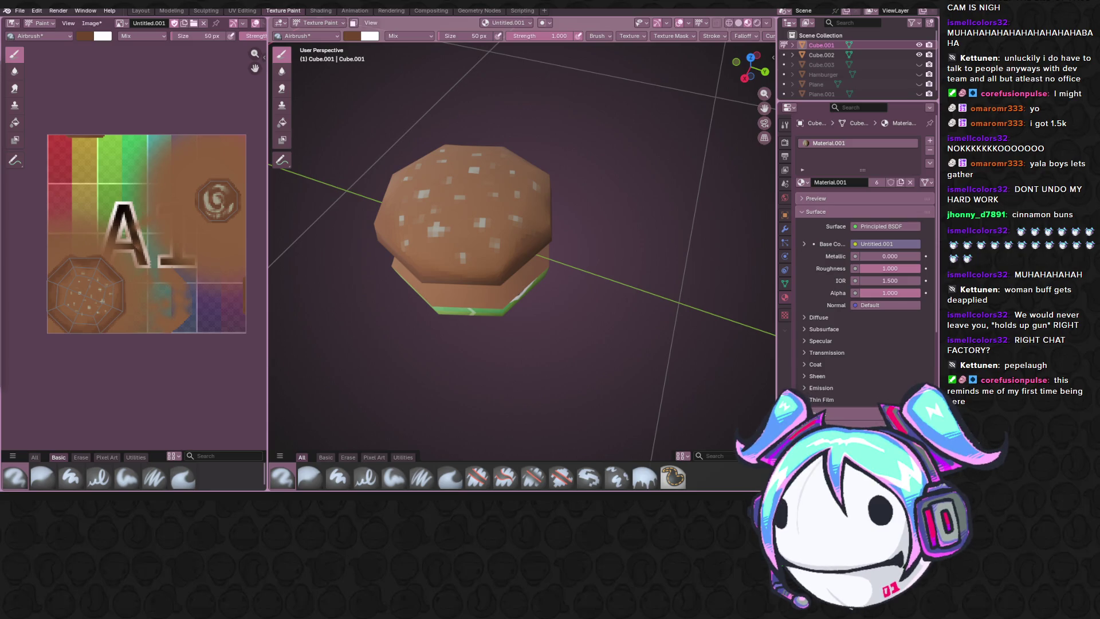
Step: Save the painted texture image with Alt+S in the Image Editor
key(alt+s)
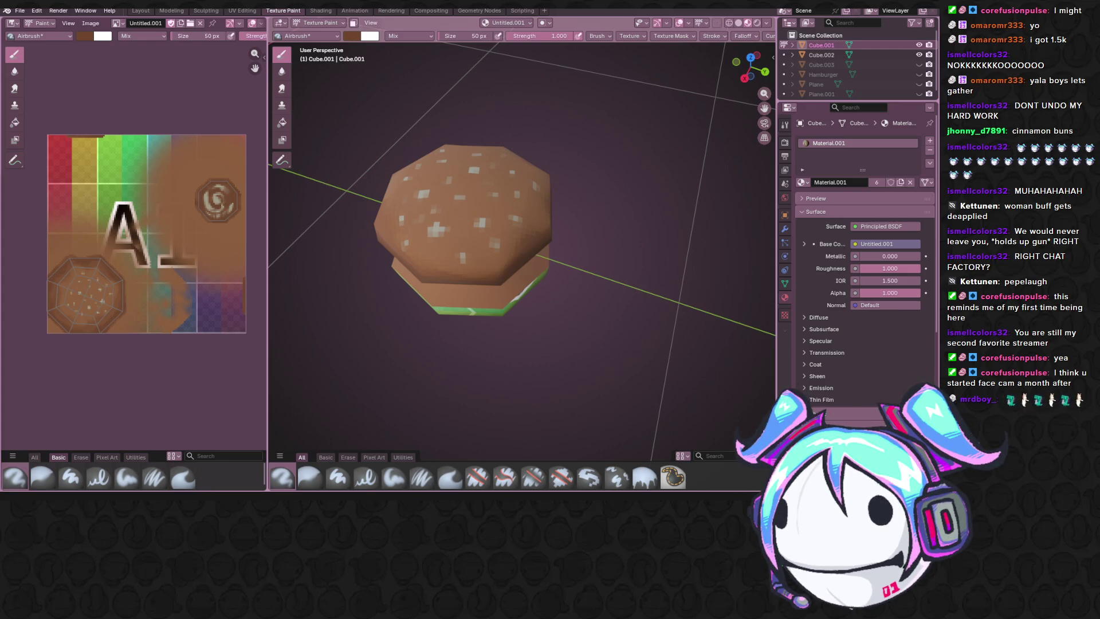
Step: Look the burger over from several sides and save Hamburger.blend with Ctrl+S
middle_drag(533, 283, 554, 187)
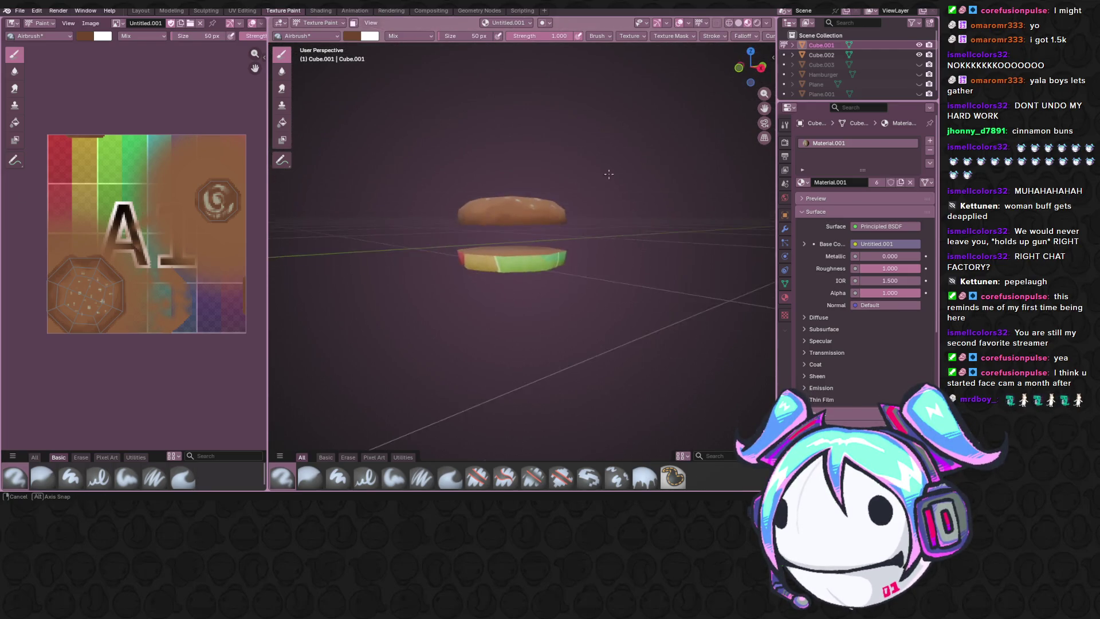
mouse_move(554, 187)
middle_down()
mouse_move(591, 181)
mouse_move(198, 255)
middle_up()
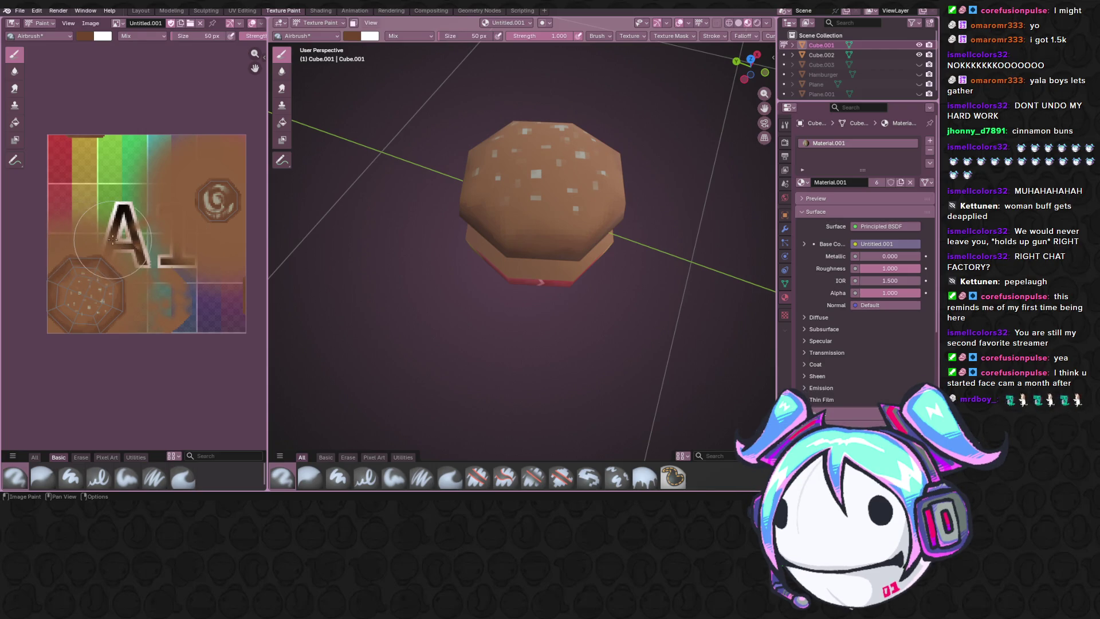
middle_drag(139, 243, 134, 254)
key(ctrl+s)
mouse_move(515, 307)
middle_down()
mouse_move(516, 462)
mouse_move(559, 456)
middle_up()
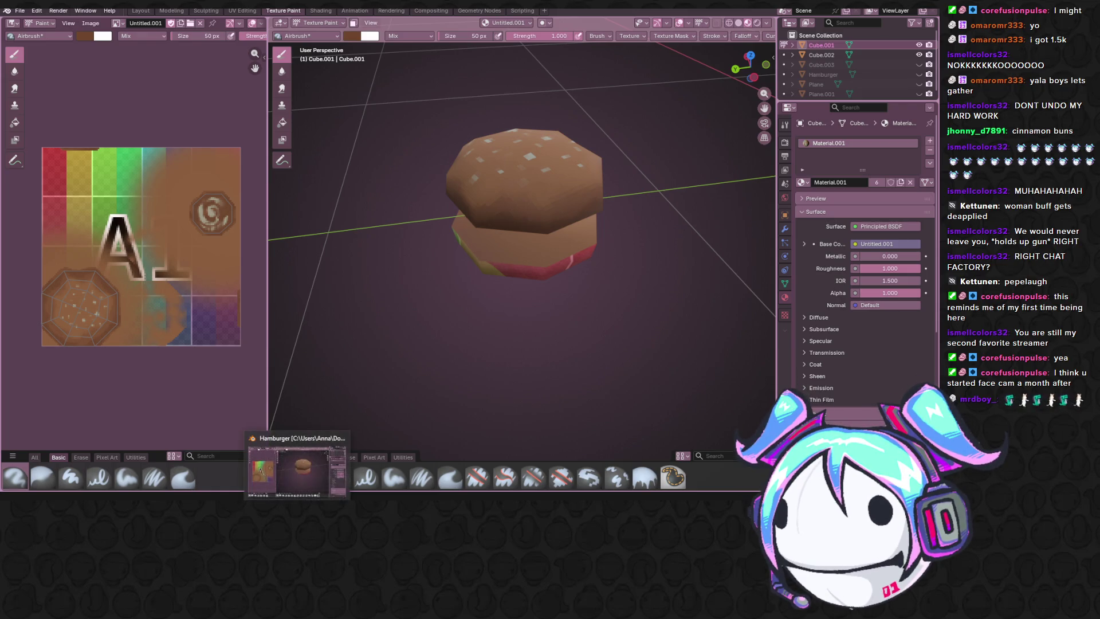
Step: Launch Aseprite from system search and start opening Hamburger2.png via the File menu
key(super+s)
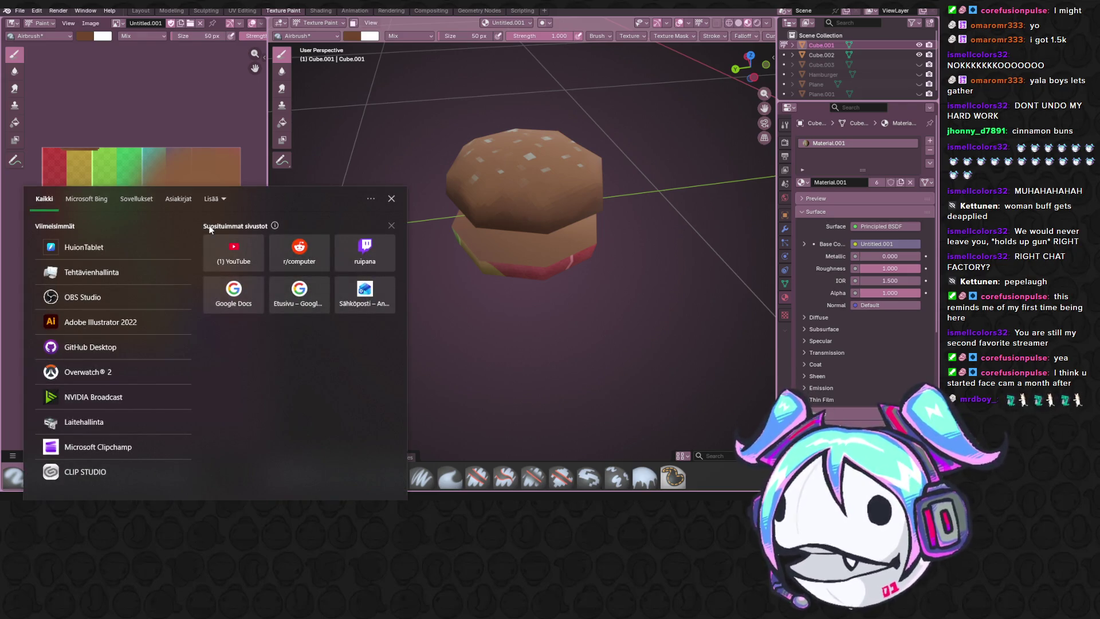
text(aseprite)
click(110, 232)
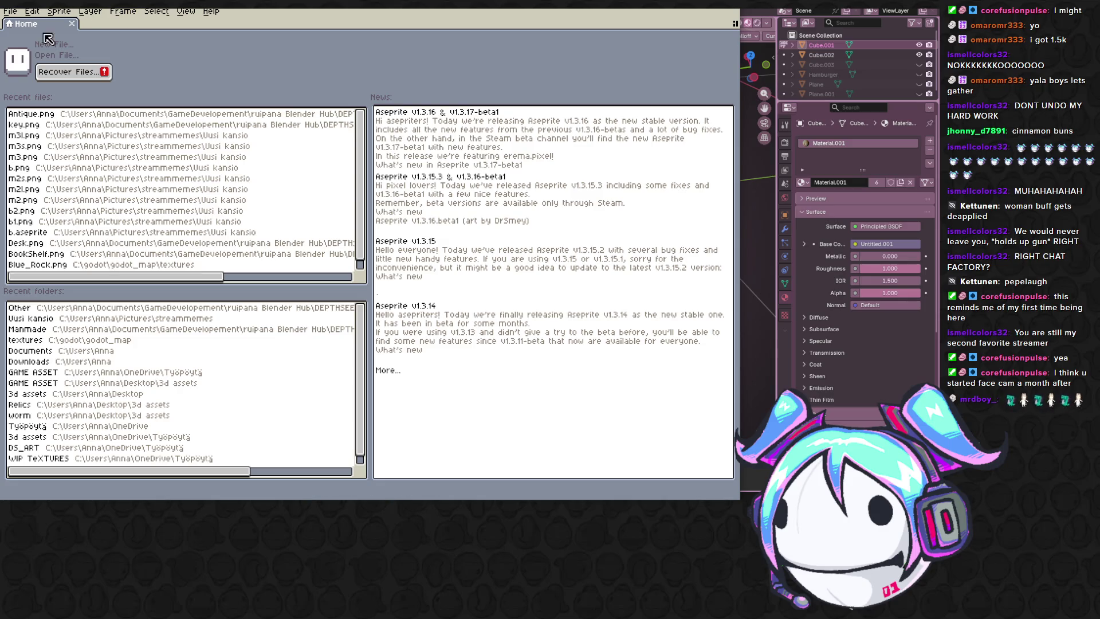
click(10, 14)
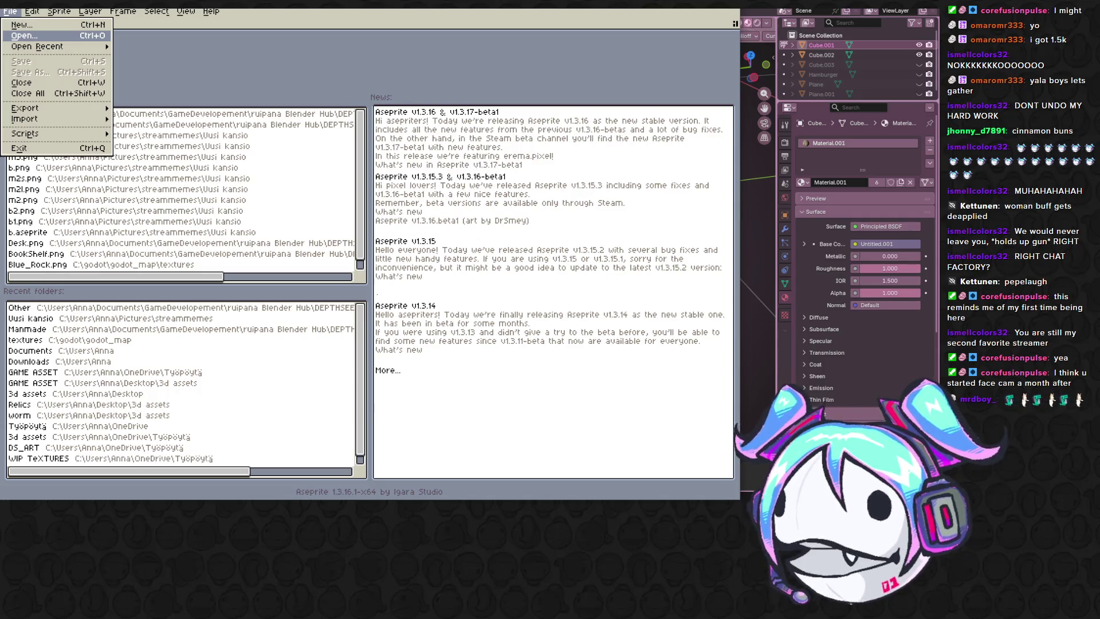
scroll(206, 187, up, 3)
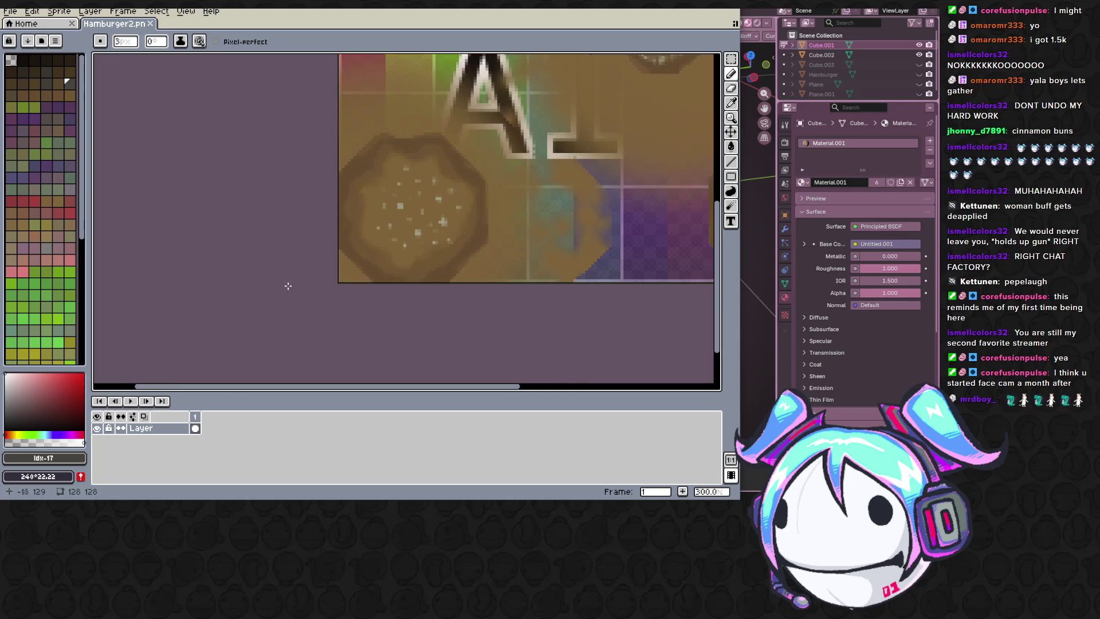
scroll(206, 186, up, 1)
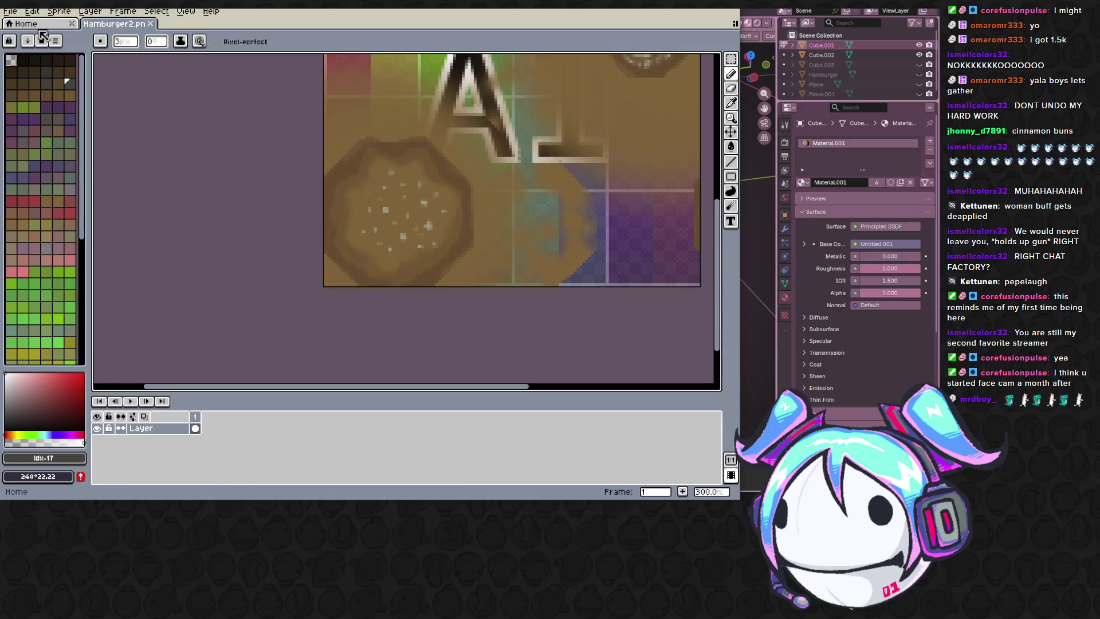
Step: Clear the sprite canvas and paste the hamburger texture image back onto it
click(56, 40)
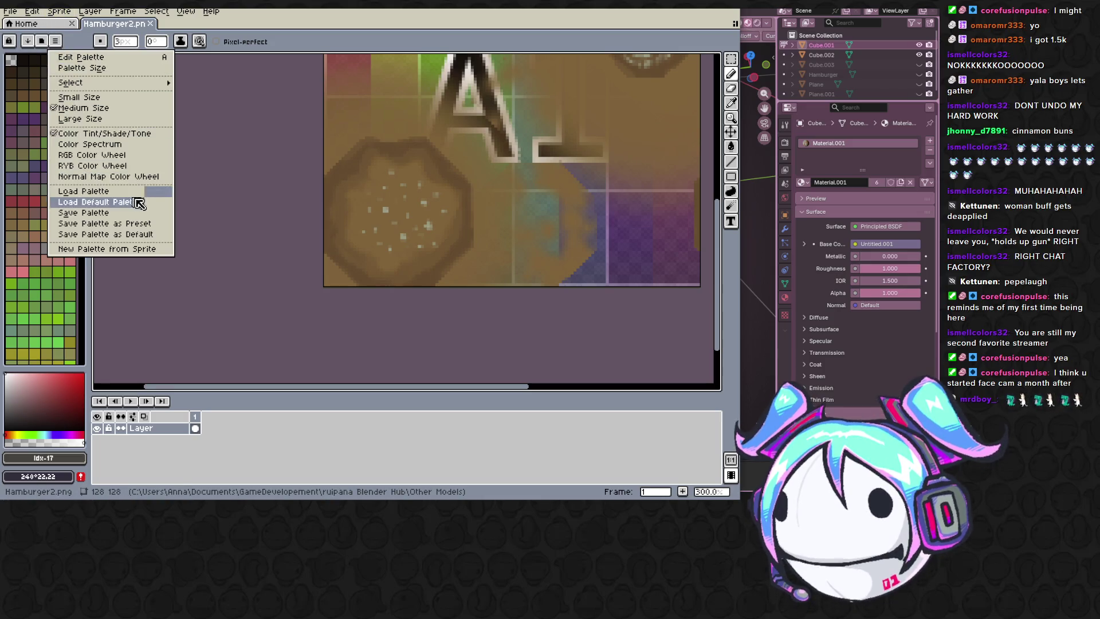
click(461, 184)
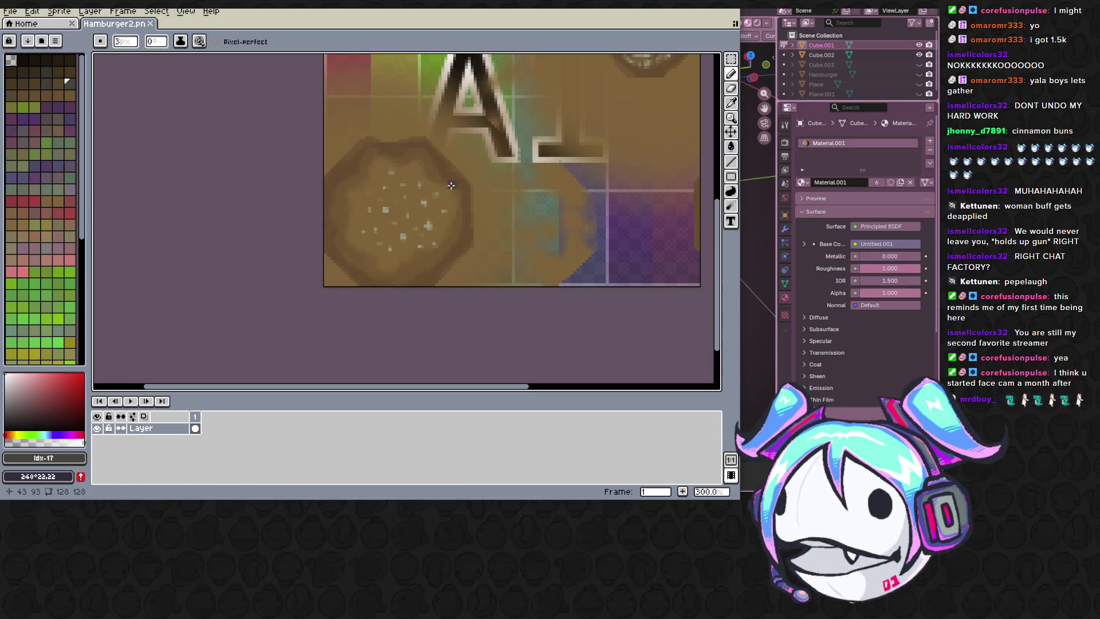
key(ctrl+a)
key(Delete)
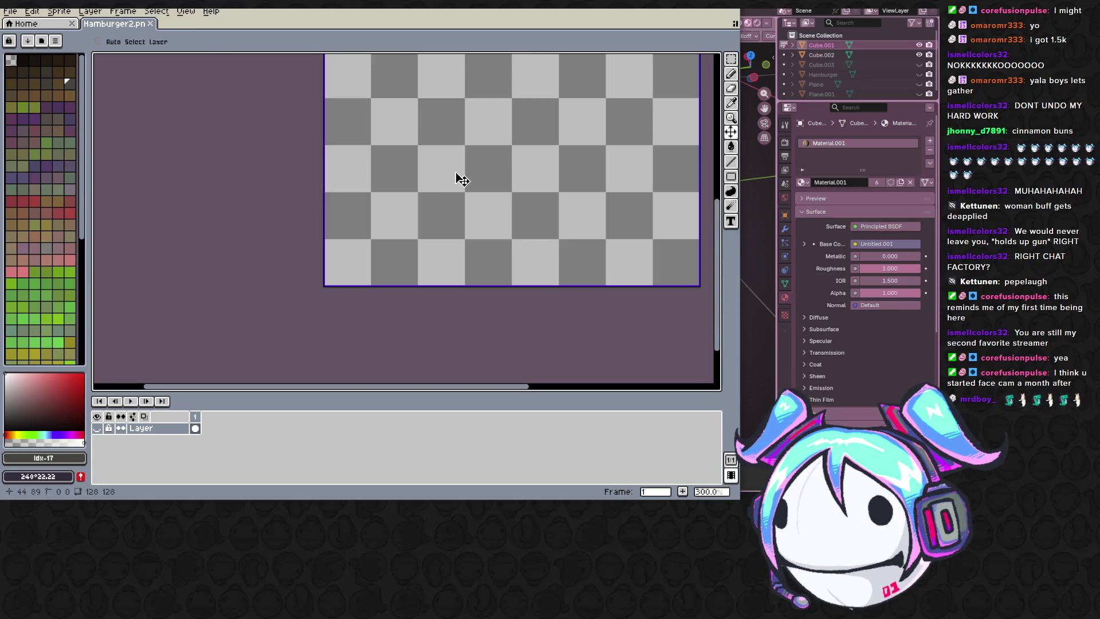
scroll(462, 207, down, 3)
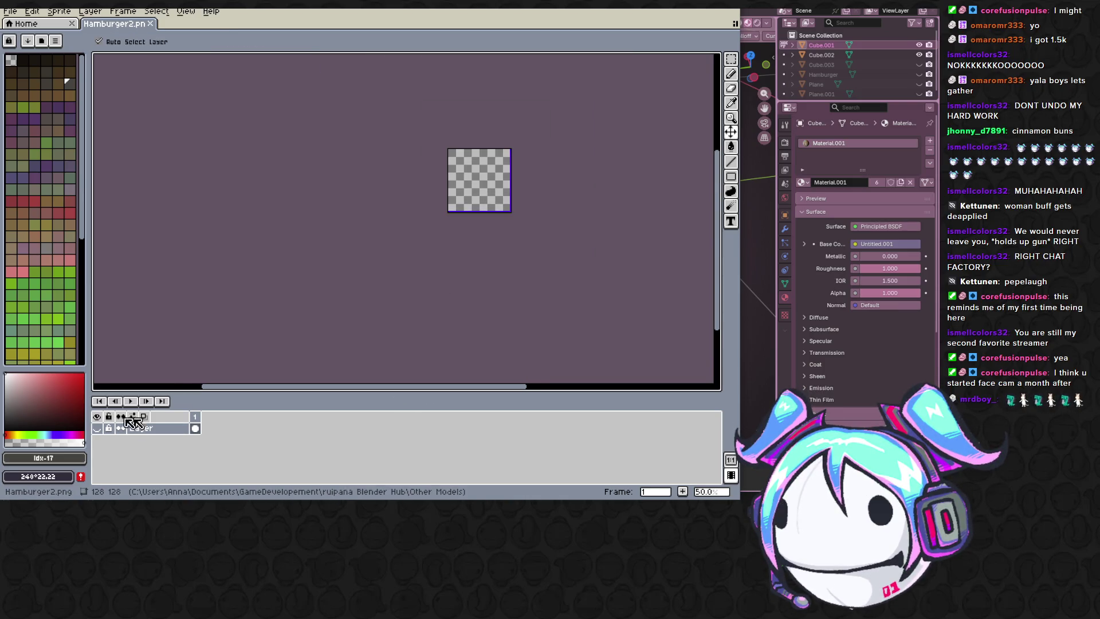
key(ctrl+v)
scroll(337, 235, up, 2)
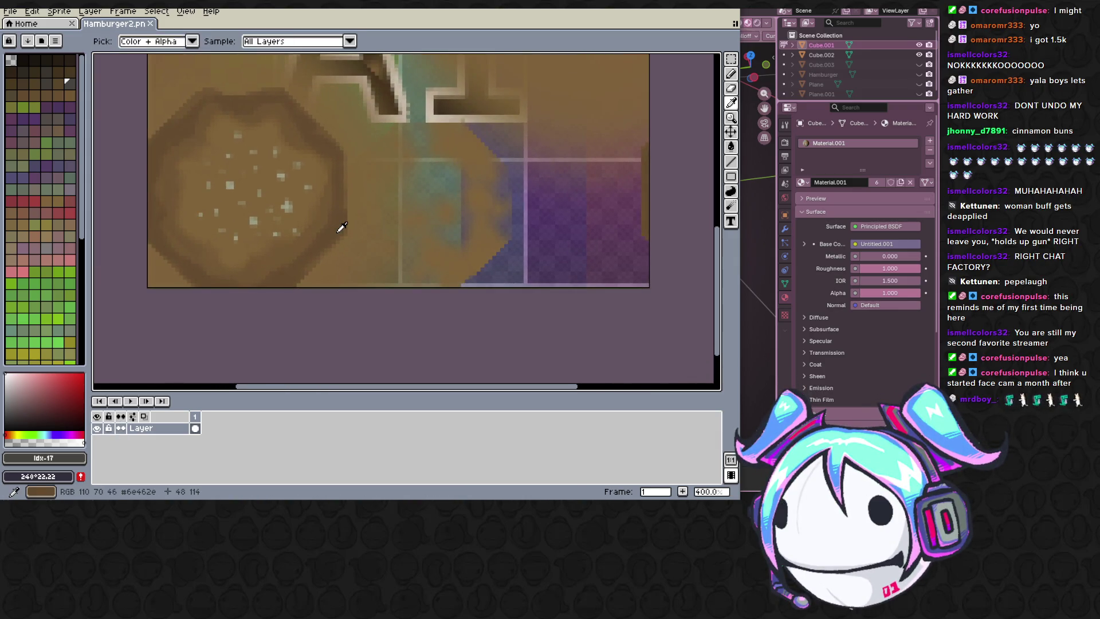
Step: Sample several bun browns with the eyedropper and fill areas of the bun disc with them
alt+click(336, 233)
scroll(336, 232, up, 1)
scroll(336, 232, up, 1)
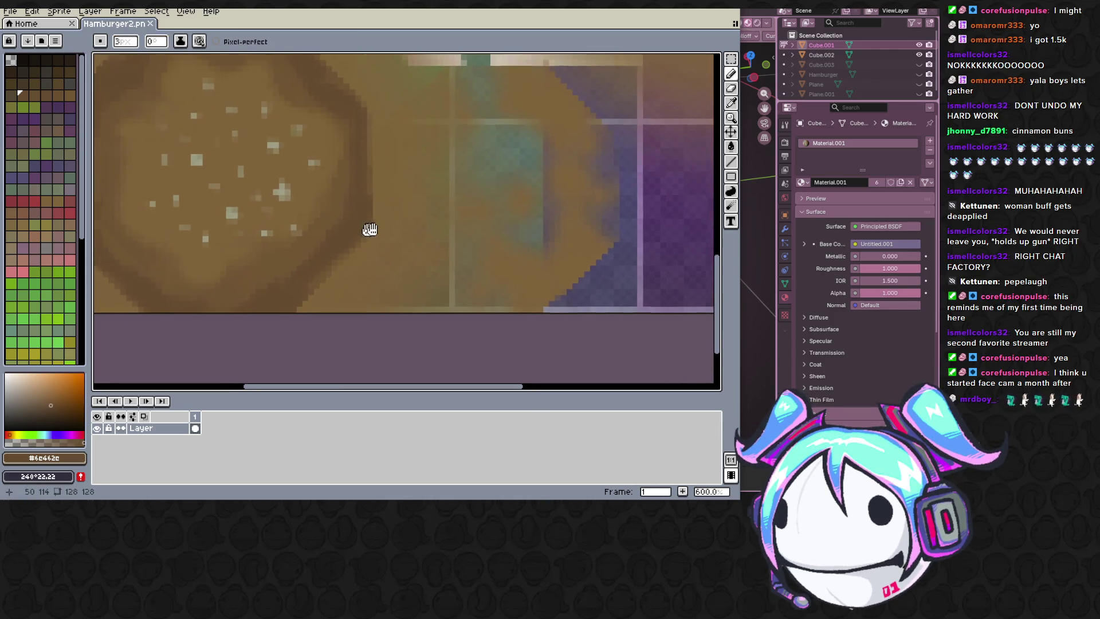
key(g)
scroll(365, 233, up, 3)
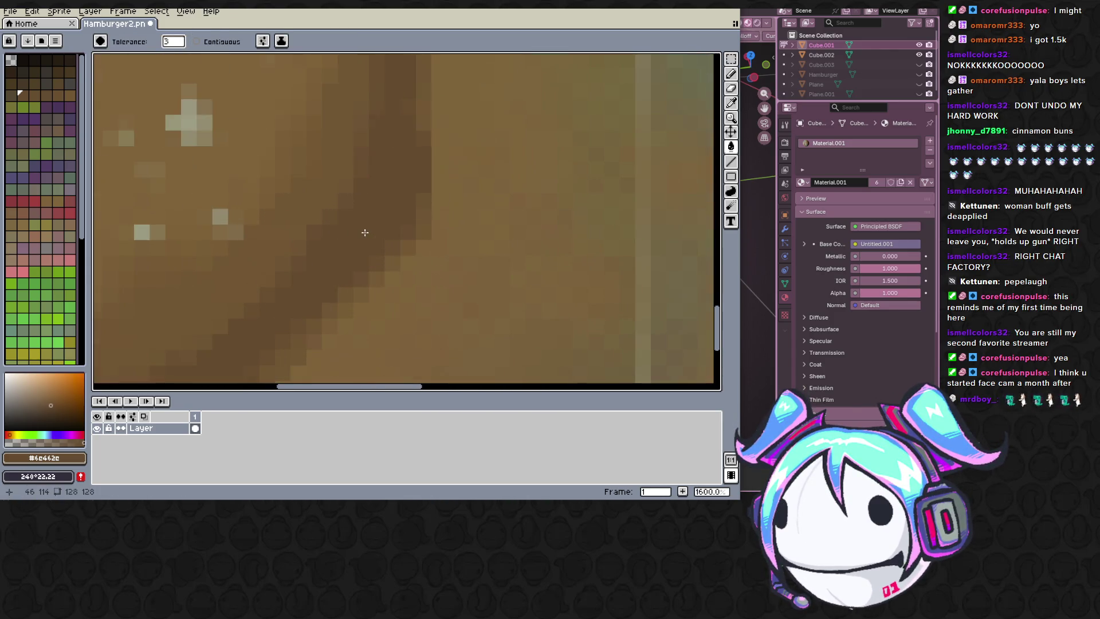
alt+click(330, 208)
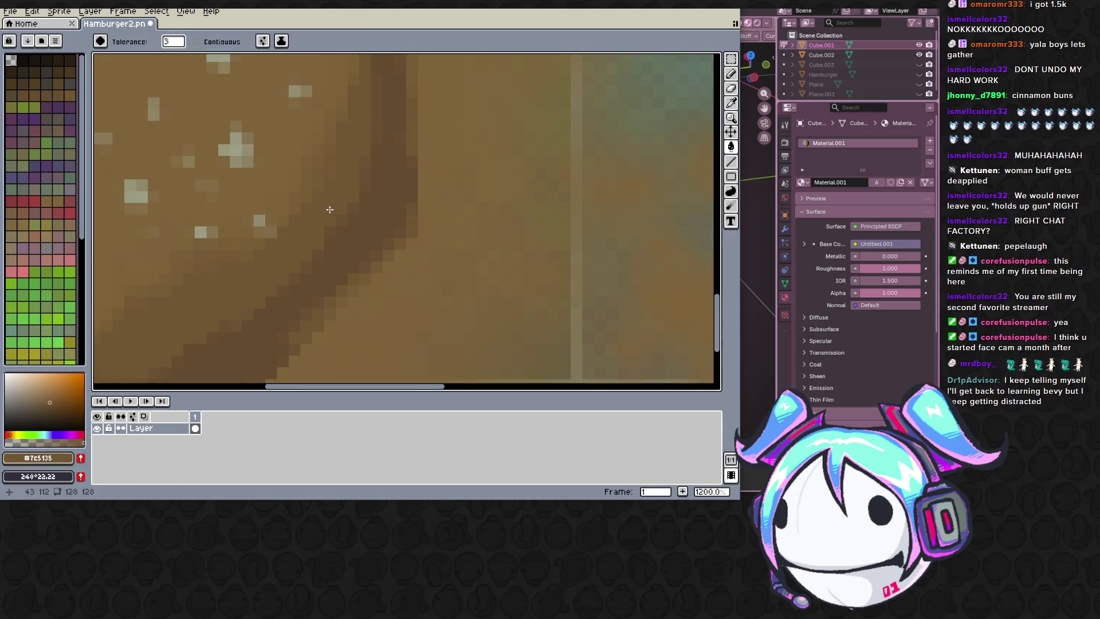
key(i)
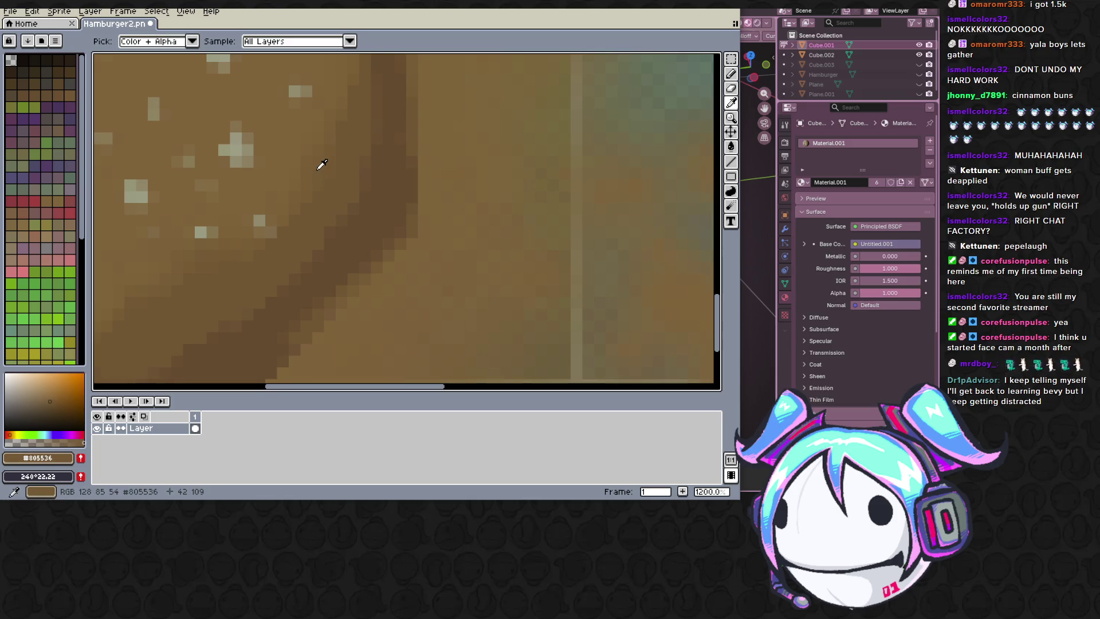
key(g)
alt+click(305, 178)
scroll(304, 180, down, 3)
scroll(329, 178, up, 1)
scroll(387, 184, up, 1)
scroll(444, 202, up, 1)
key(i)
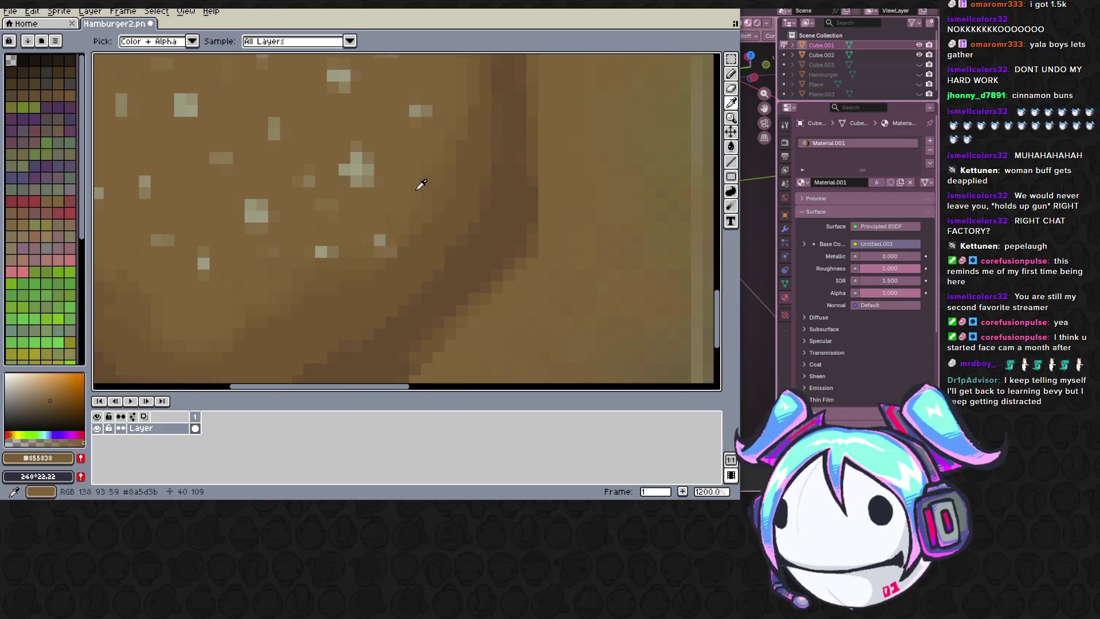
click(422, 202)
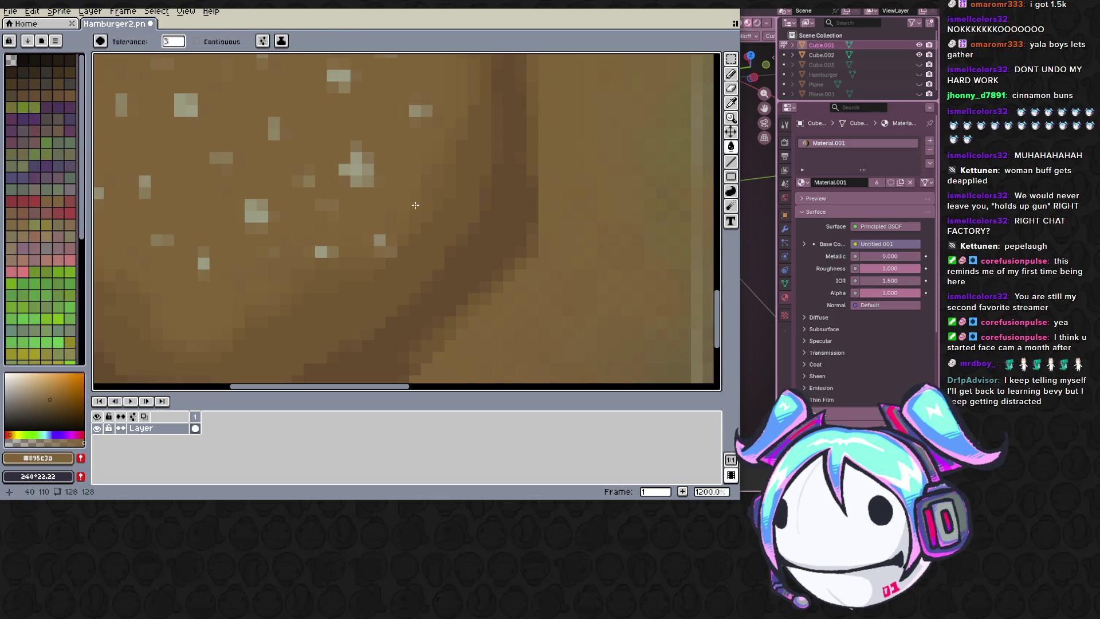
scroll(415, 205, down, 1)
middle_drag(447, 214, 524, 249)
scroll(523, 249, down, 2)
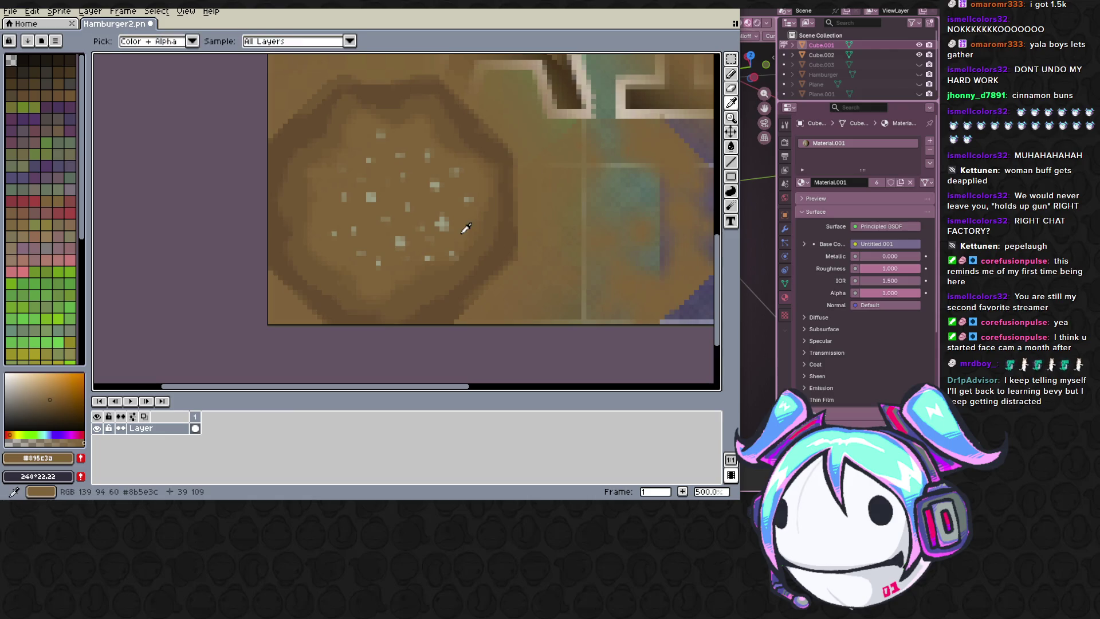
scroll(468, 233, up, 1)
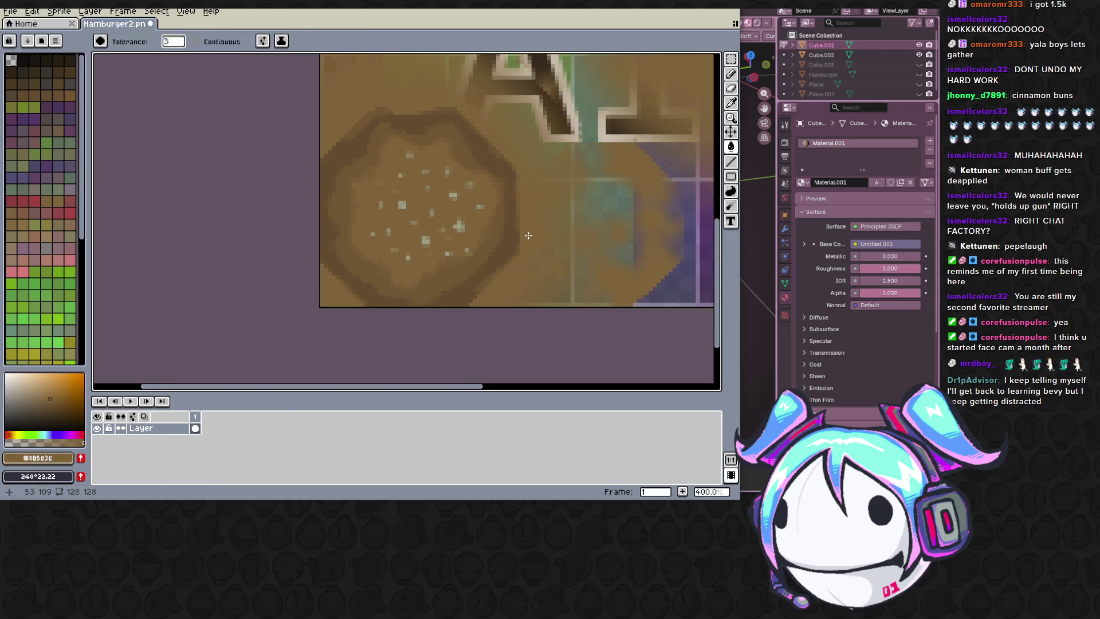
scroll(563, 238, up, 1)
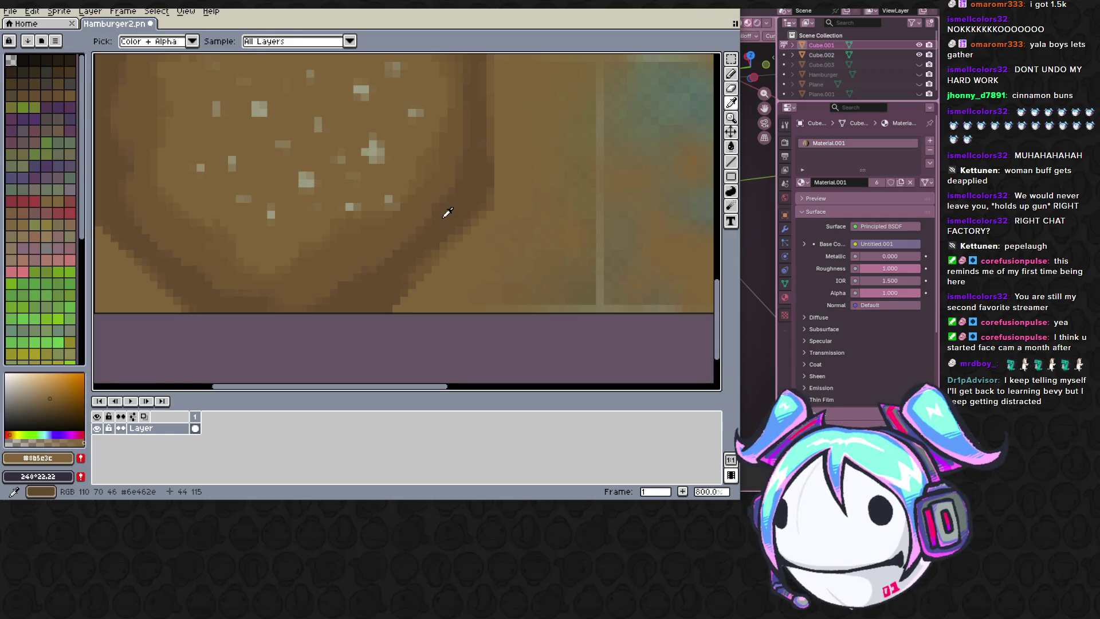
key(g)
scroll(445, 211, down, 2)
scroll(437, 250, up, 1)
scroll(429, 254, up, 1)
scroll(430, 255, down, 1)
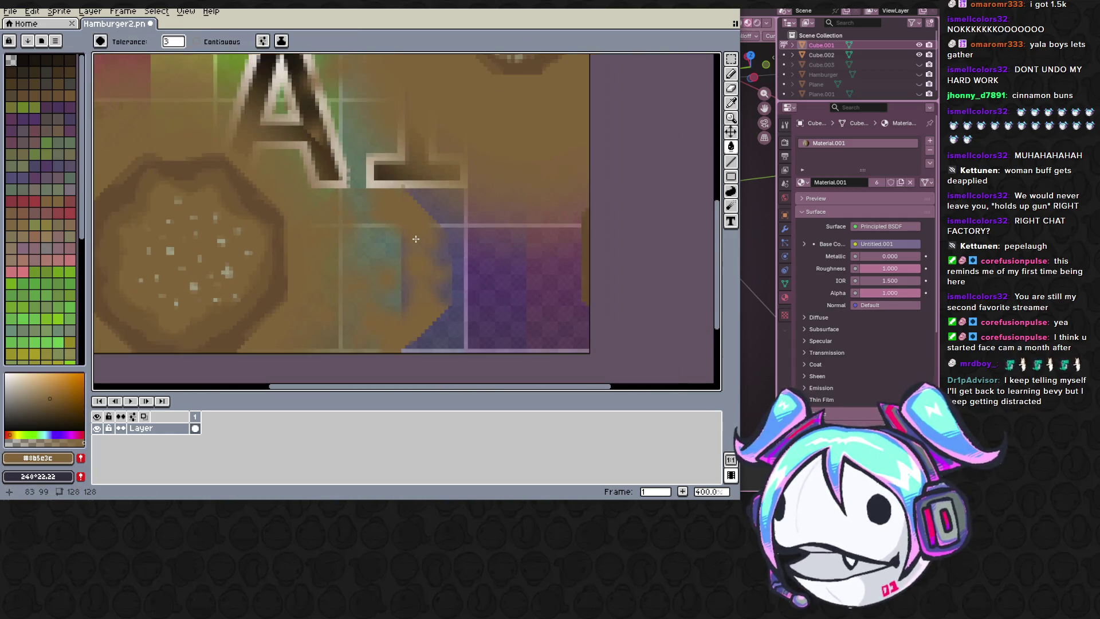
scroll(494, 216, down, 2)
scroll(511, 235, left, 2)
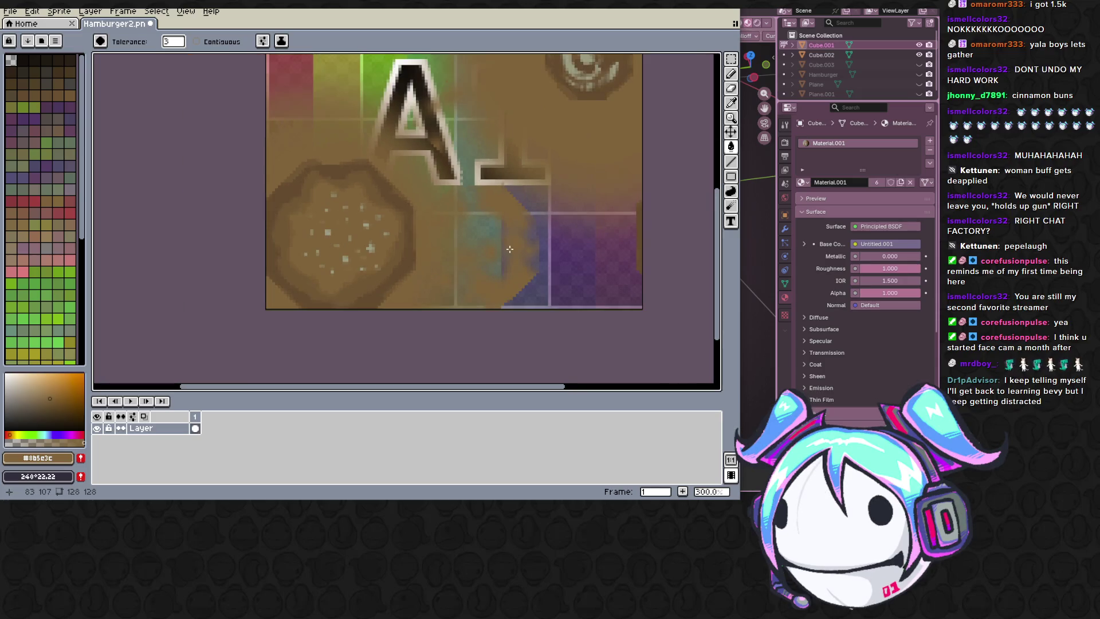
scroll(532, 206, right, 1)
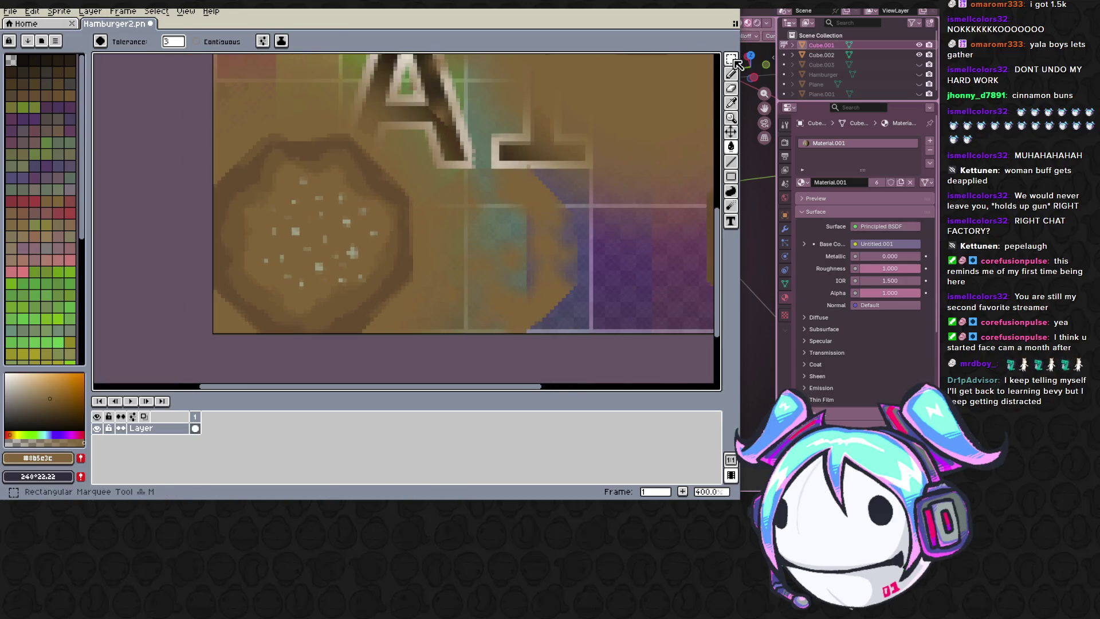
Step: Marquee-select the speckled bun disc and move a copy of it to the texture's top-left
key(w)
drag(196, 126, 439, 351)
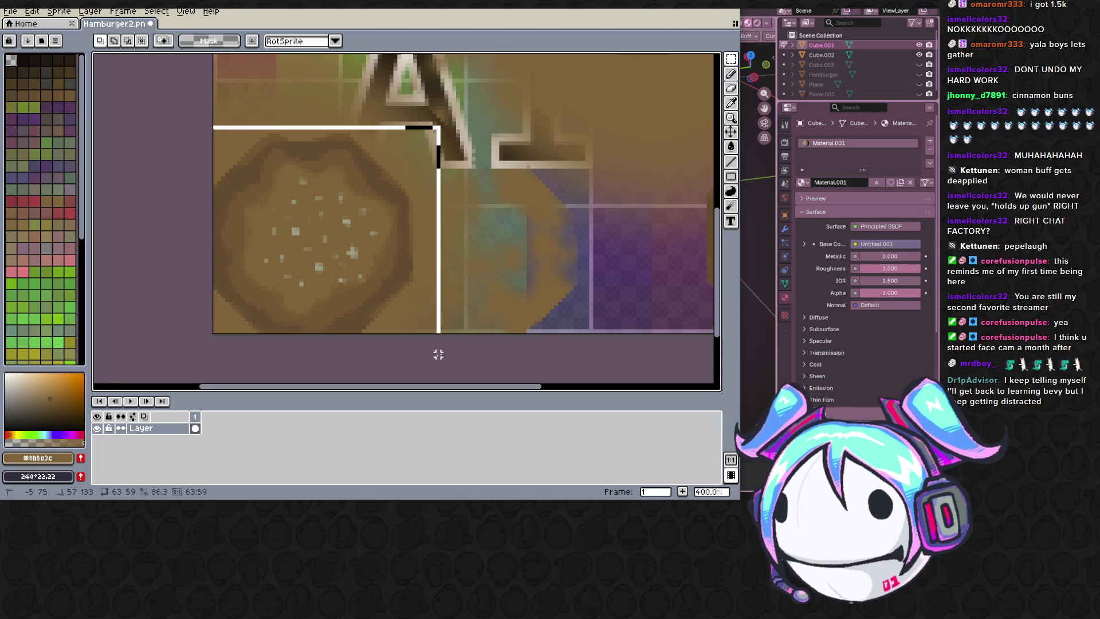
scroll(516, 223, down, 1)
middle_drag(523, 214, 512, 209)
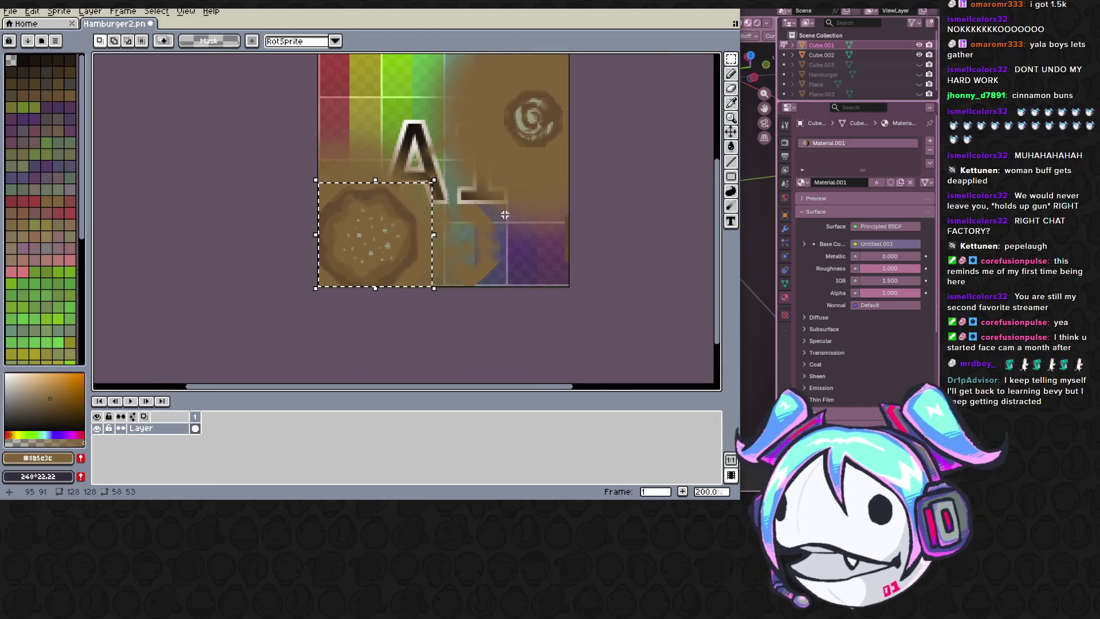
key(ctrl+t)
middle_drag(485, 161, 528, 207)
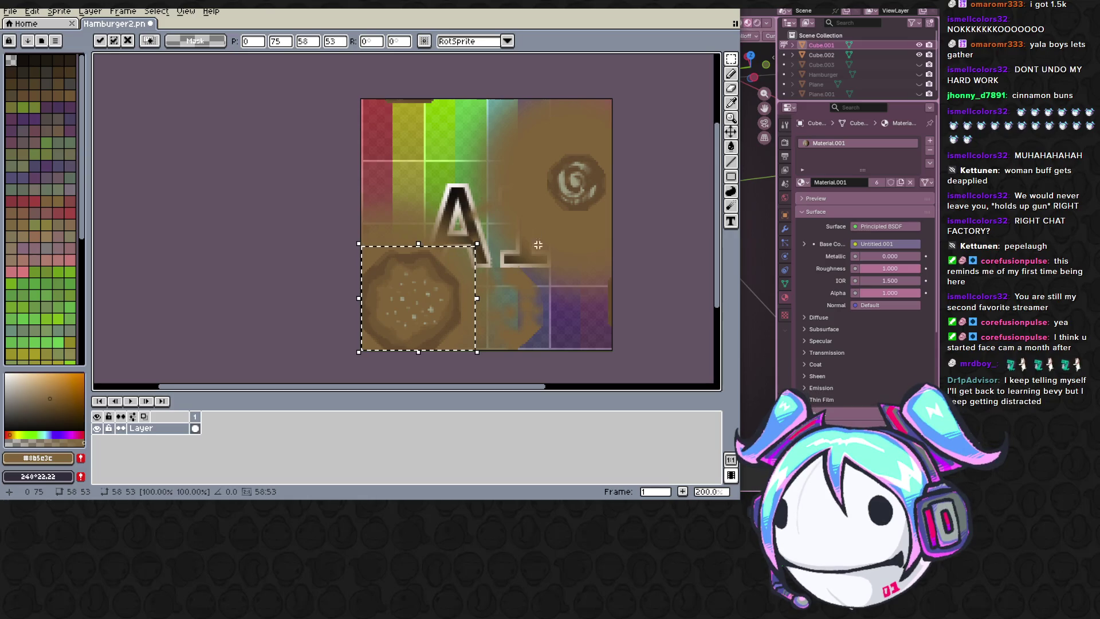
ctrl+drag(439, 277, 422, 169)
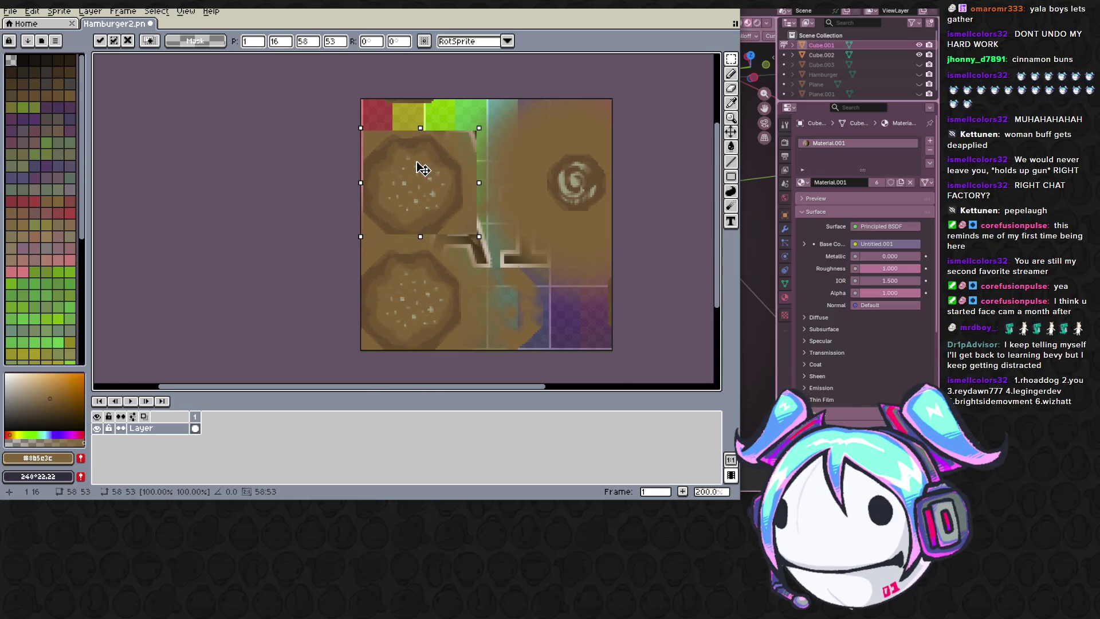
click(343, 172)
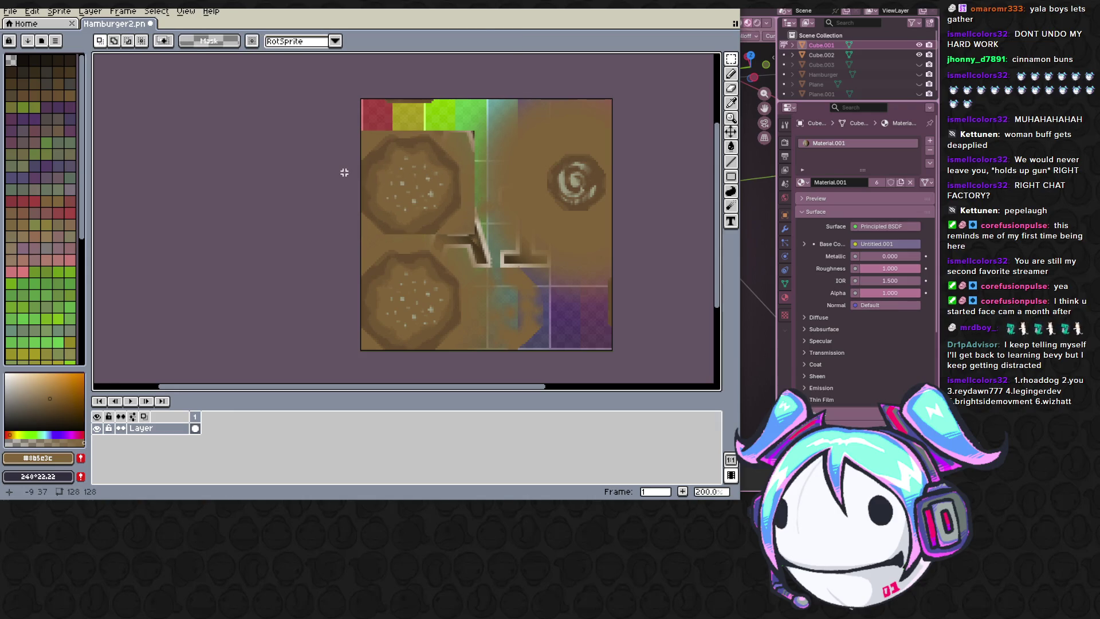
Step: Save Hamburger2.png and bring Blender back to the front
key(ctrl+s)
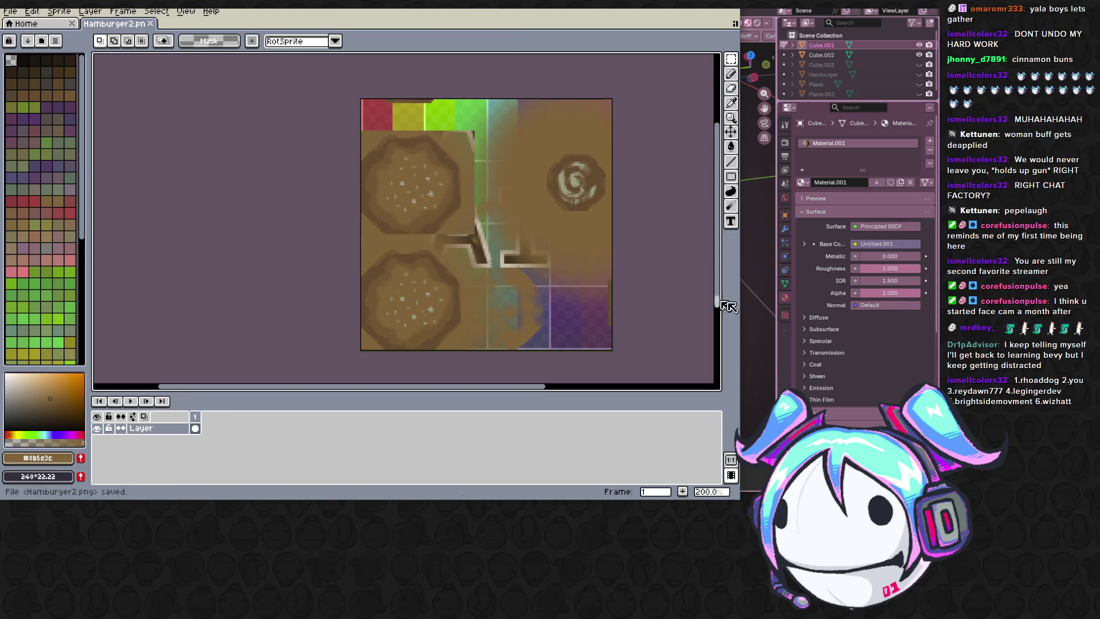
click(761, 333)
click(102, 35)
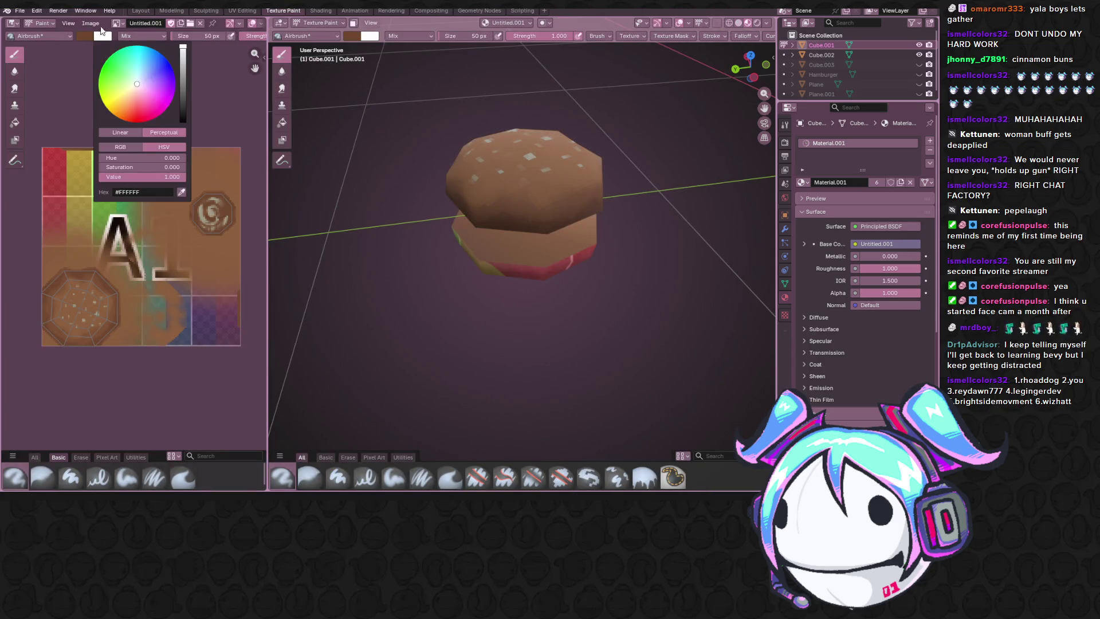
Step: Save the texture image from Blender, then re-save it in Aseprite and return to Blender
click(92, 23)
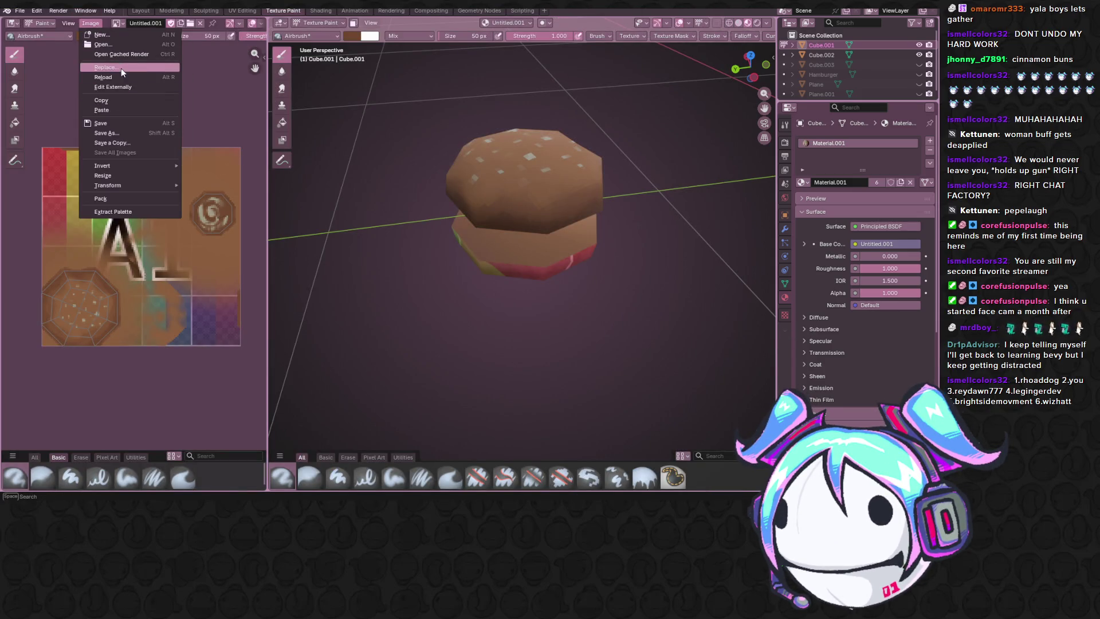
click(134, 123)
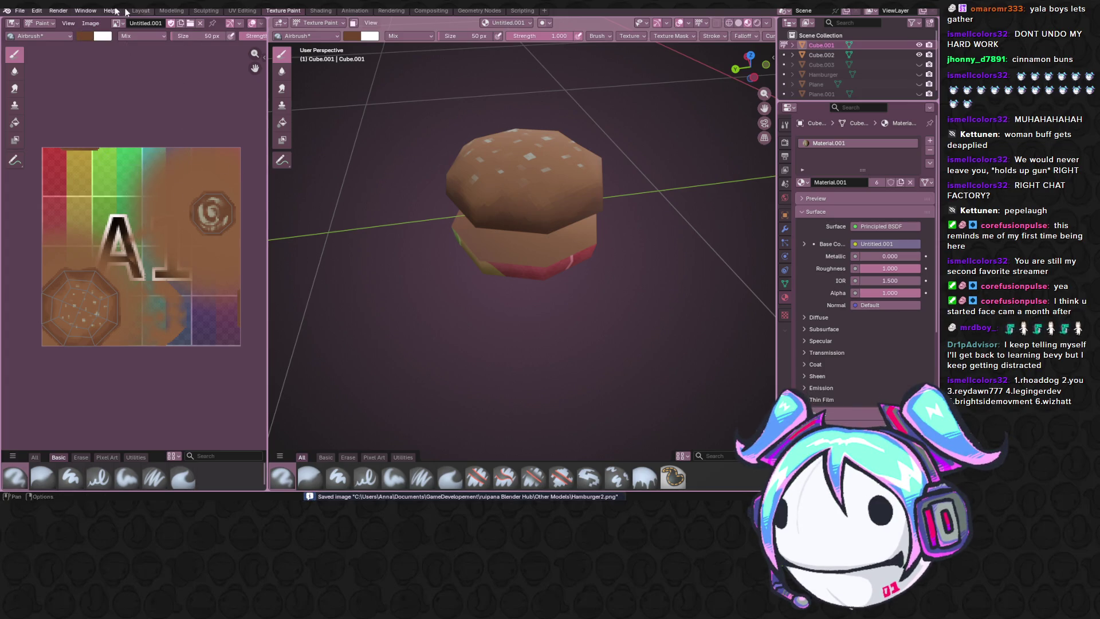
click(90, 22)
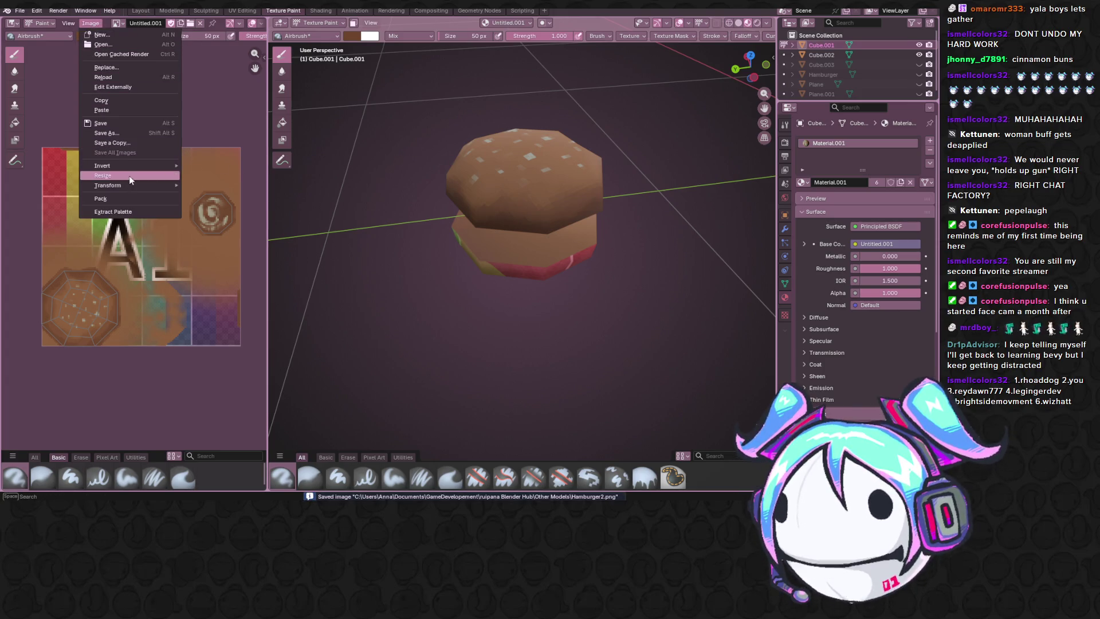
click(112, 87)
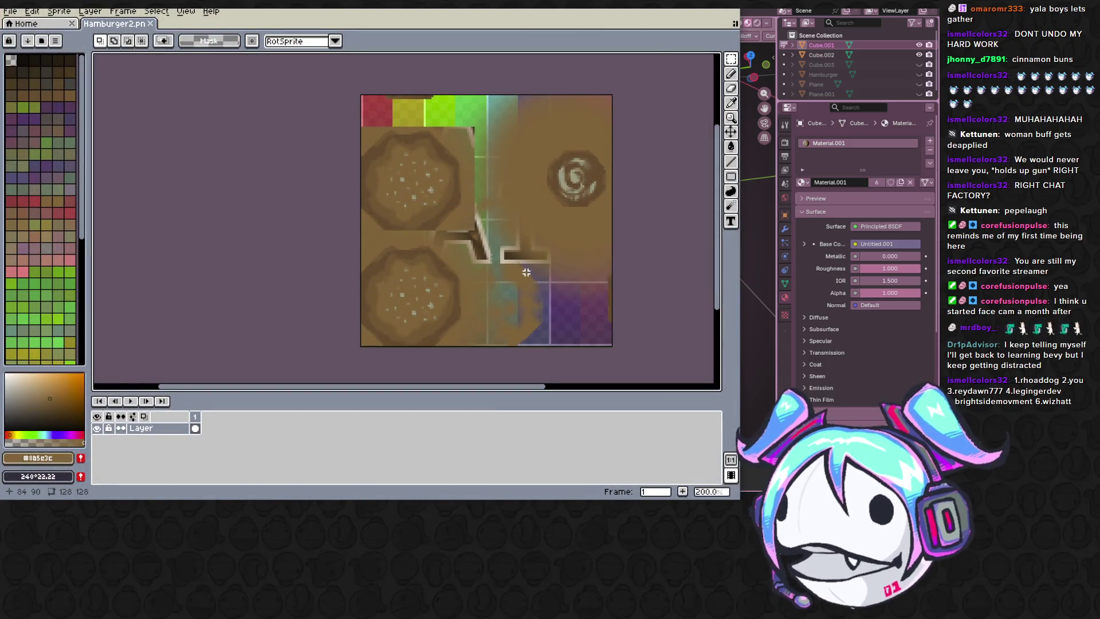
key(ctrl+s)
click(797, 291)
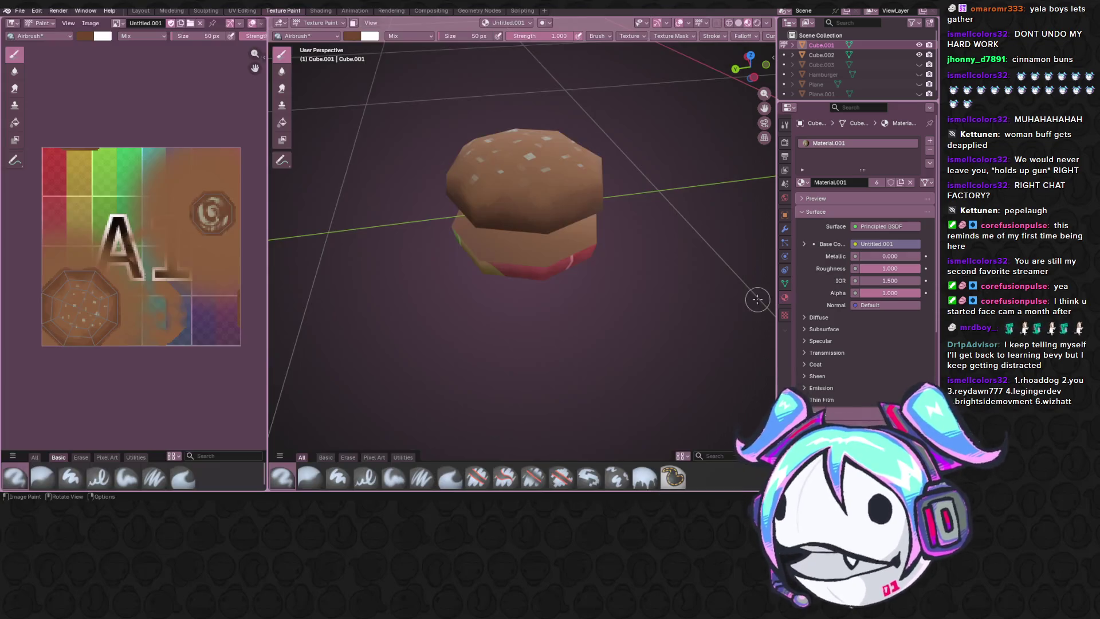
Step: Reload the hamburger texture via Image > Reload and orbit to check the speckled bun
click(89, 23)
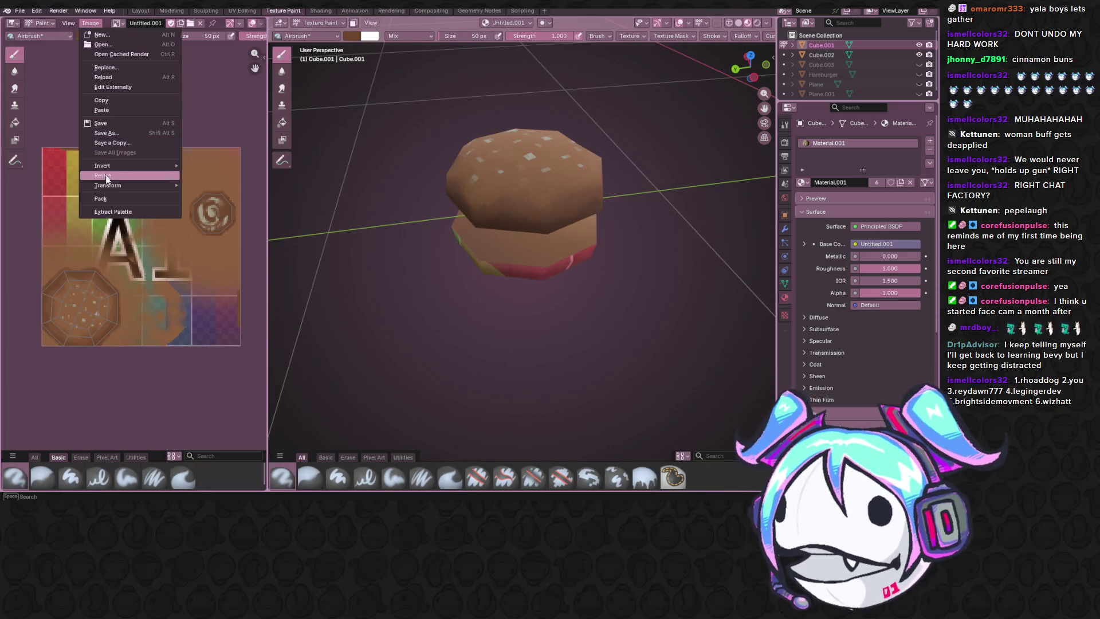
click(123, 76)
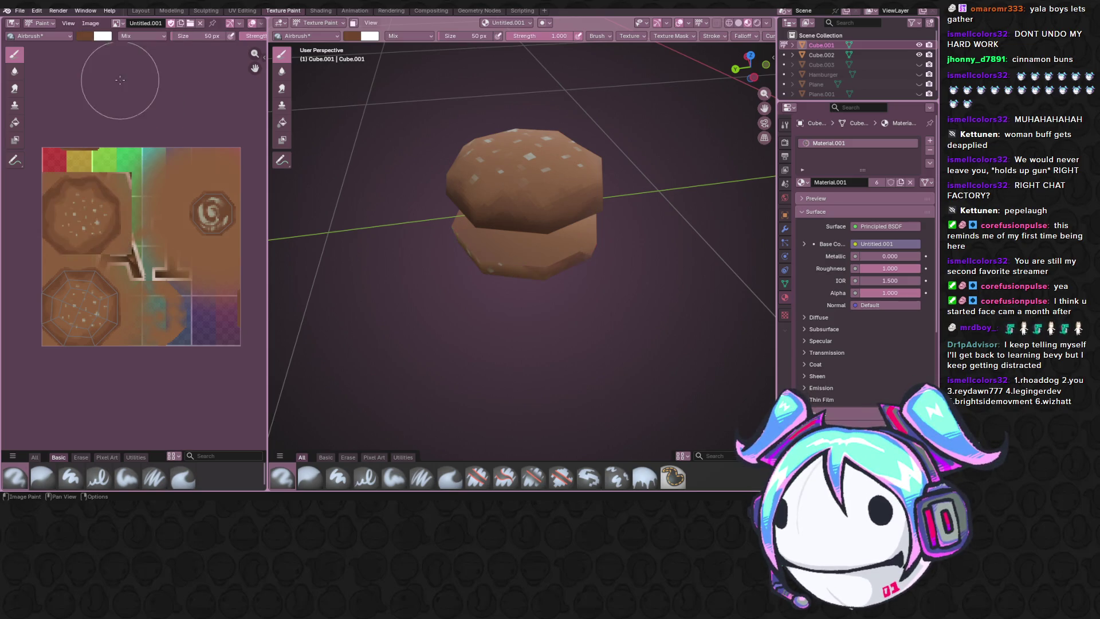
mouse_move(522, 204)
middle_down()
mouse_move(545, 165)
mouse_move(258, 11)
middle_up()
mouse_move(284, 121)
middle_down()
mouse_move(347, 240)
mouse_move(349, 225)
middle_up()
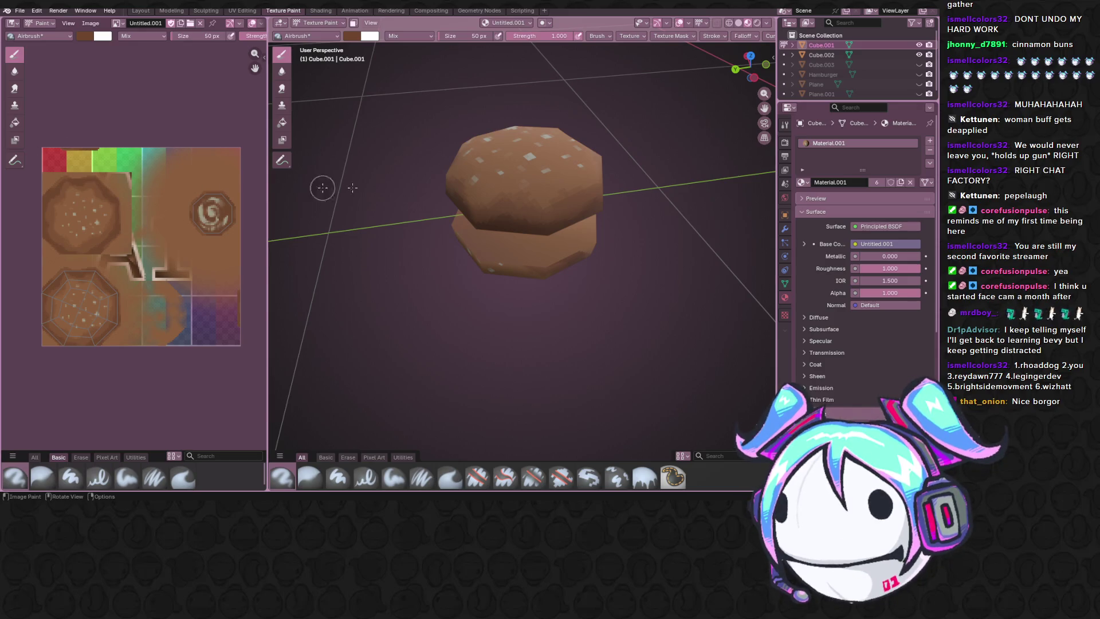
scroll(352, 187, down, 5)
mouse_move(643, 181)
middle_down()
mouse_move(533, 117)
mouse_move(312, 98)
mouse_move(349, 183)
middle_up()
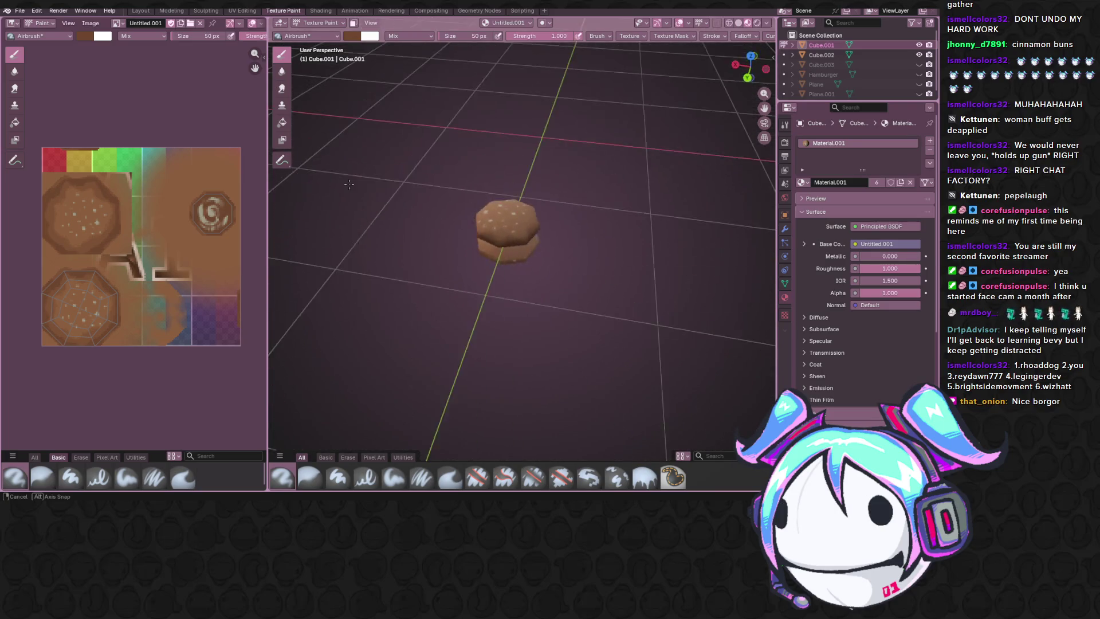
mouse_move(350, 184)
middle_down()
mouse_move(566, 186)
mouse_move(509, 146)
middle_up()
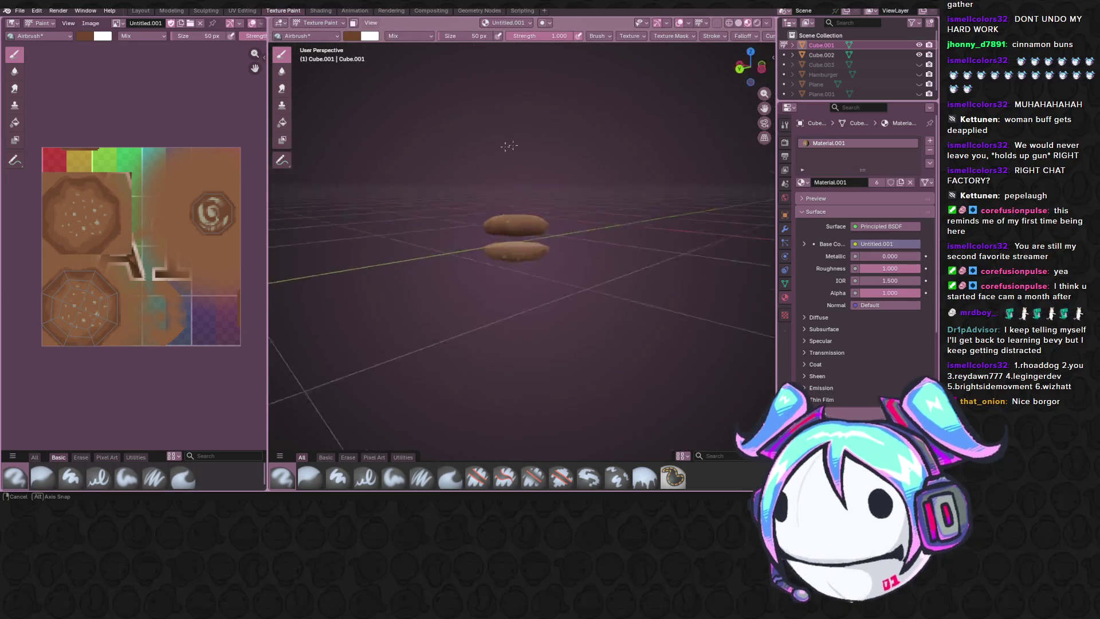
mouse_move(509, 147)
middle_down()
mouse_move(285, 256)
mouse_move(405, 331)
mouse_move(414, 121)
mouse_move(332, 199)
middle_up()
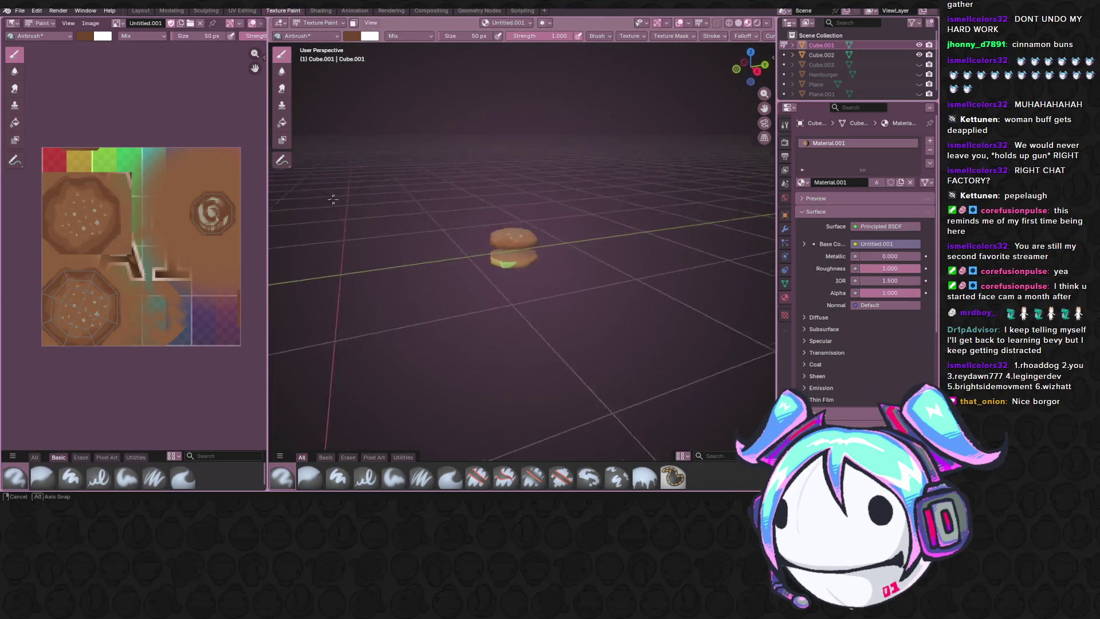
middle_drag(333, 200, 314, 203)
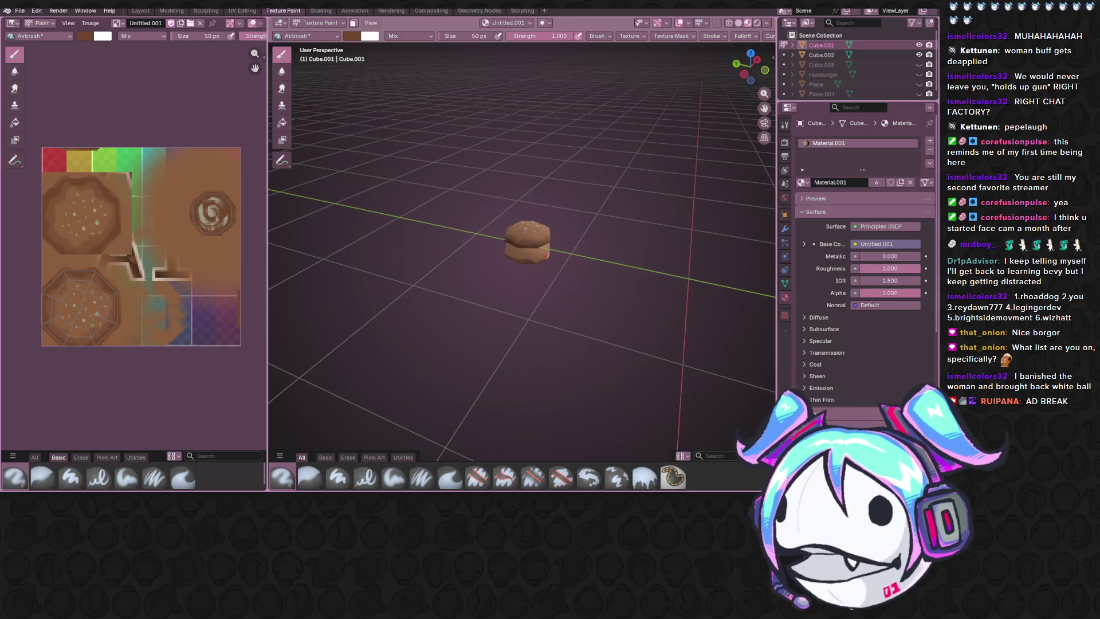
scroll(223, 250, up, 1)
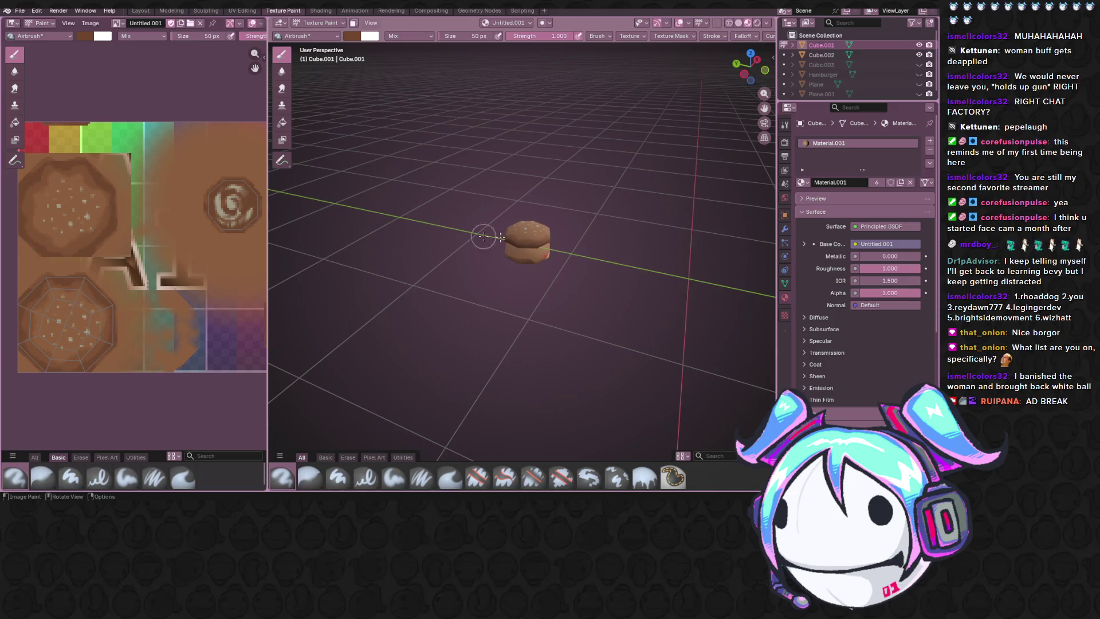
scroll(483, 237, up, 3)
Step: Select the lower bun Cube.002 in Object Mode, re-enter Texture Paint on it, then Alt+Tab to Aseprite
mouse_move(483, 237)
middle_down()
mouse_move(620, 236)
mouse_move(610, 216)
middle_up()
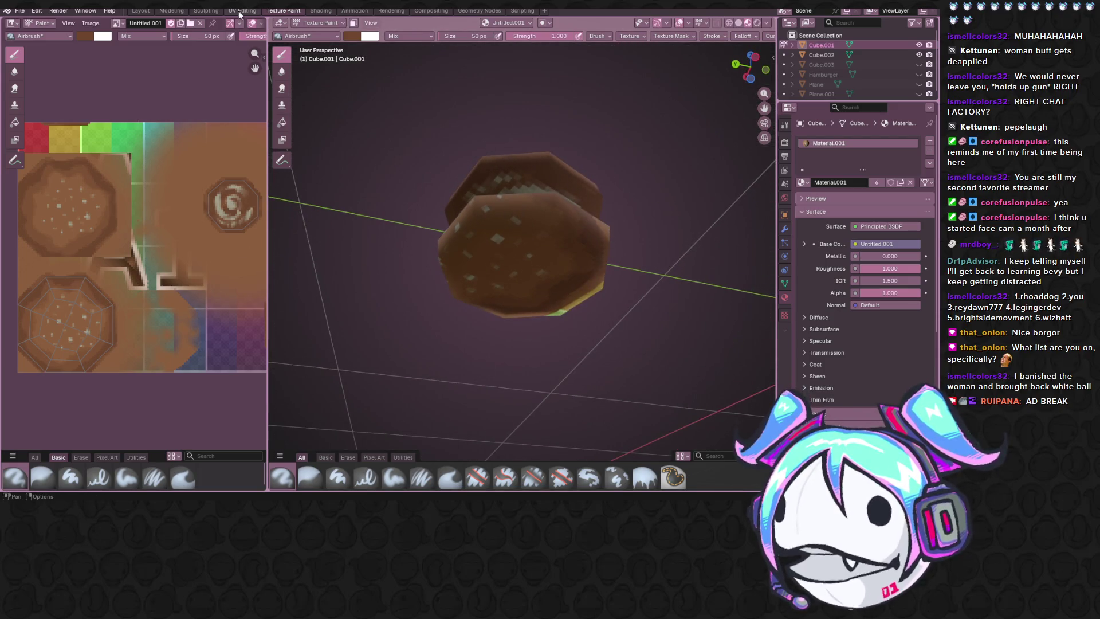
scroll(627, 216, up, 5)
click(322, 25)
click(589, 229)
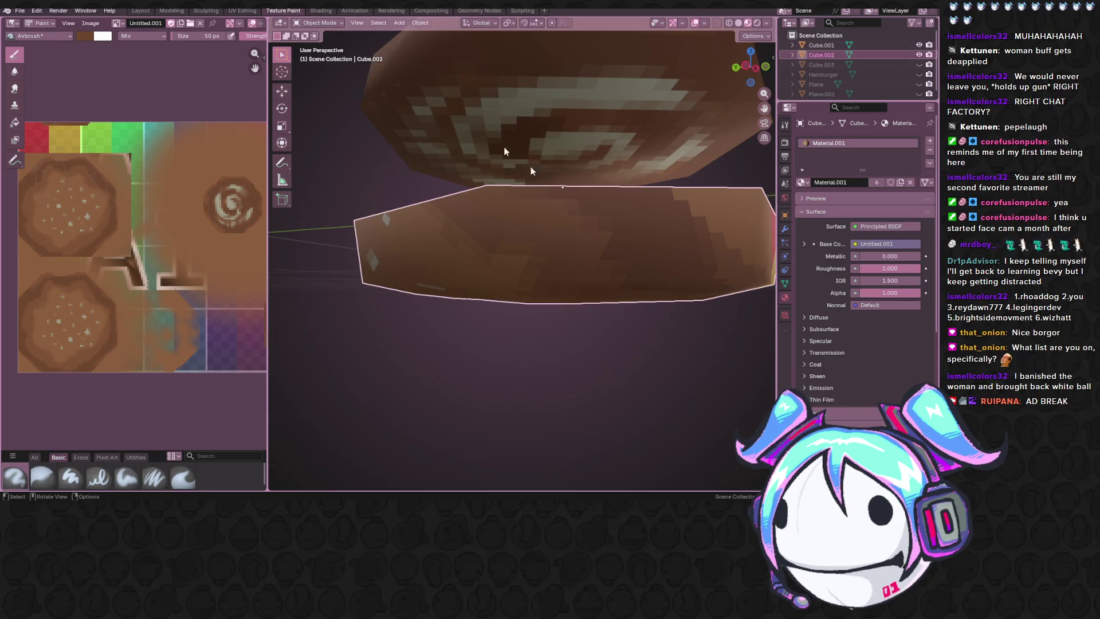
click(316, 22)
click(327, 88)
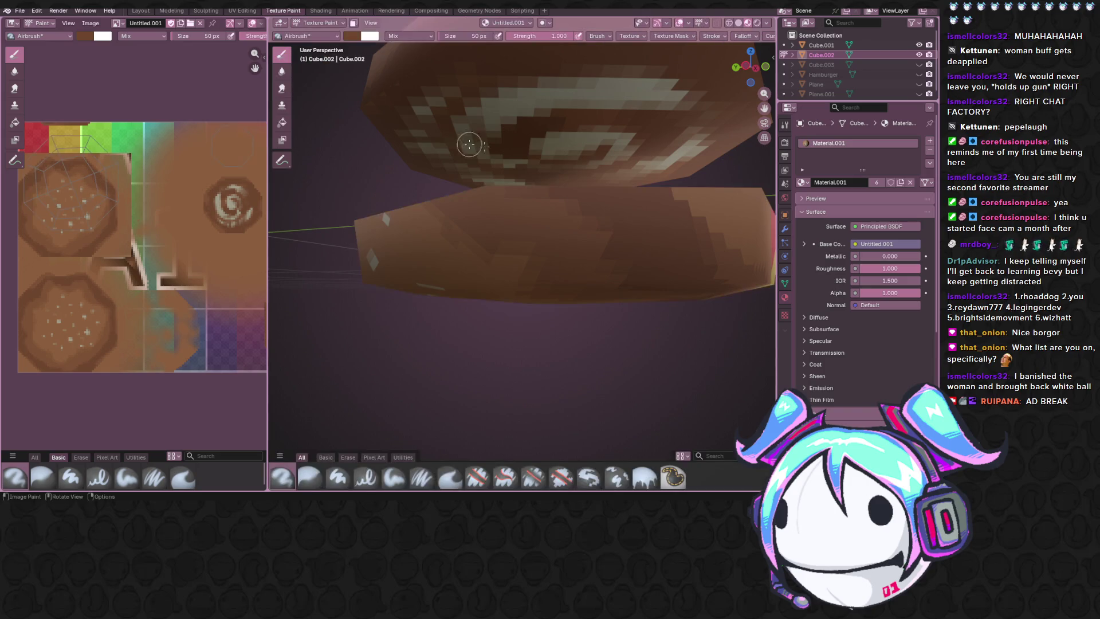
scroll(470, 144, down, 5)
scroll(120, 249, up, 2)
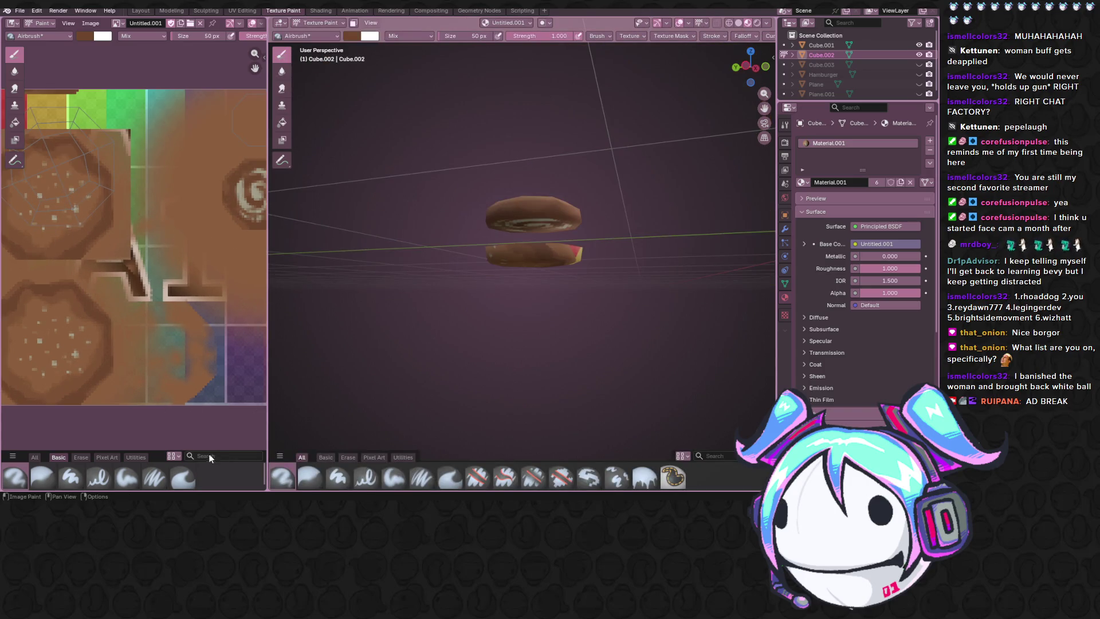
key(alt+Tab)
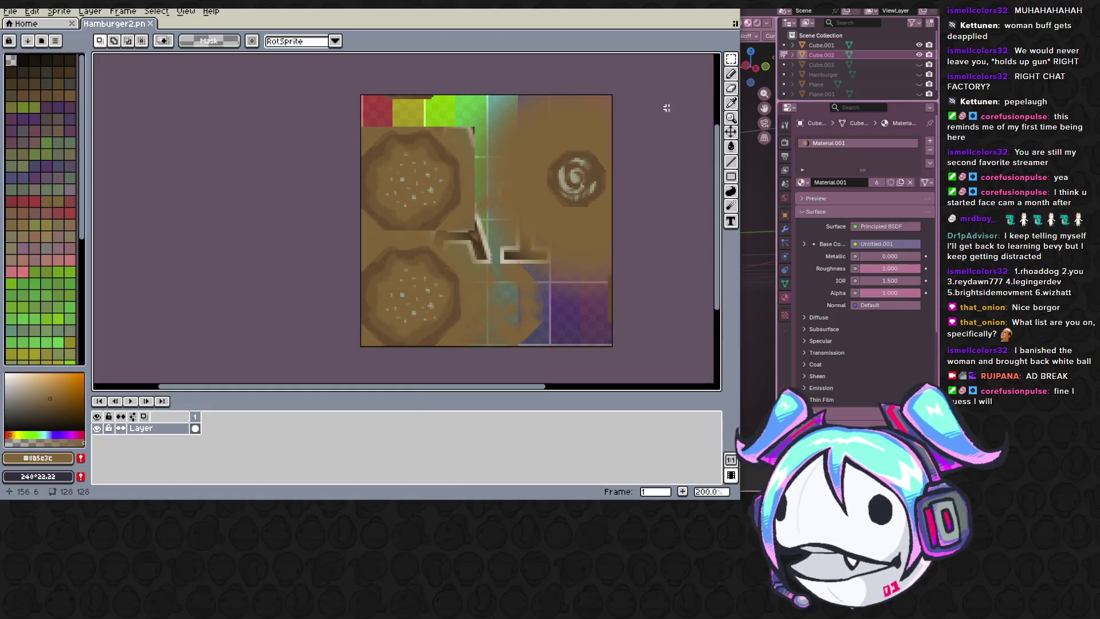
Step: Marquee-select the upper-left bun disc and nudge it upward, leaving a transparent strip below
drag(361, 117, 468, 239)
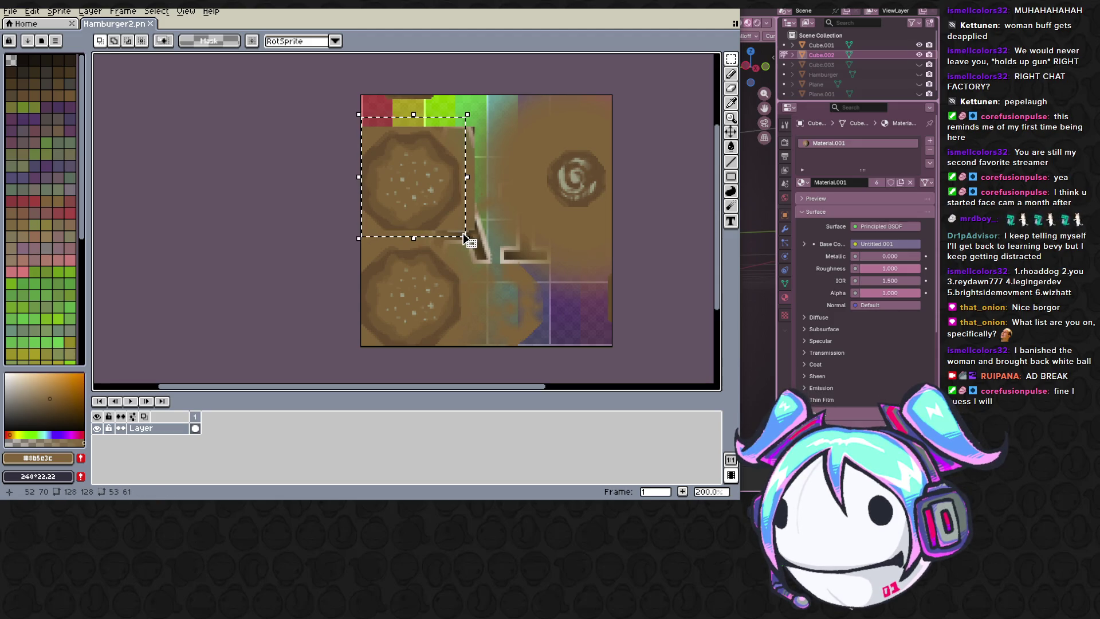
click(350, 104)
mouse_move(361, 98)
mouse_down()
mouse_move(477, 219)
mouse_move(446, 189)
mouse_up()
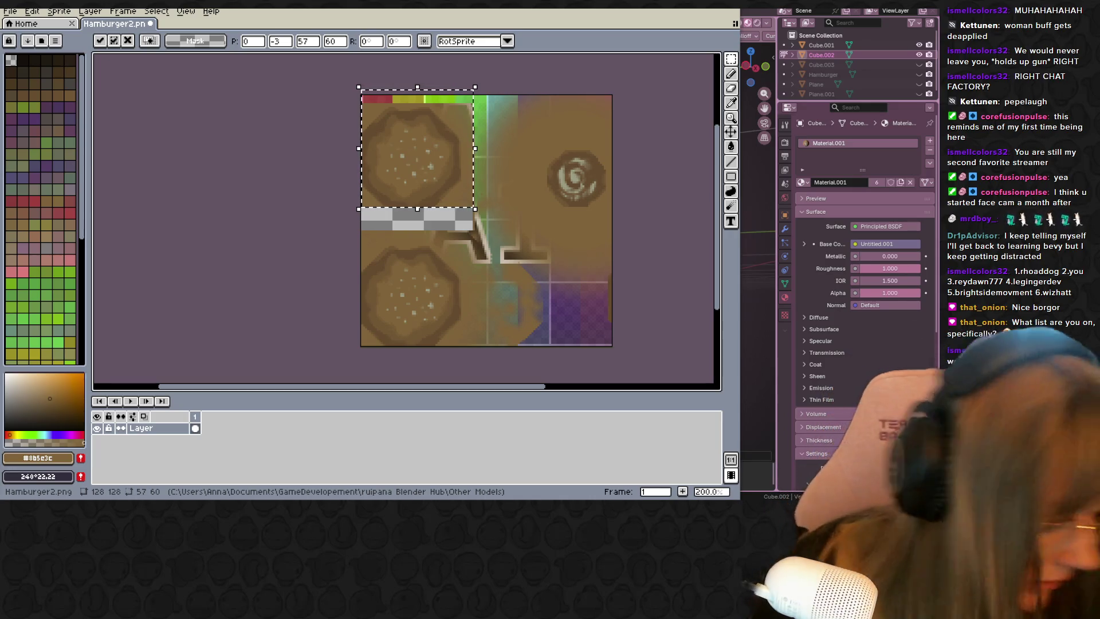
click(8, 164)
Step: Save the texture file and Alt+Tab back to Blender
click(290, 212)
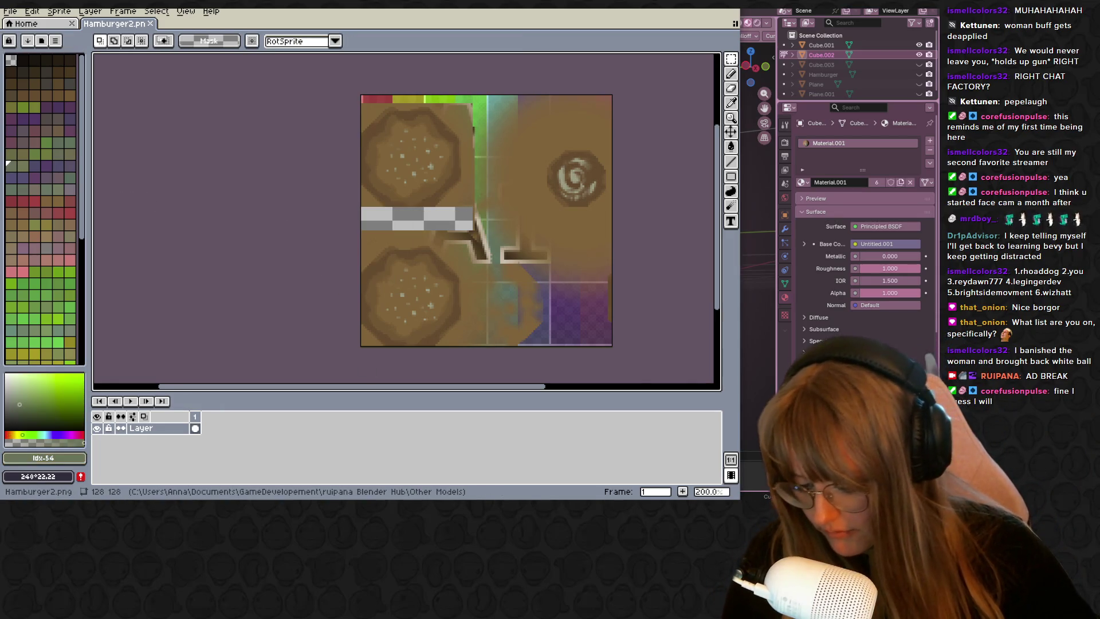
key(ctrl+s)
key(alt+Tab)
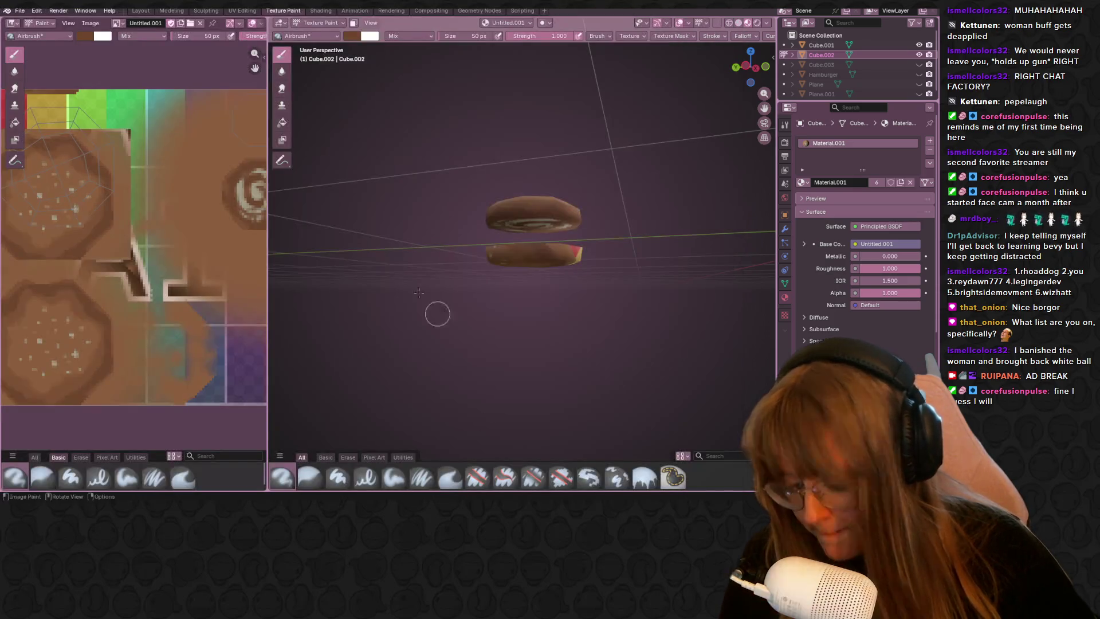
Step: Reload the texture in Blender so the shifted upper disc shows on the bun
click(91, 22)
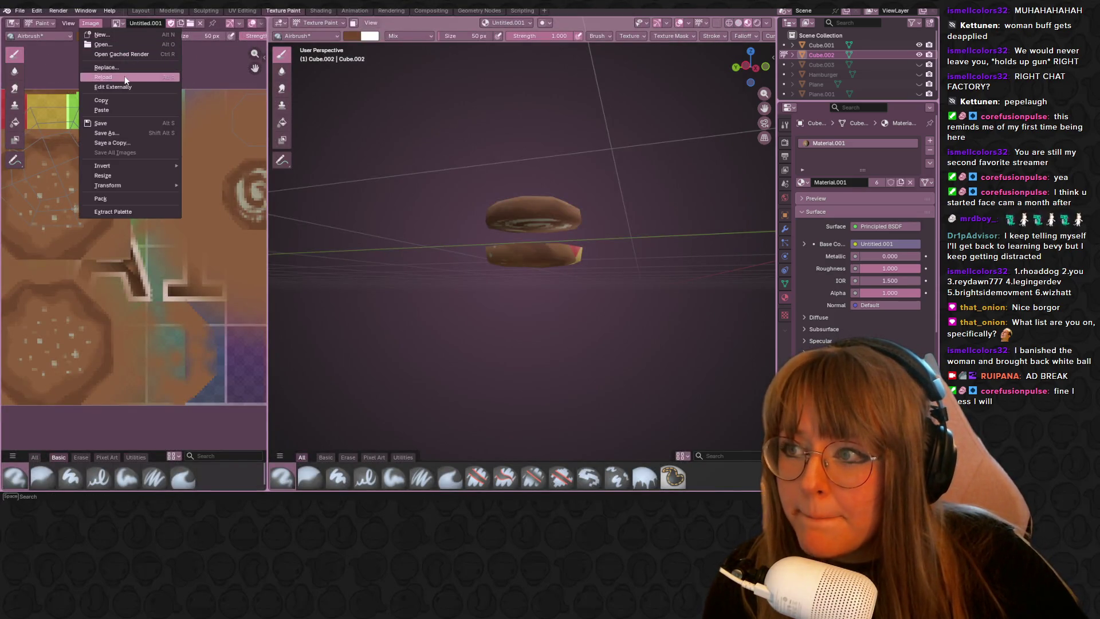
click(104, 77)
mouse_move(558, 214)
middle_down()
mouse_move(666, 203)
mouse_move(602, 172)
middle_up()
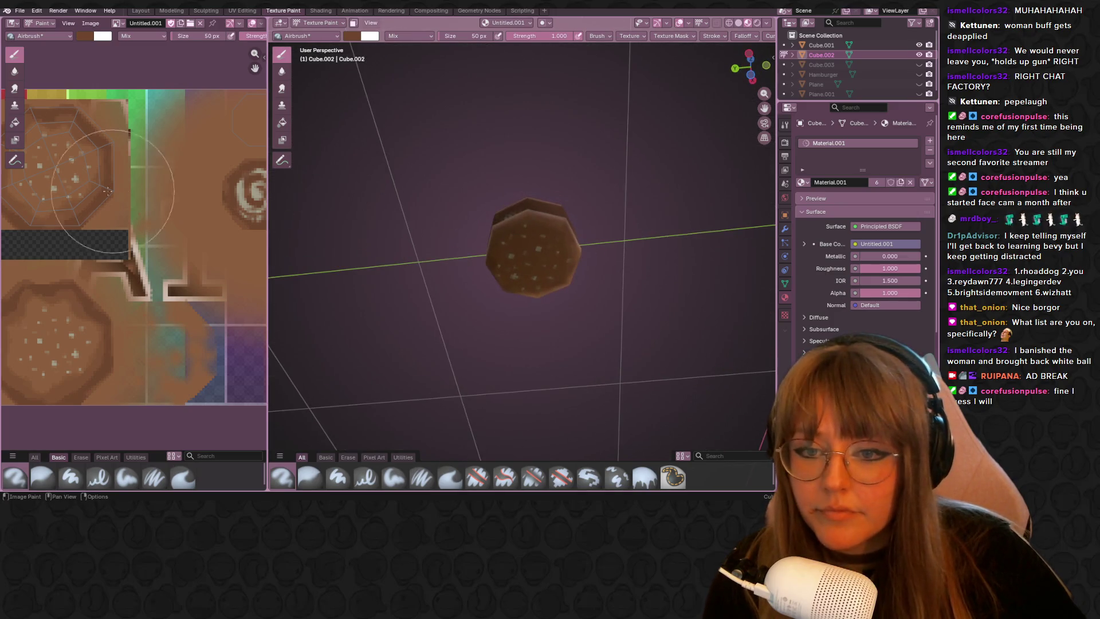
scroll(85, 60, up, 1)
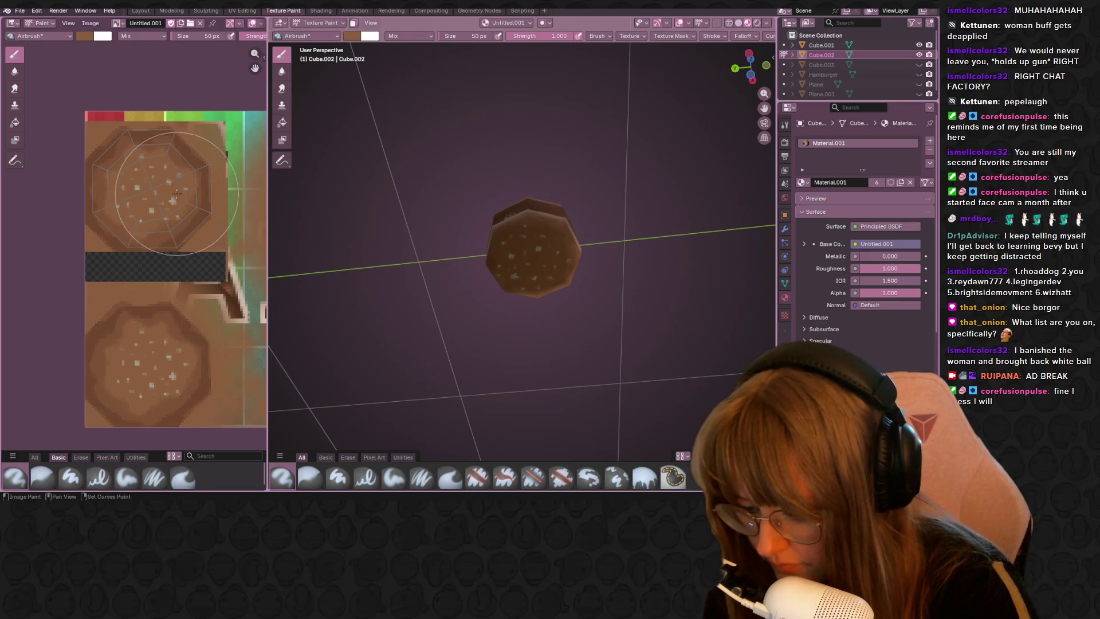
Step: Set the paint brush size to 20 px for finer detail
click(208, 35)
text(20)
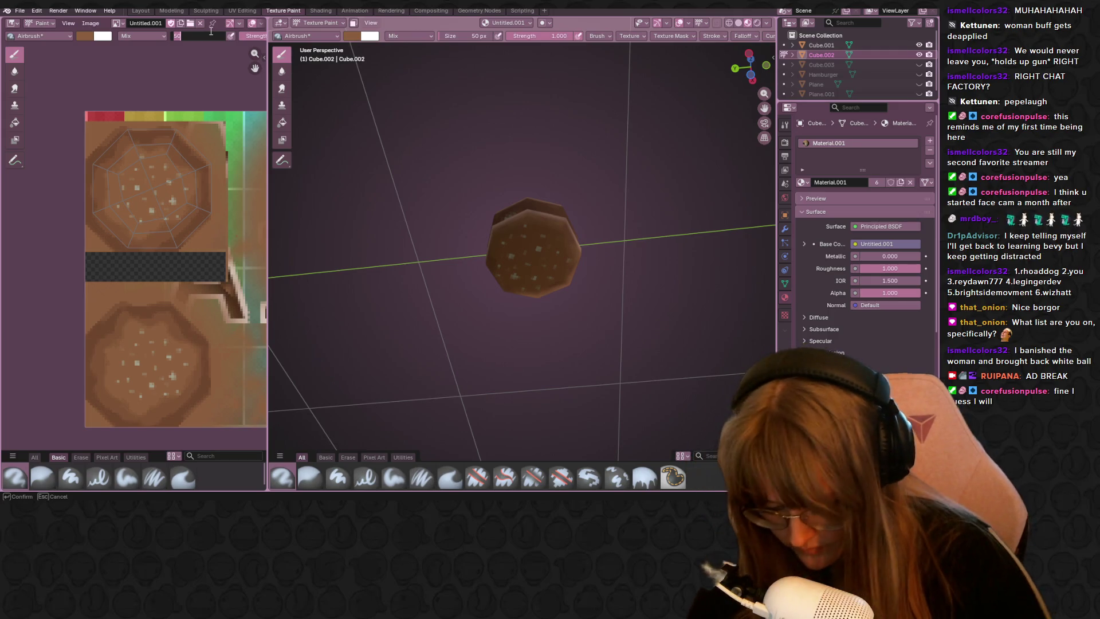
key(Return)
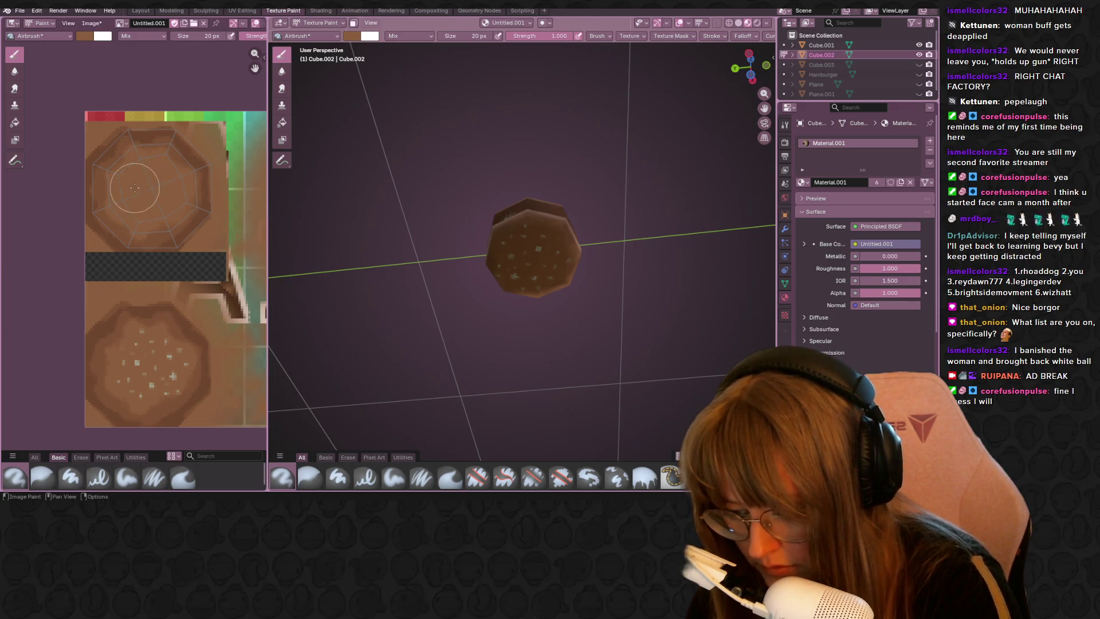
mouse_move(381, 236)
middle_down()
mouse_move(615, 215)
mouse_move(633, 300)
middle_up()
scroll(633, 300, up, 3)
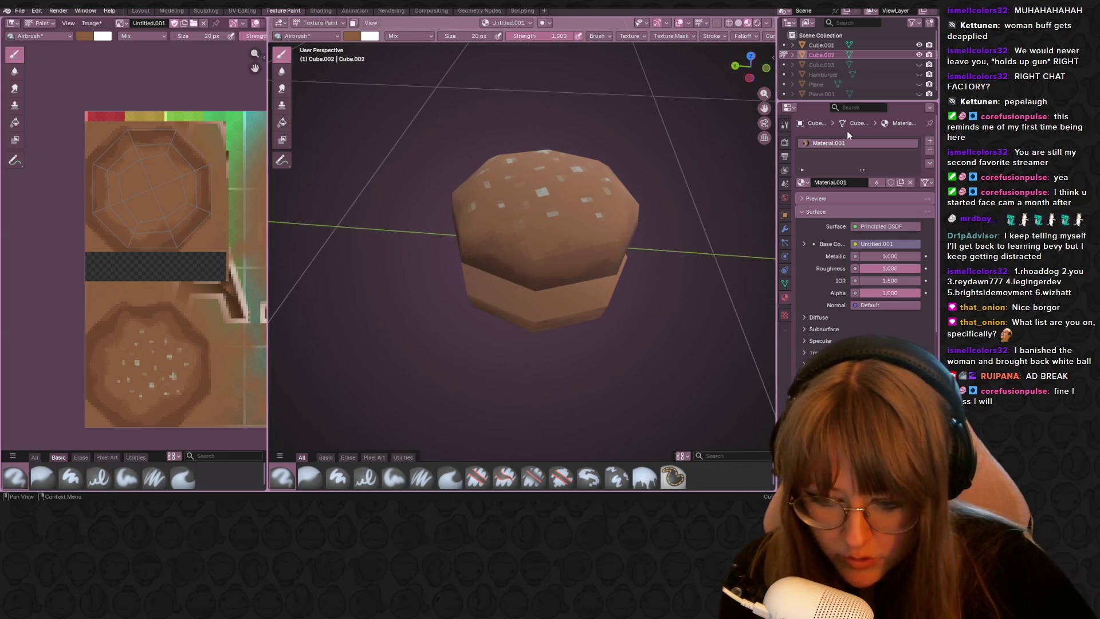
Step: Hide Cube.001, pick a pink brush colour and airbrush a zigzag swirl on the bun's underside
click(919, 44)
scroll(528, 152, down, 3)
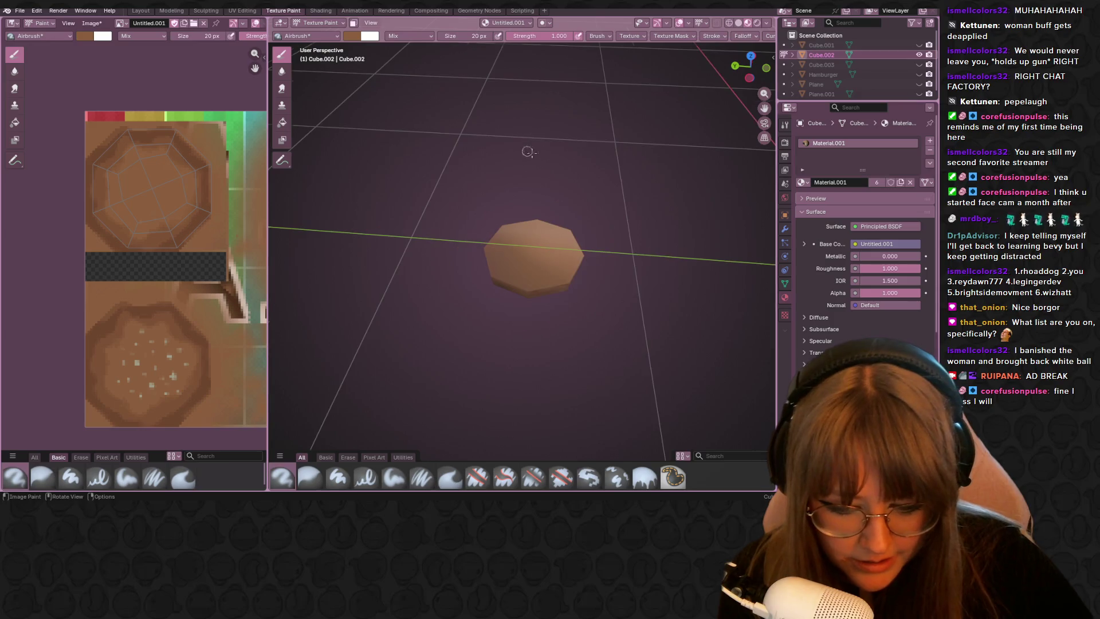
scroll(205, 240, up, 3)
mouse_move(210, 95)
middle_down()
mouse_move(228, 243)
mouse_move(146, 152)
middle_up()
scroll(228, 243, up, 2)
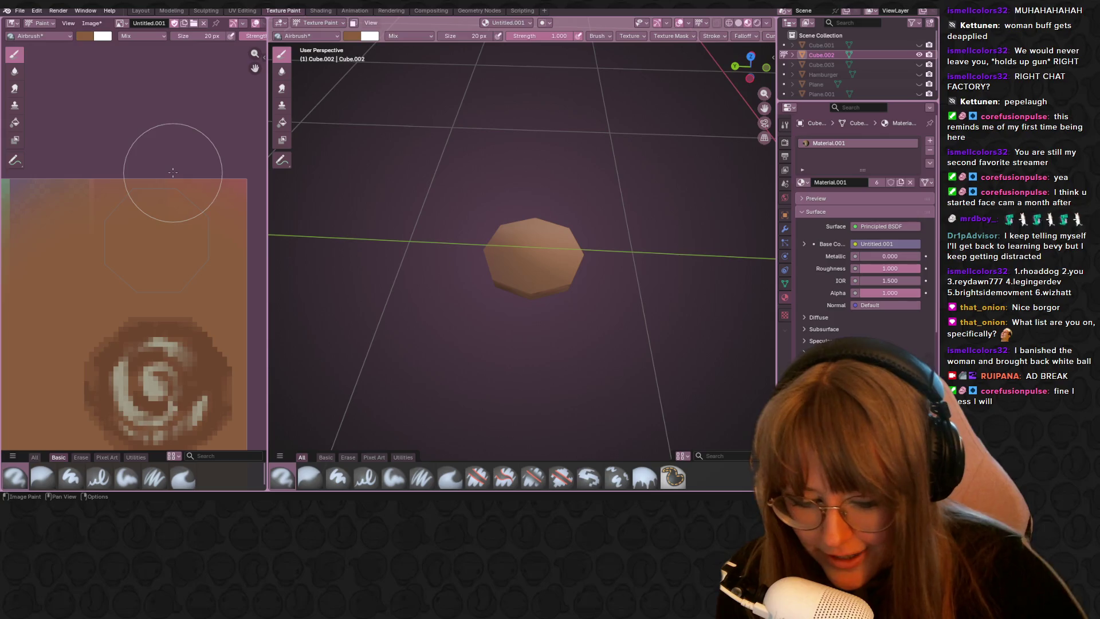
click(353, 36)
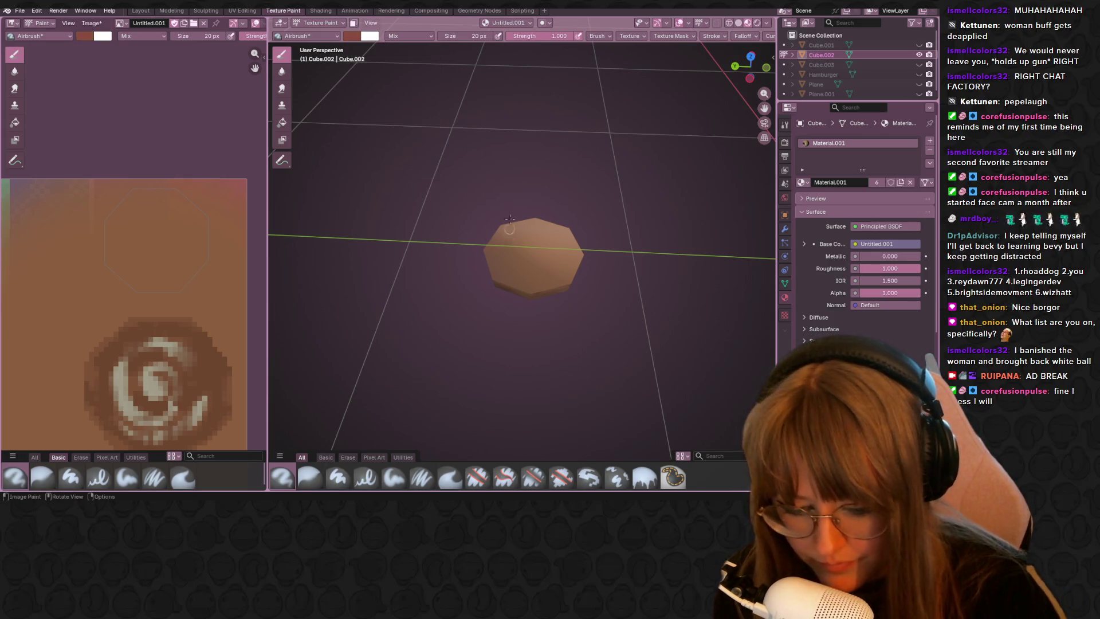
middle_drag(653, 140, 568, 239)
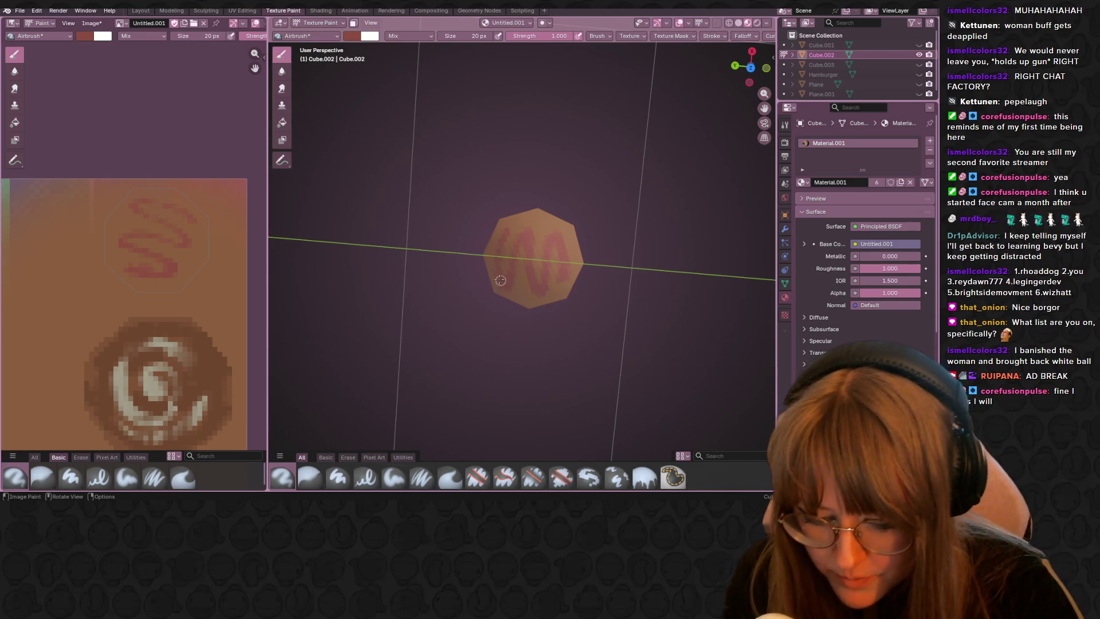
key(ctrl+z)
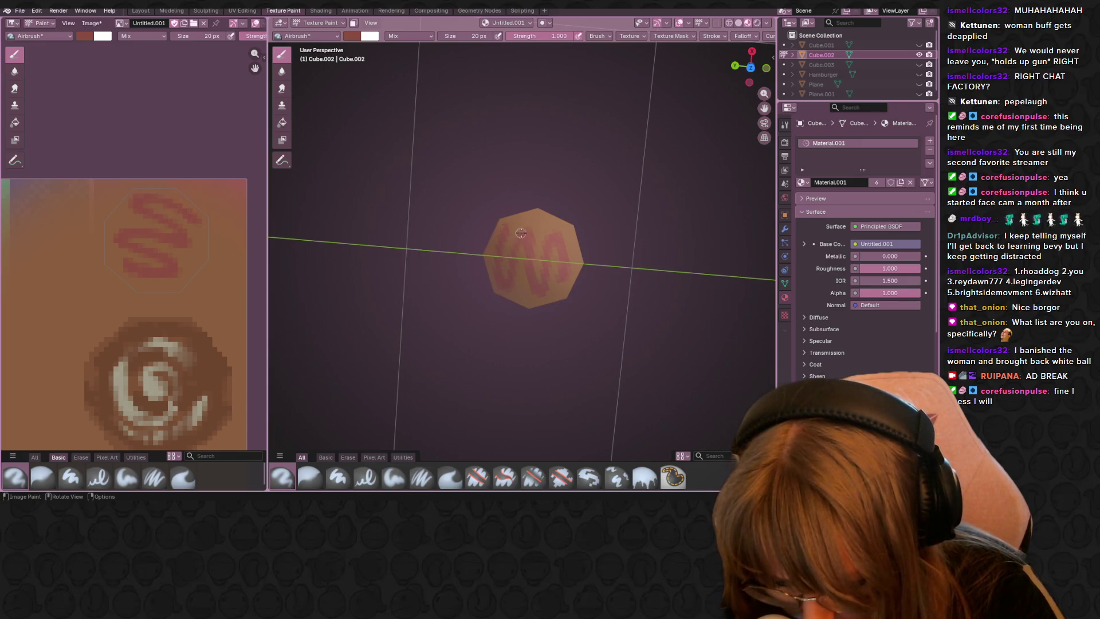
Step: Darken the brush to a deeper red and shade the left part of the swirl with it
click(351, 35)
drag(431, 90, 432, 86)
drag(504, 230, 507, 245)
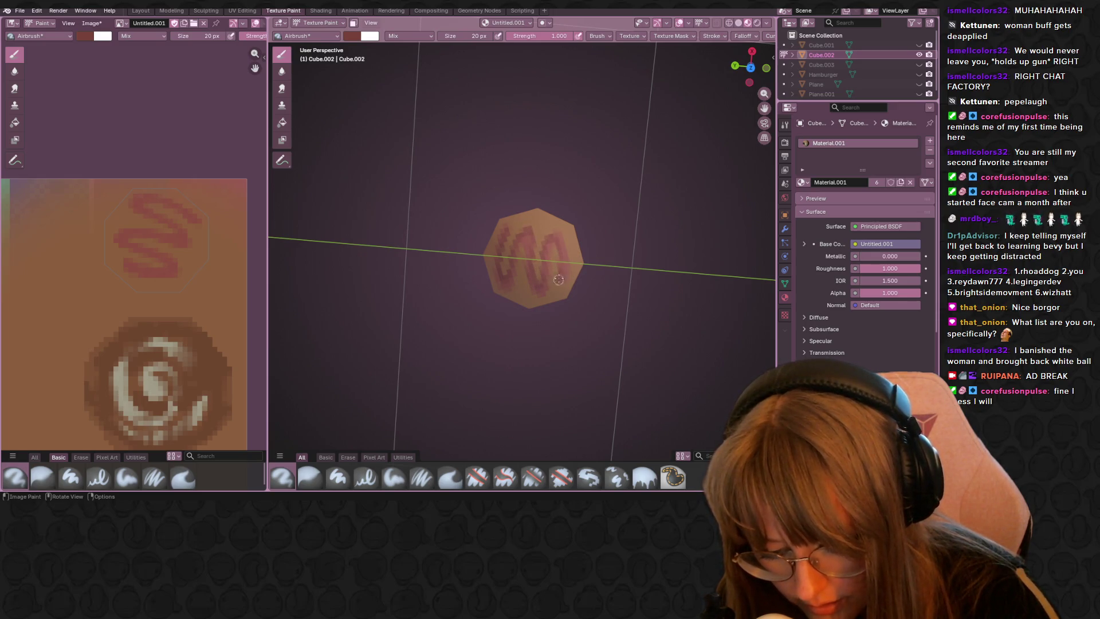
drag(525, 226, 502, 253)
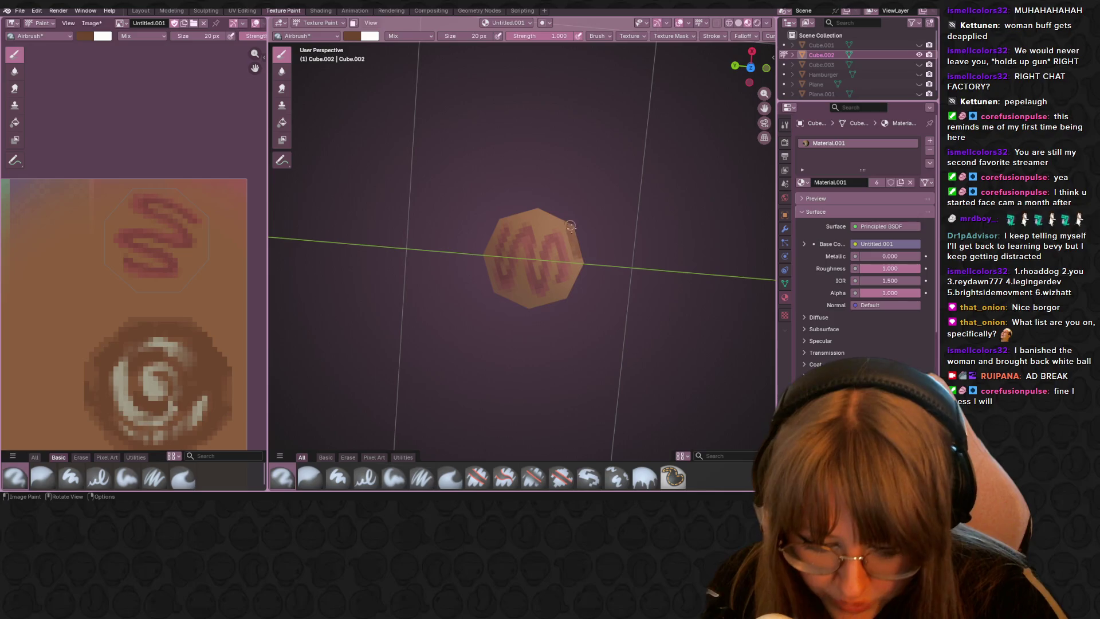
drag(562, 300, 574, 261)
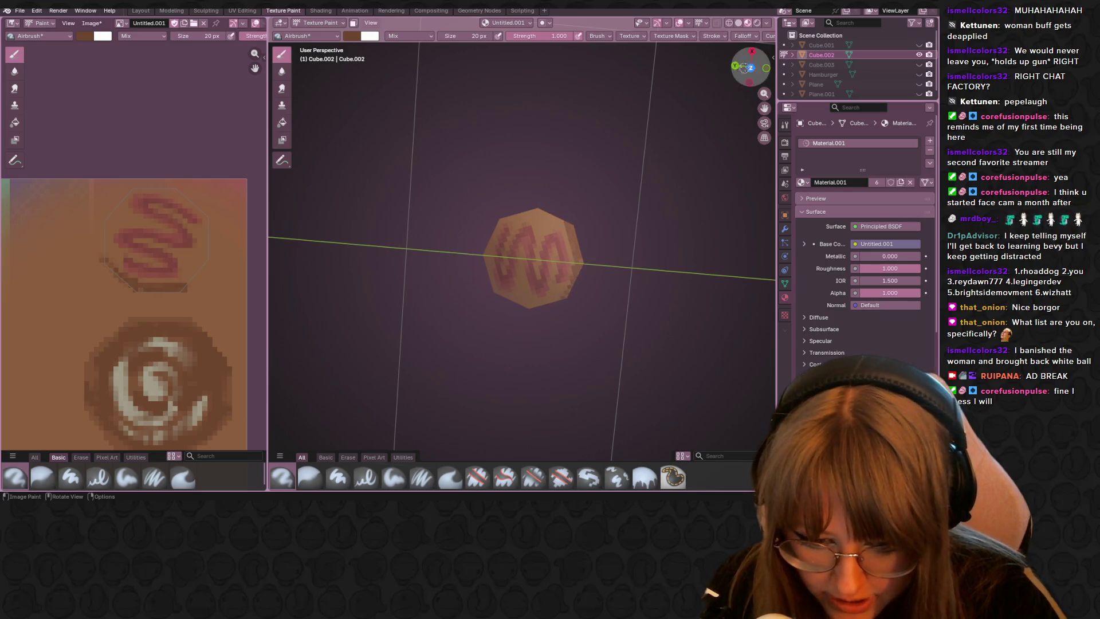
middle_drag(573, 260, 554, 260)
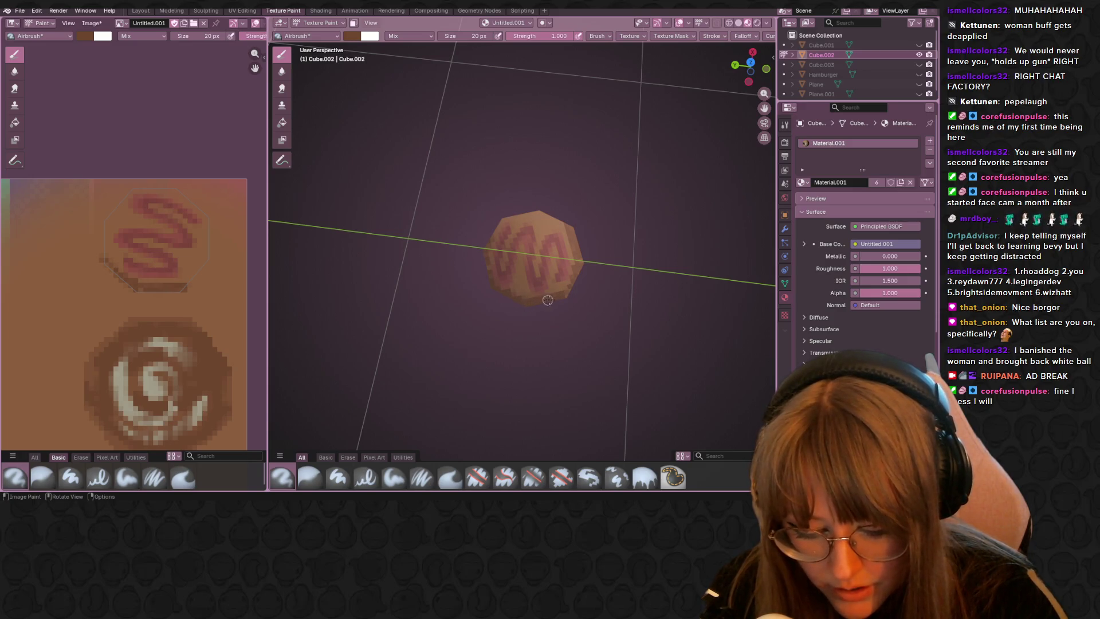
middle_drag(568, 287, 567, 259)
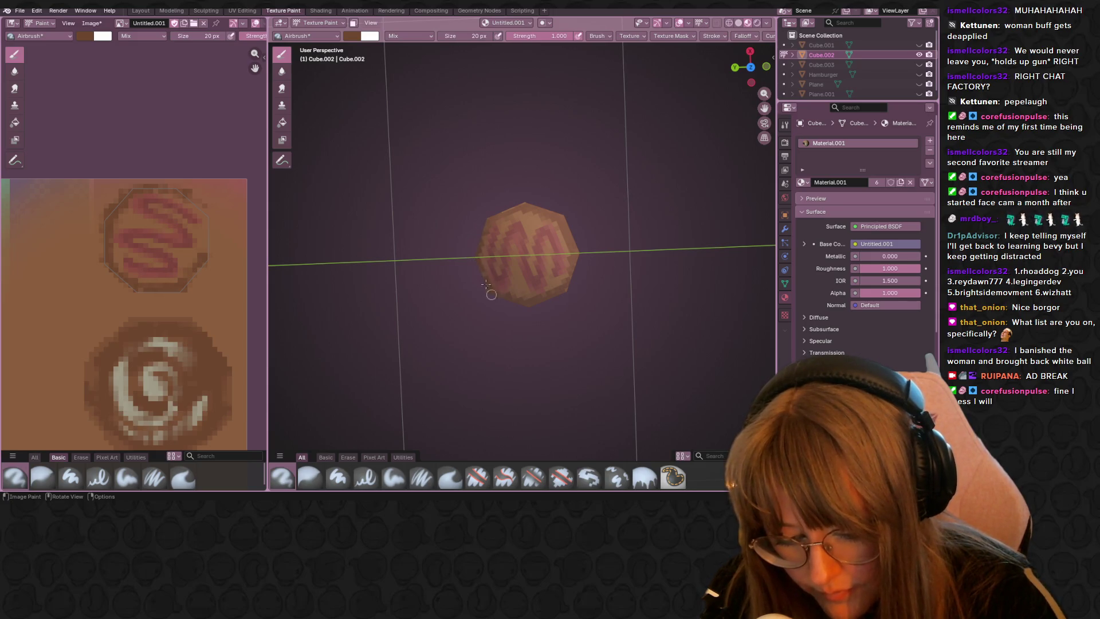
Step: Outline the octagon's edge in dark paint, add more pink strokes, and orbit to check the result
mouse_move(557, 206)
mouse_down()
mouse_move(574, 258)
mouse_move(558, 259)
mouse_up()
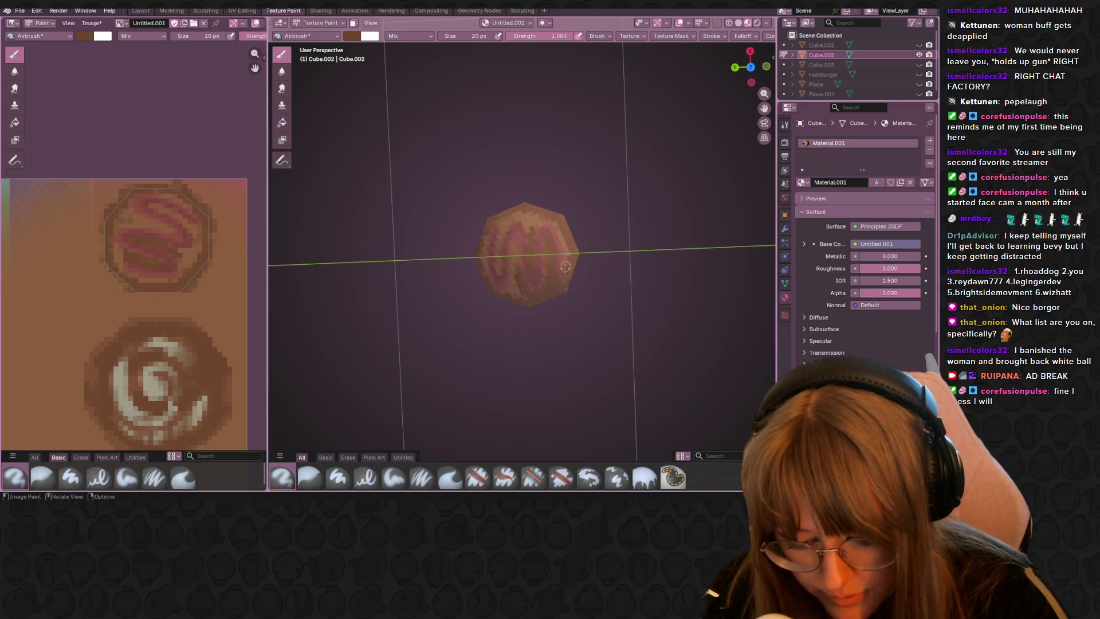
drag(567, 233, 534, 267)
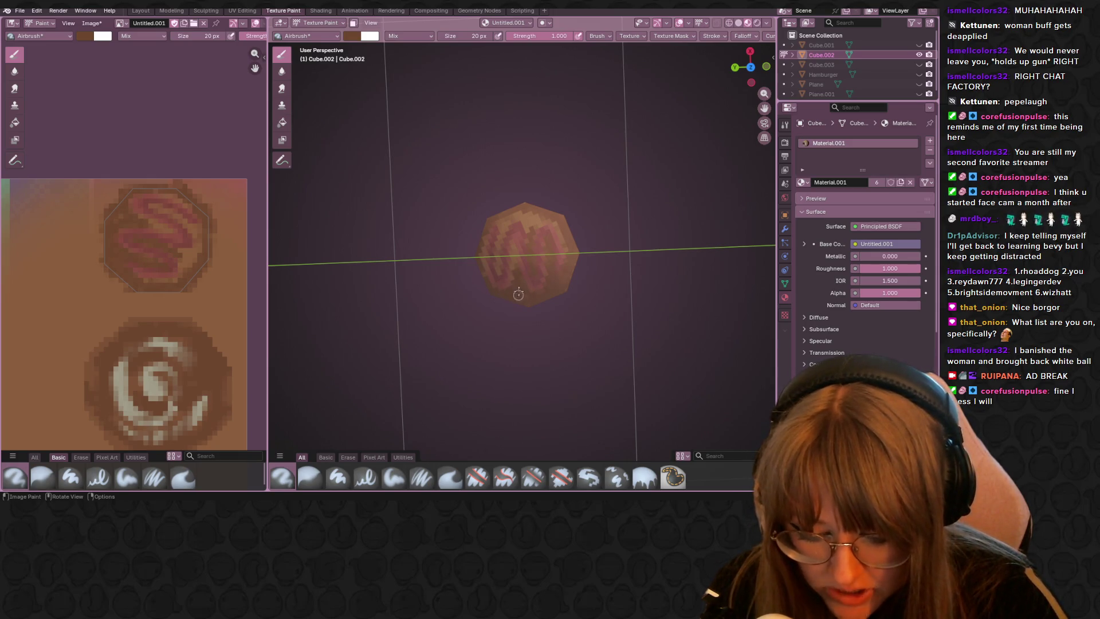
drag(513, 266, 513, 248)
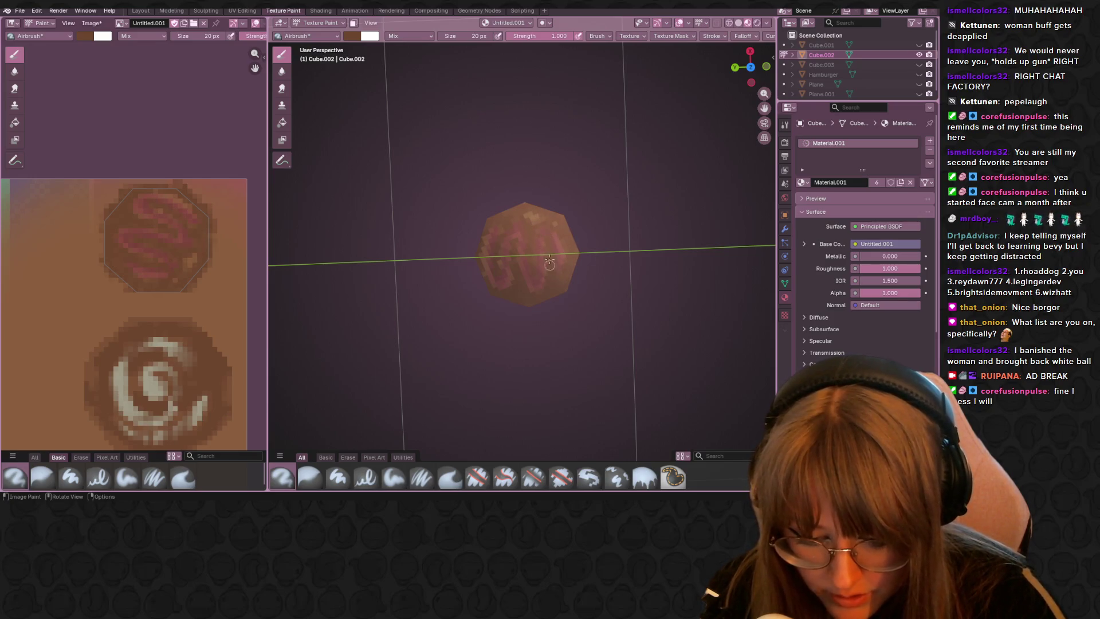
middle_drag(530, 224, 556, 301)
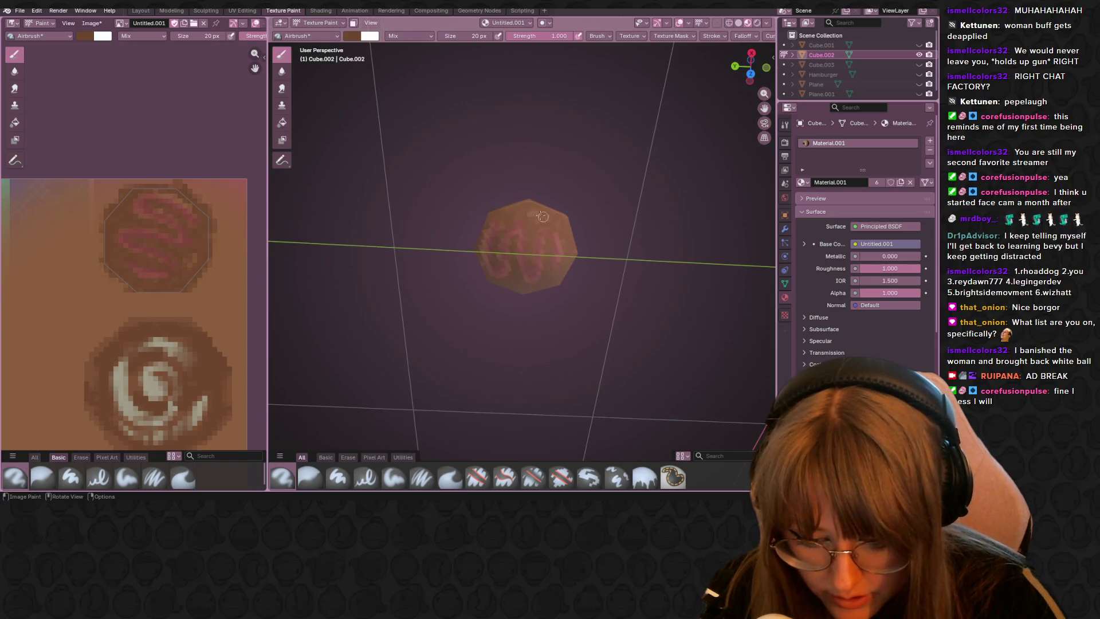
middle_drag(543, 270, 489, 218)
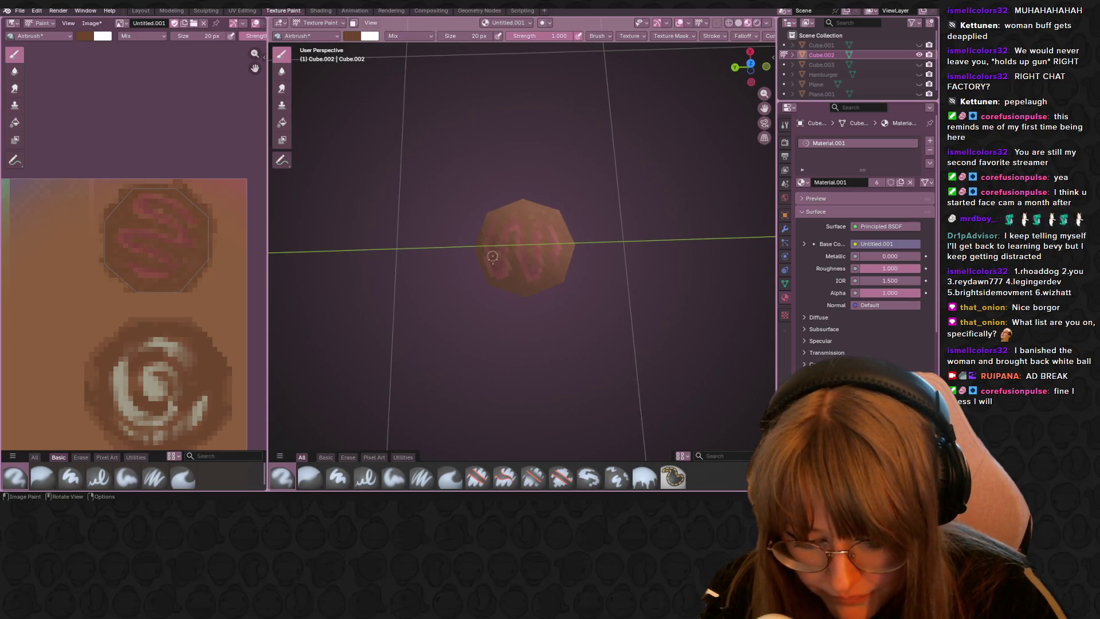
middle_drag(496, 259, 542, 201)
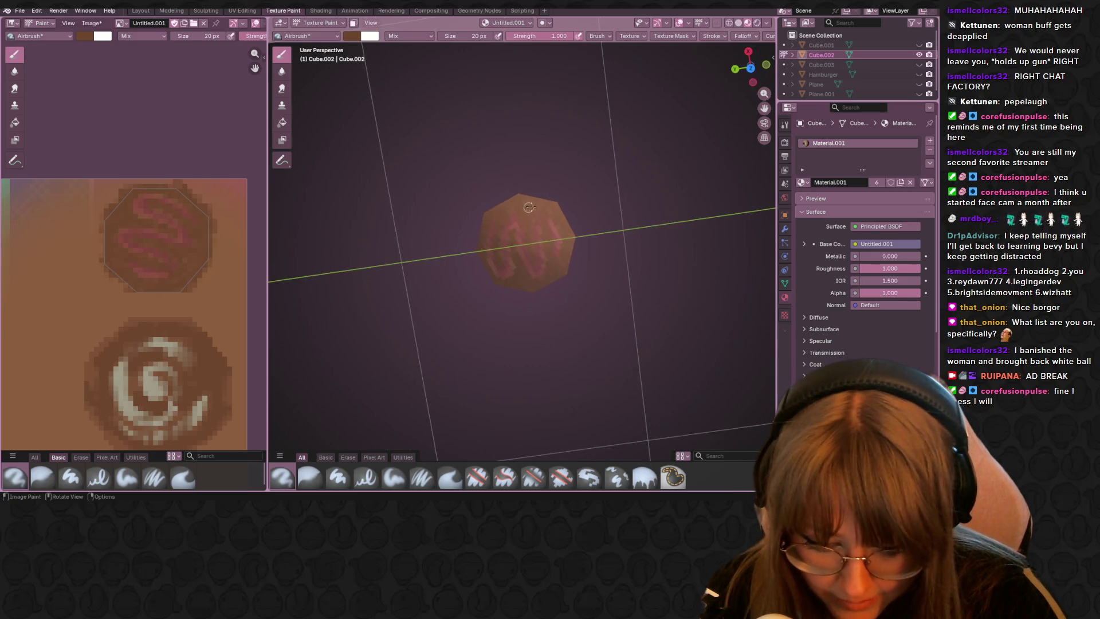
mouse_move(541, 201)
middle_down()
mouse_move(549, 238)
mouse_move(523, 200)
middle_up()
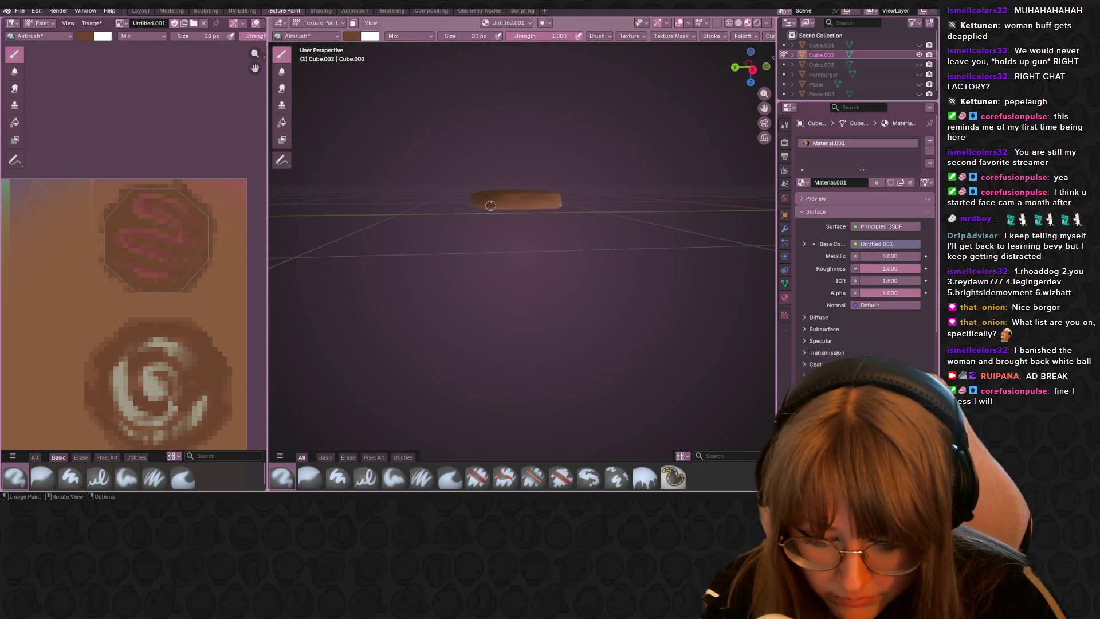
mouse_move(548, 175)
middle_down()
mouse_move(567, 162)
mouse_move(583, 60)
middle_up()
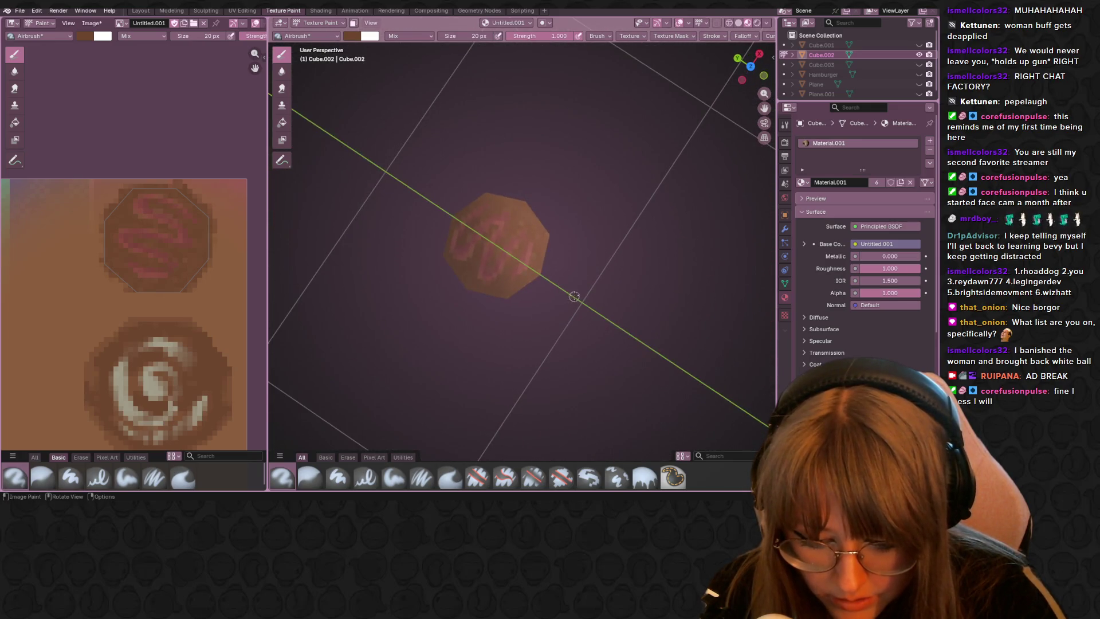
middle_drag(574, 296, 559, 369)
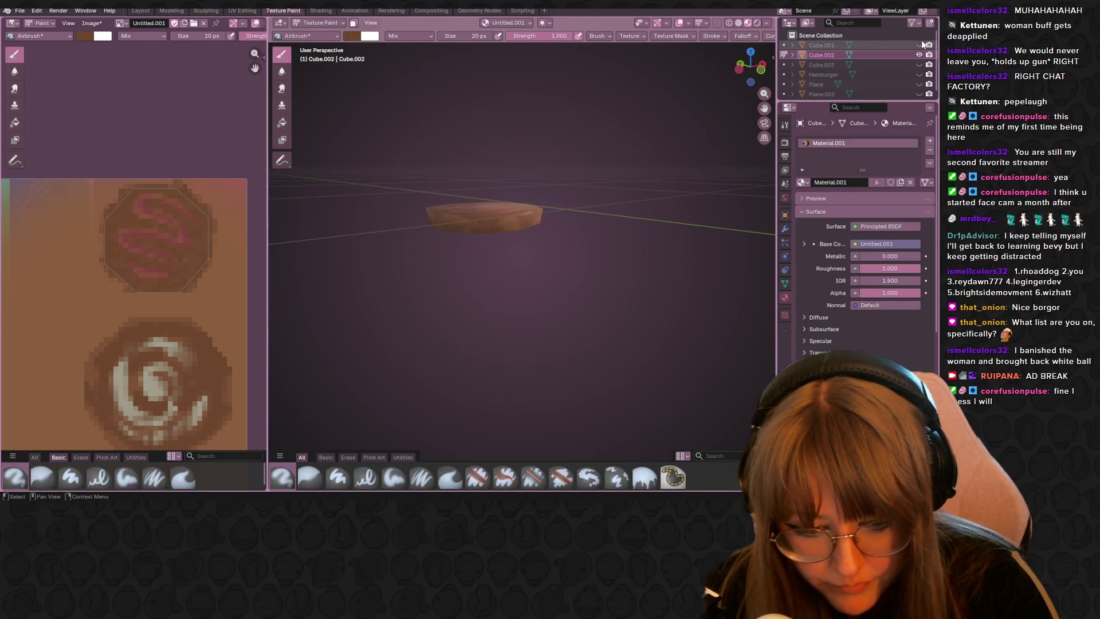
Step: Toggle Outliner visibility so only Cube.003 is shown and view it from above
click(918, 44)
mouse_move(579, 258)
middle_down()
mouse_move(594, 249)
mouse_move(568, 258)
middle_up()
click(919, 65)
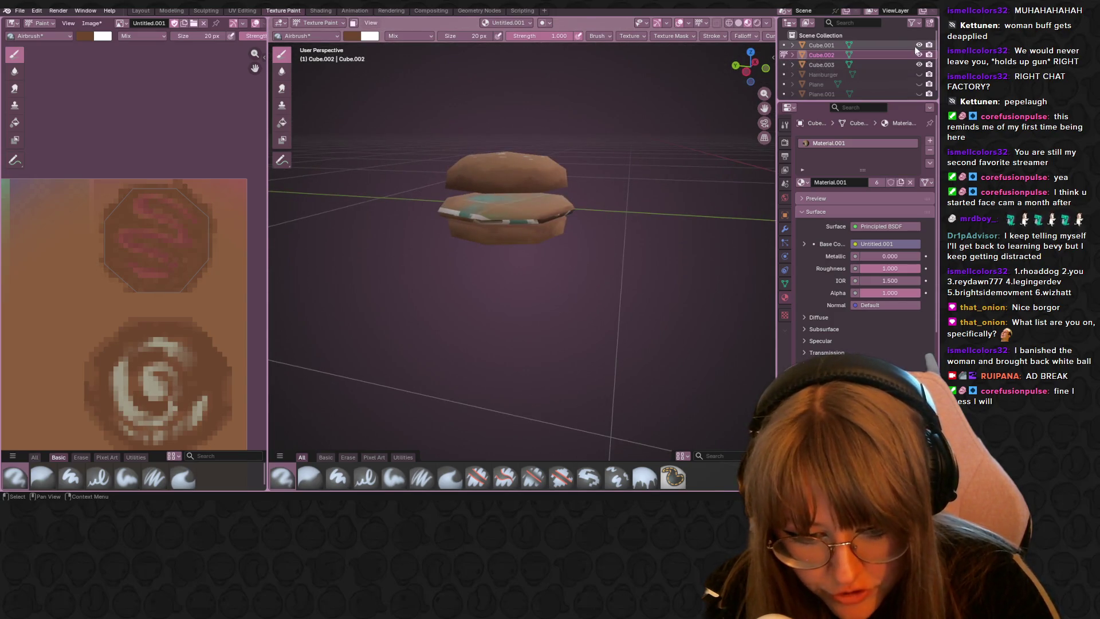
click(918, 44)
click(918, 65)
click(918, 54)
middle_drag(567, 258, 547, 237)
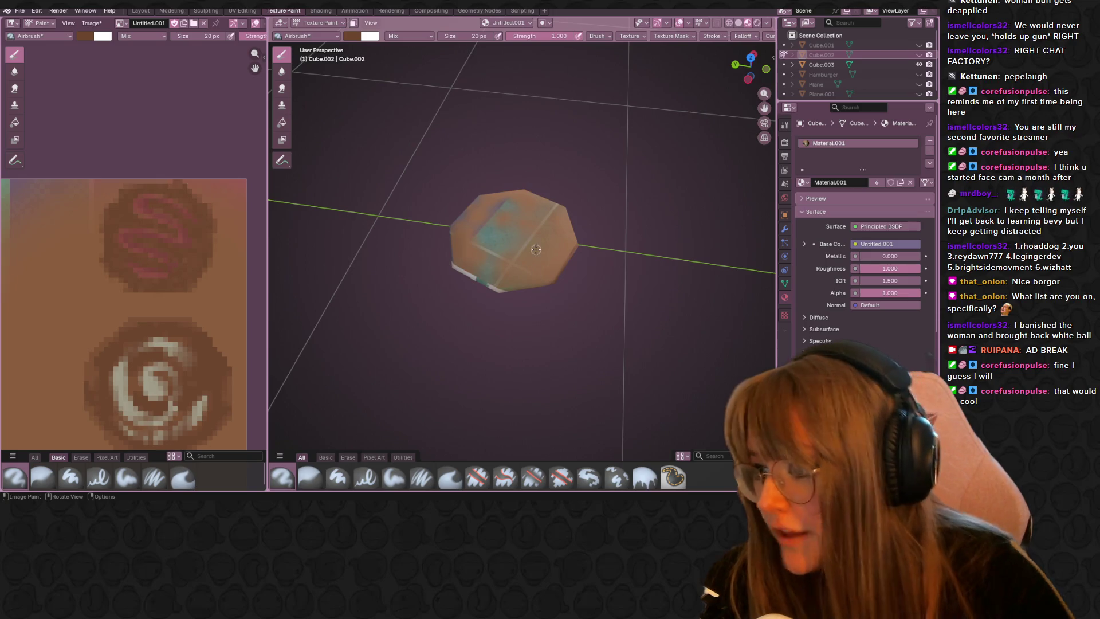
scroll(80, 152, down, 3)
middle_drag(157, 198, 165, 145)
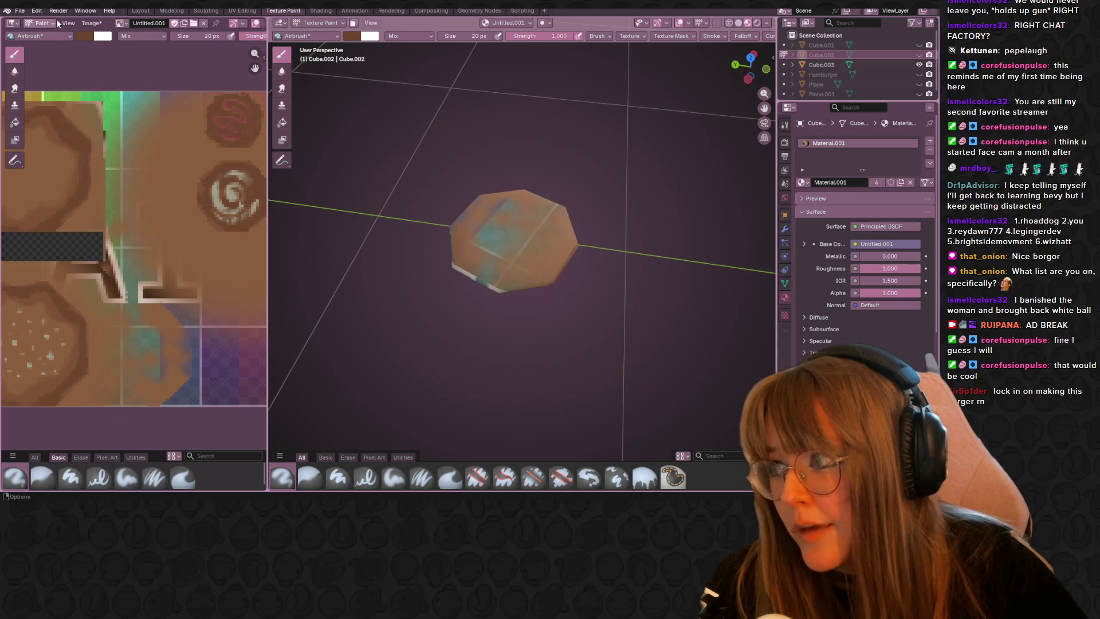
Step: Darken the brown brush colour, resize the brush to 176 px, try a fill and undo it
click(85, 36)
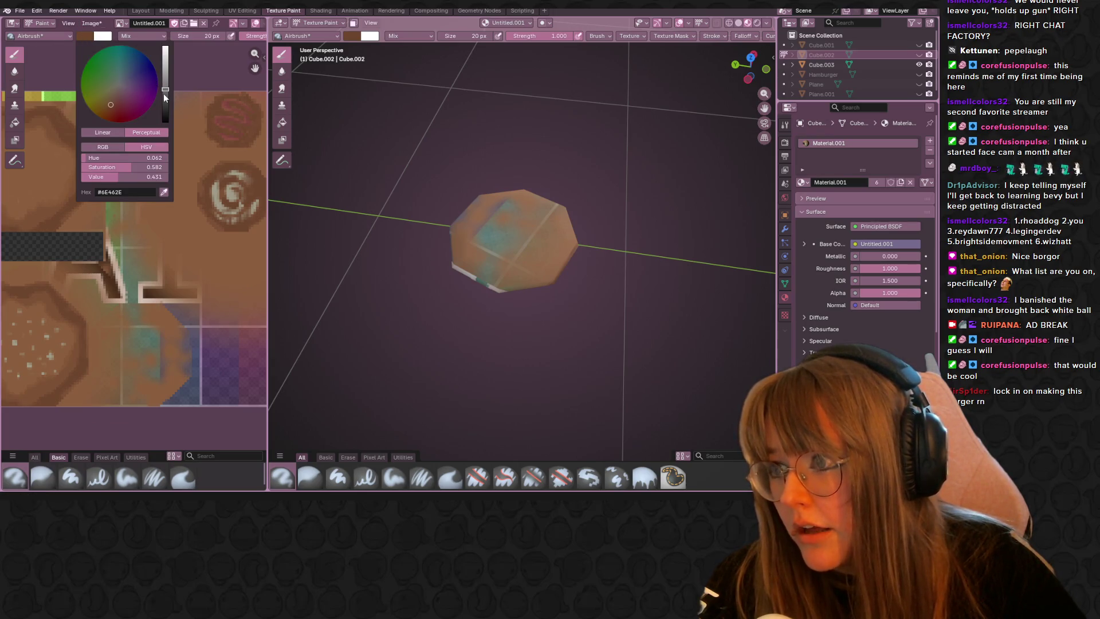
drag(164, 93, 164, 100)
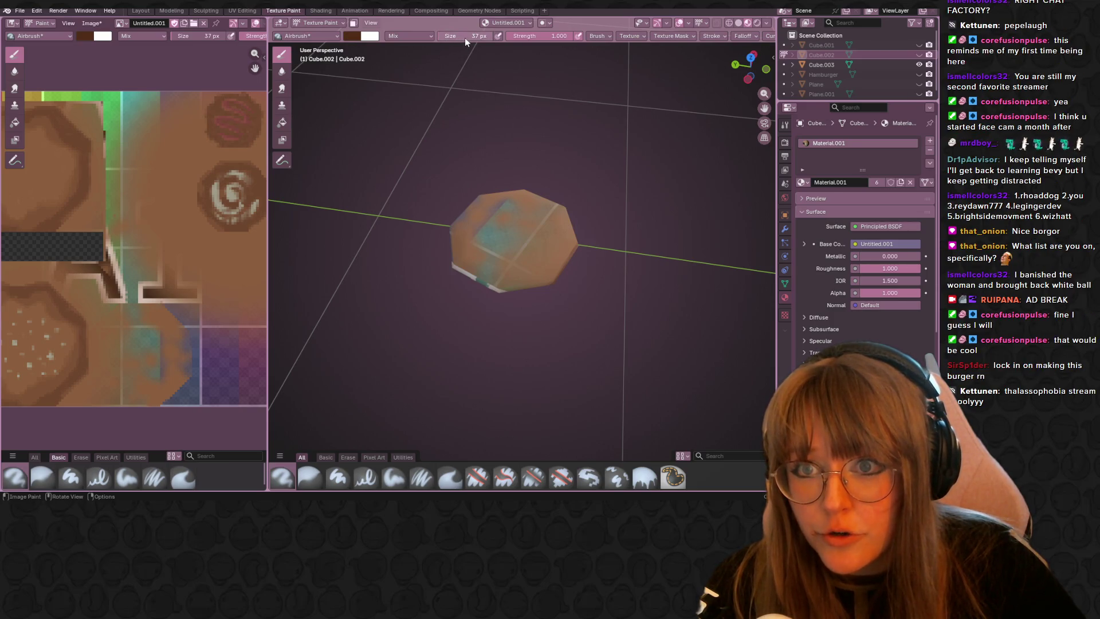
click(491, 74)
middle_drag(520, 167, 533, 185)
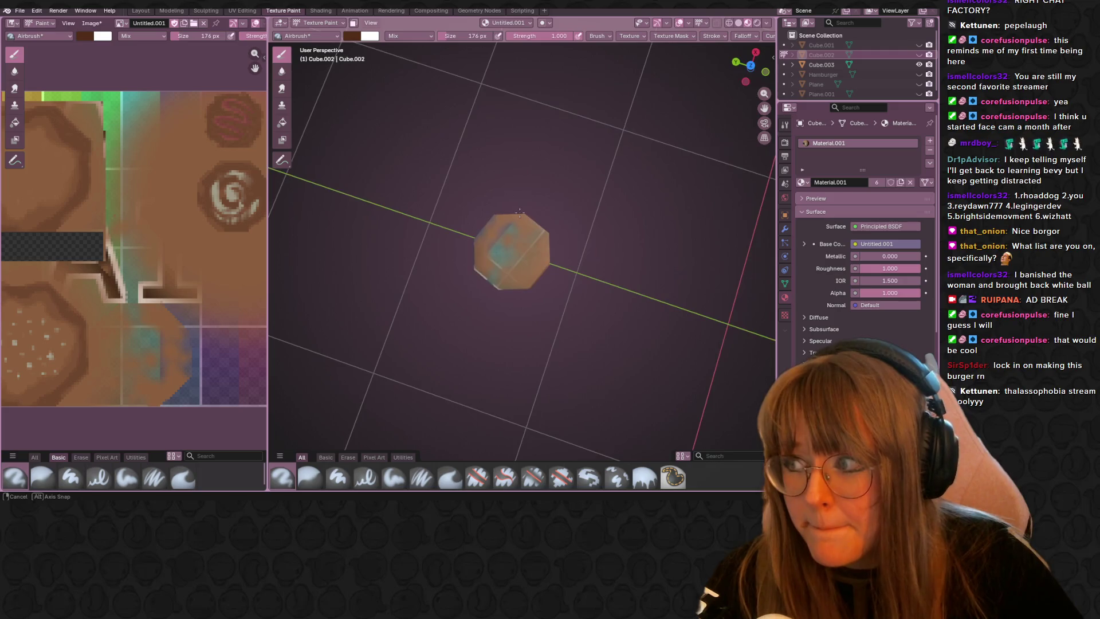
drag(515, 245, 502, 228)
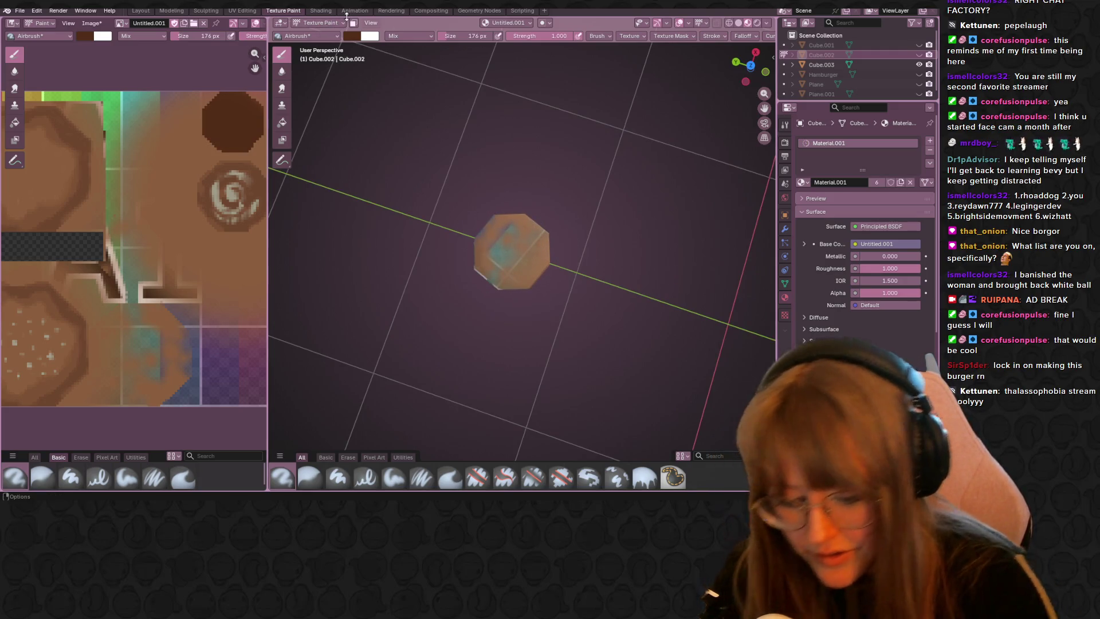
key(ctrl+z)
click(330, 24)
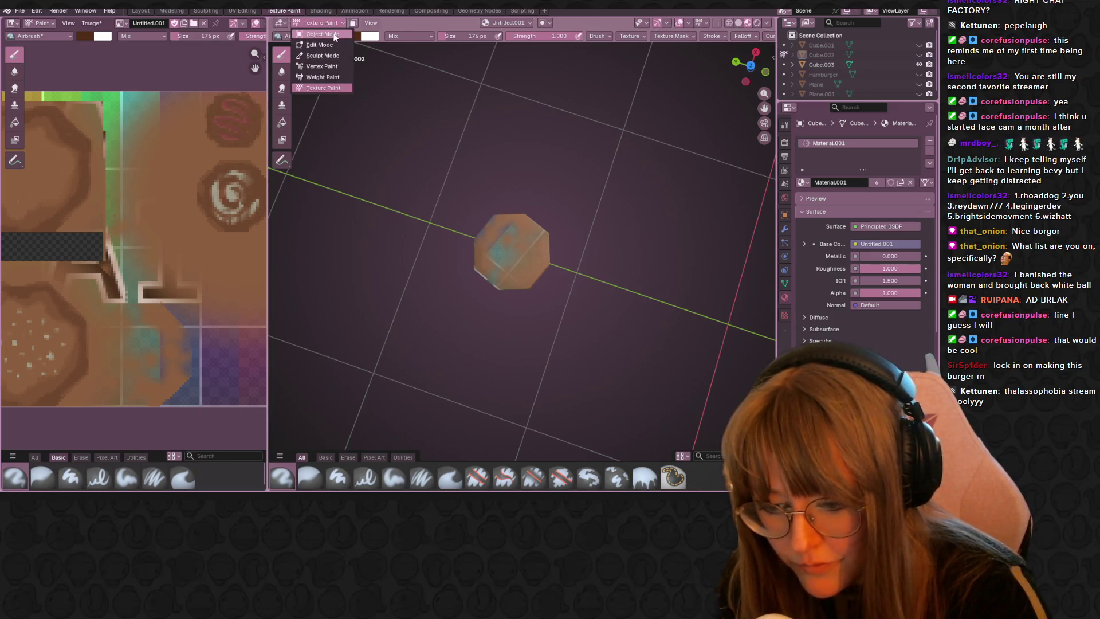
Step: Select the new octagon piece in Object Mode and bring it into Texture Paint
click(334, 34)
click(503, 234)
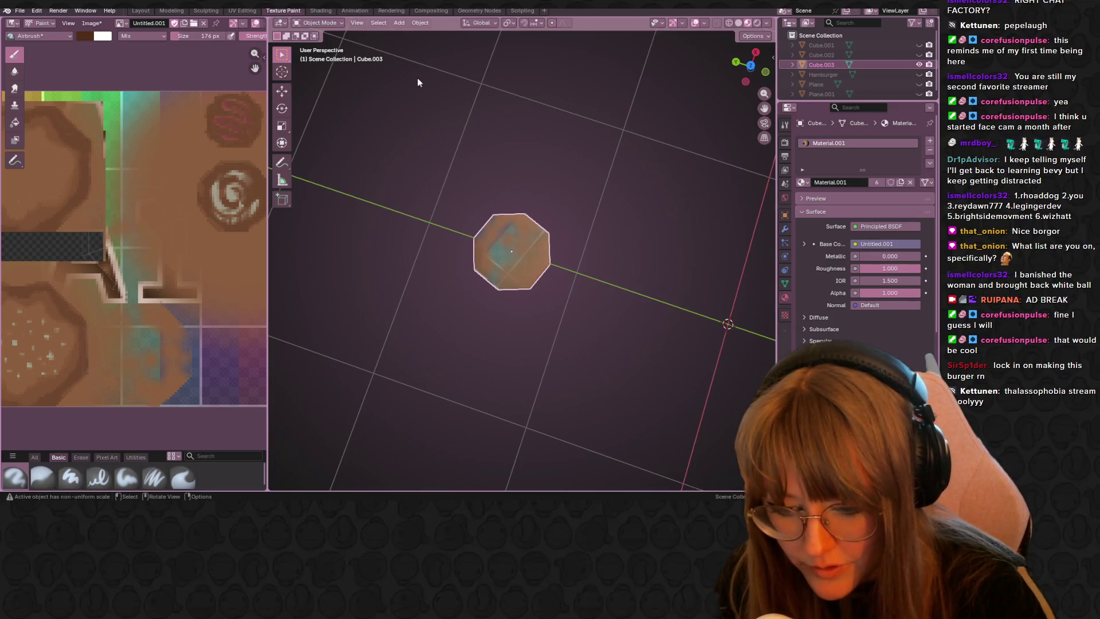
click(332, 24)
click(331, 79)
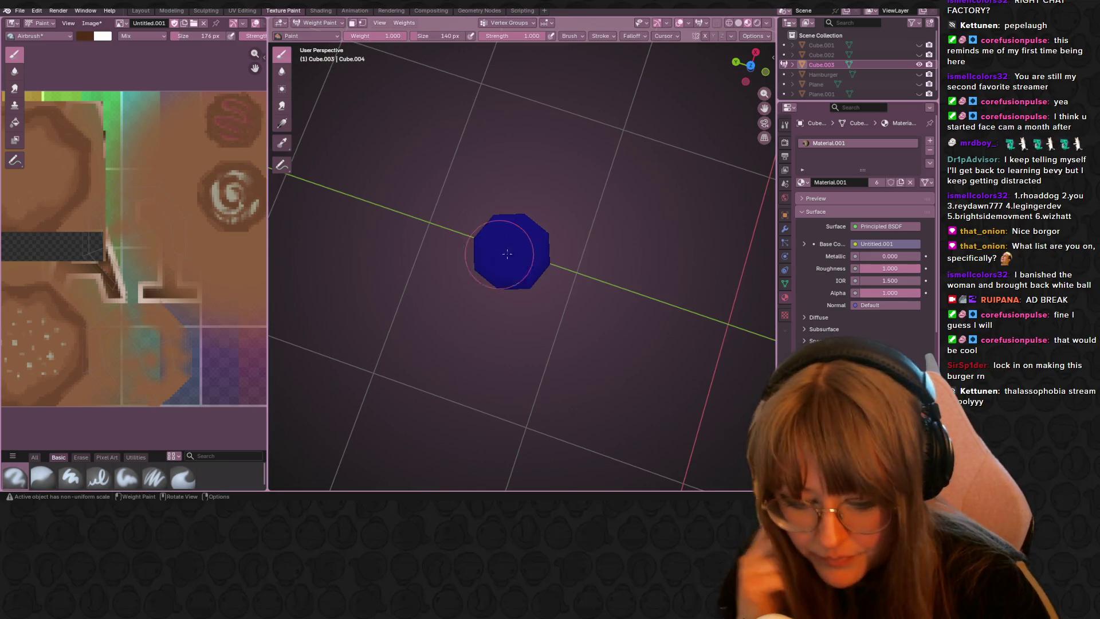
click(318, 23)
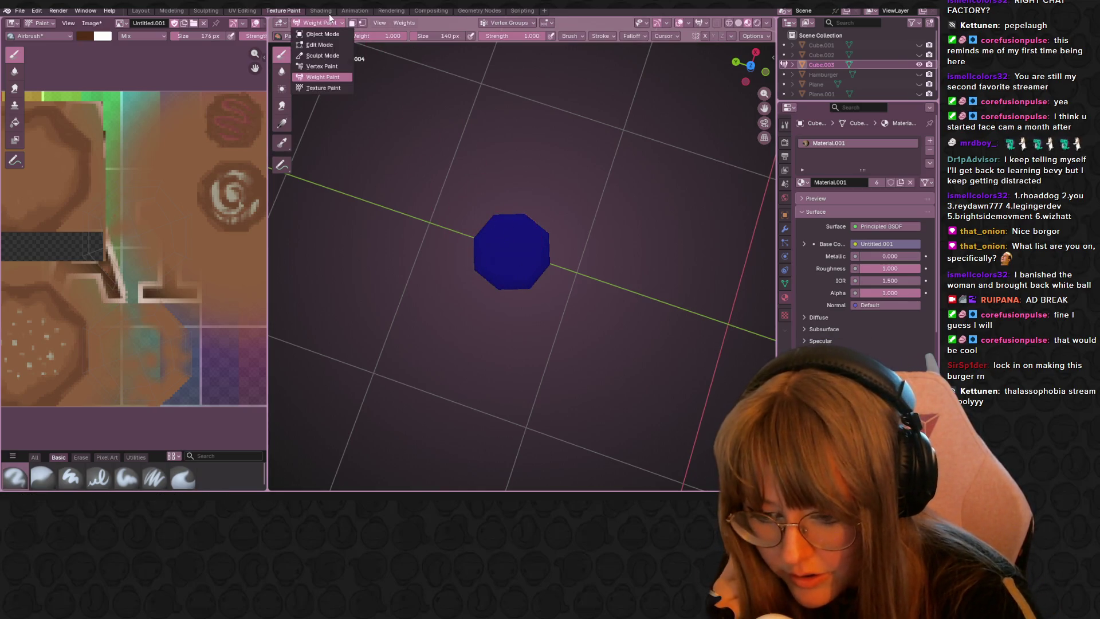
click(327, 89)
Step: Airbrush the octagon's face, sides and rim solid dark brown as the patty base colour
mouse_move(513, 207)
mouse_down()
mouse_move(507, 246)
mouse_move(484, 221)
mouse_move(481, 286)
mouse_up()
middle_drag(503, 184, 577, 361)
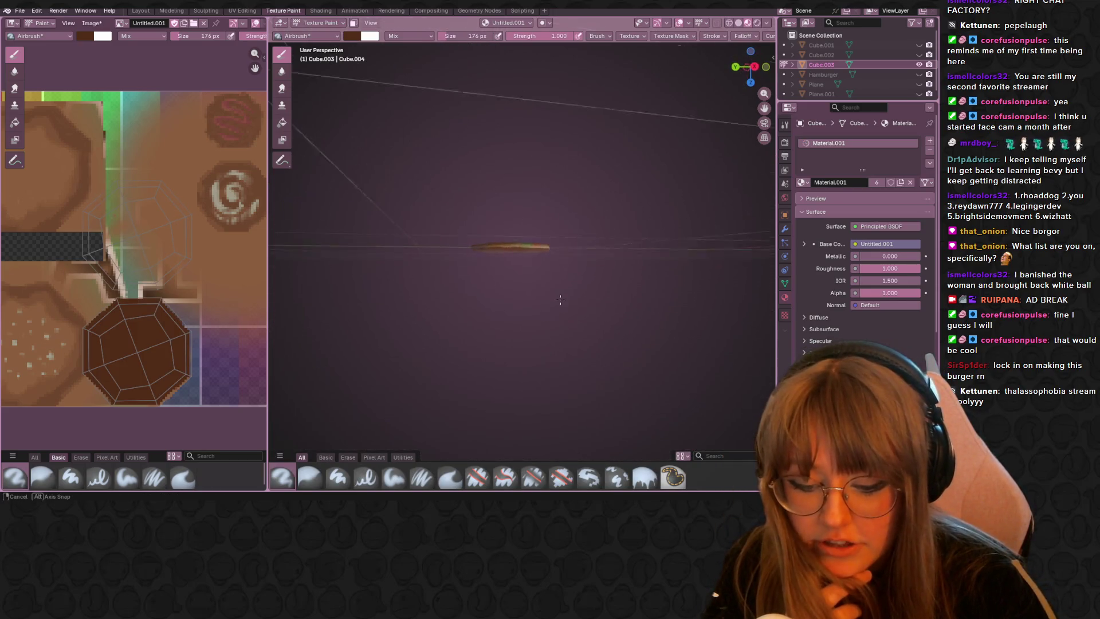
mouse_move(515, 258)
mouse_down()
mouse_move(528, 283)
mouse_move(528, 246)
mouse_up()
middle_drag(527, 246, 553, 163)
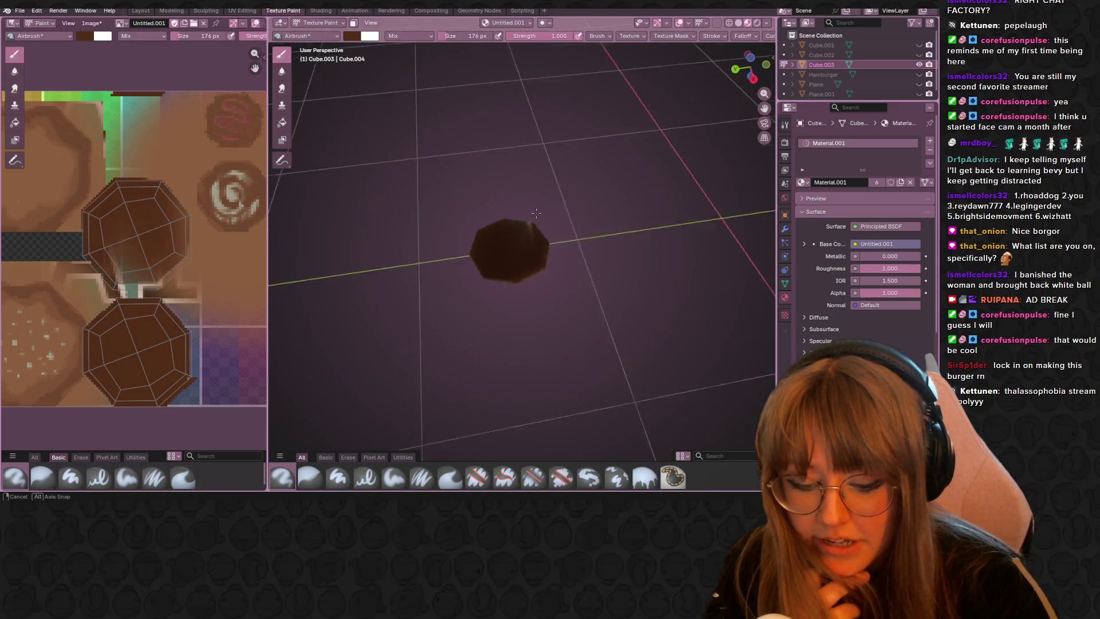
drag(523, 258, 550, 258)
mouse_move(549, 258)
middle_down()
mouse_move(581, 259)
mouse_move(524, 318)
middle_up()
drag(524, 318, 507, 258)
middle_drag(507, 258, 495, 258)
drag(458, 256, 446, 250)
mouse_move(447, 249)
middle_down()
mouse_move(417, 202)
mouse_move(473, 172)
mouse_move(534, 243)
middle_up()
Step: Orbit around the patty to confirm full brown coverage from every angle
mouse_move(530, 201)
middle_down()
mouse_move(610, 207)
mouse_move(711, 246)
mouse_move(559, 356)
mouse_move(437, 216)
middle_up()
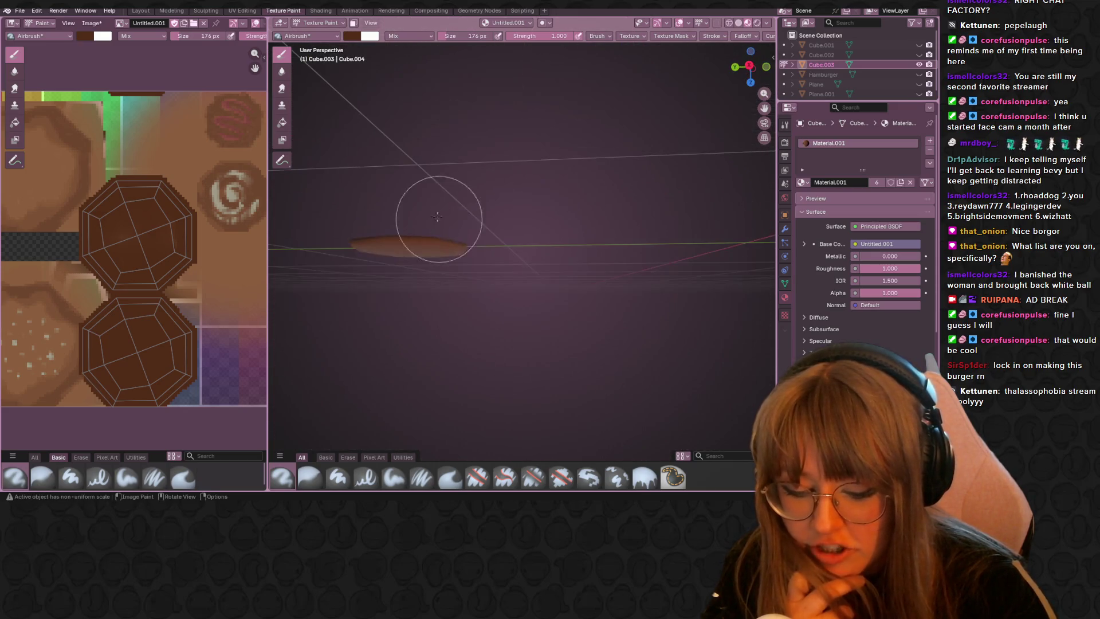
middle_drag(360, 267, 392, 172)
middle_drag(413, 216, 640, 101)
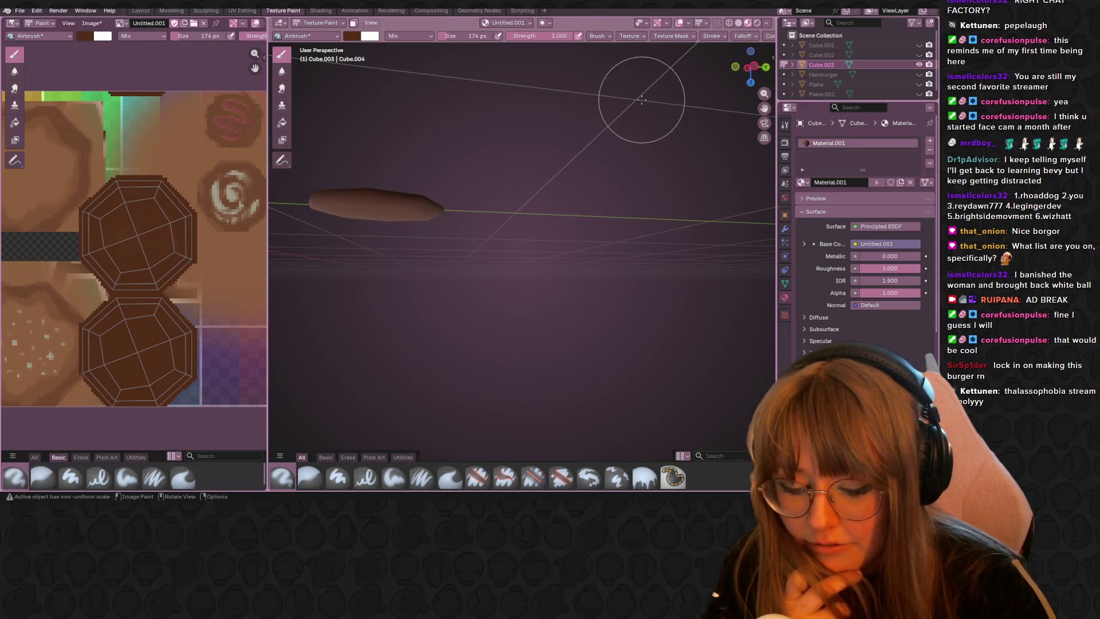
mouse_move(431, 222)
middle_down()
mouse_move(634, 79)
mouse_move(656, 120)
middle_up()
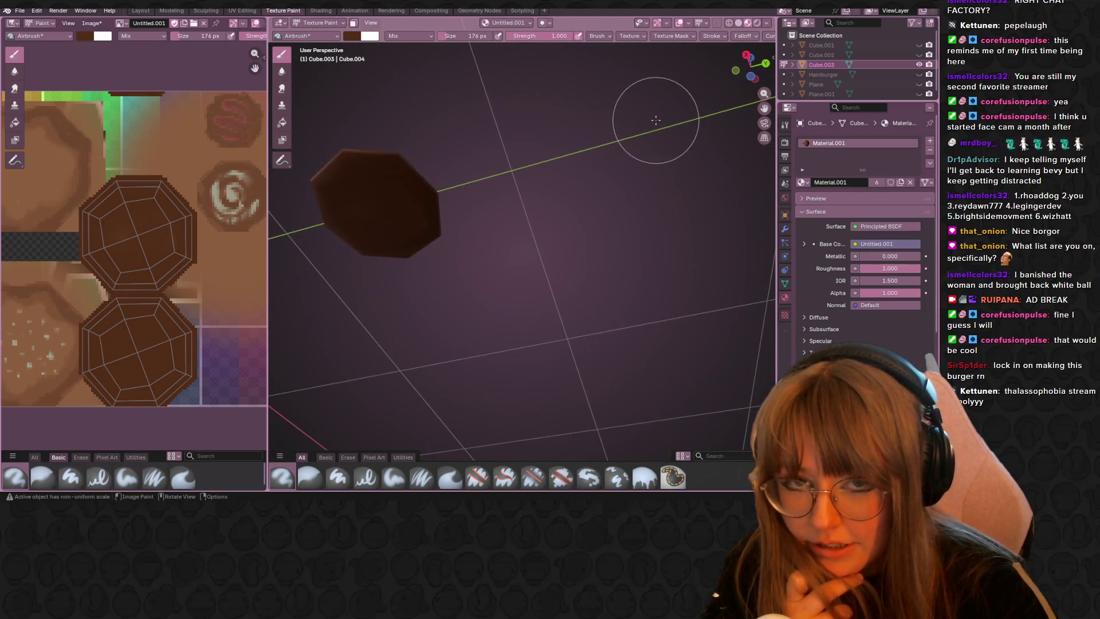
mouse_move(499, 199)
middle_down()
mouse_move(688, 276)
mouse_move(673, 335)
middle_up()
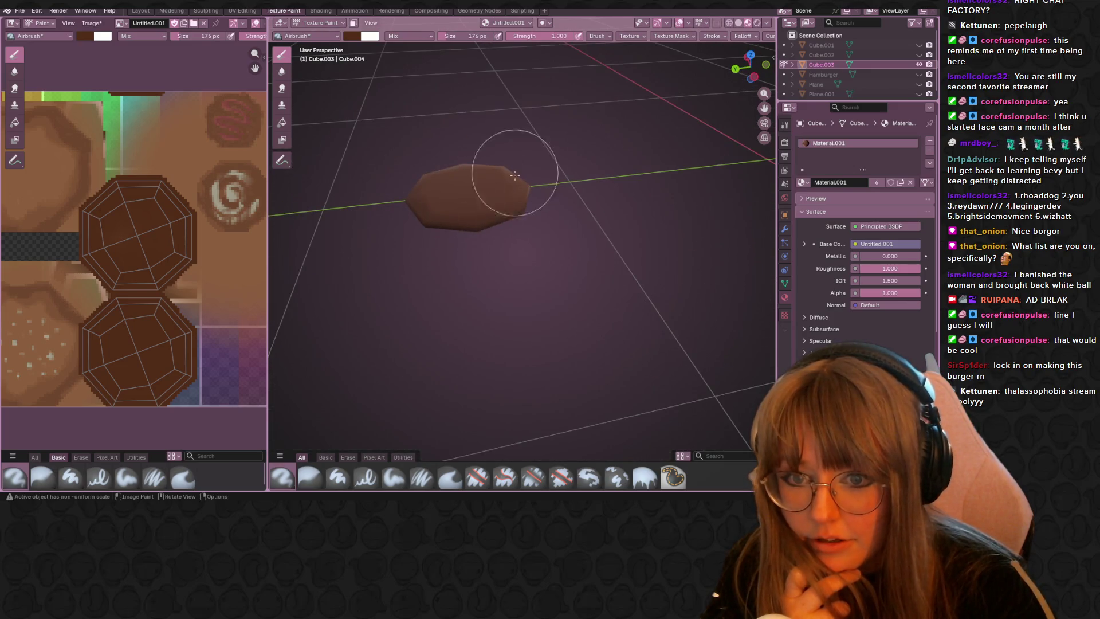
mouse_move(553, 226)
middle_down()
mouse_move(497, 196)
mouse_move(532, 249)
middle_up()
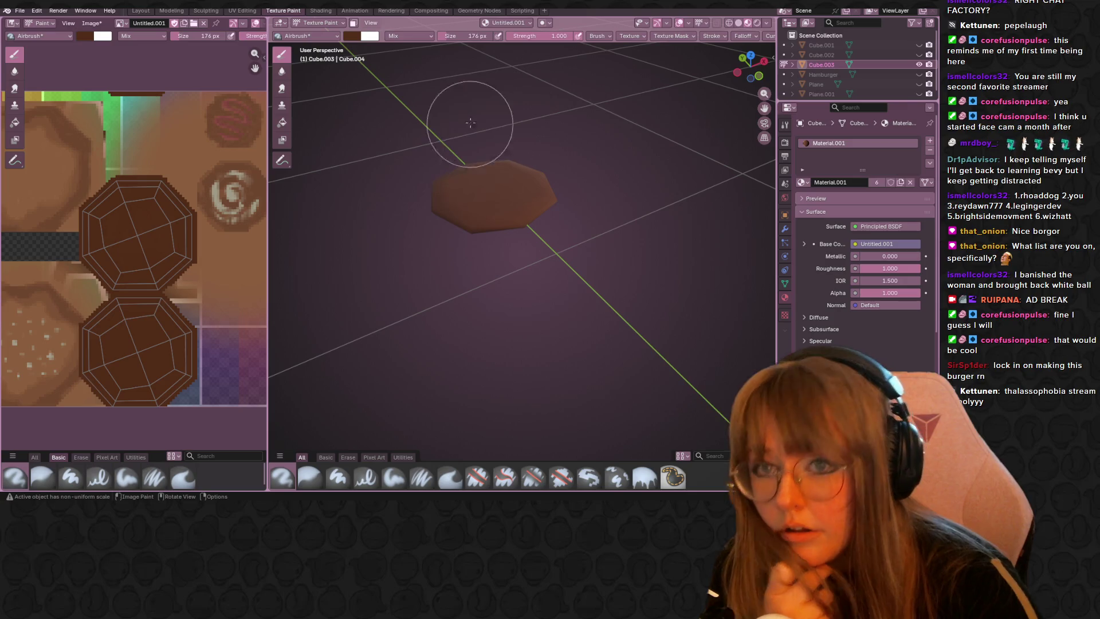
click(469, 36)
text(40)
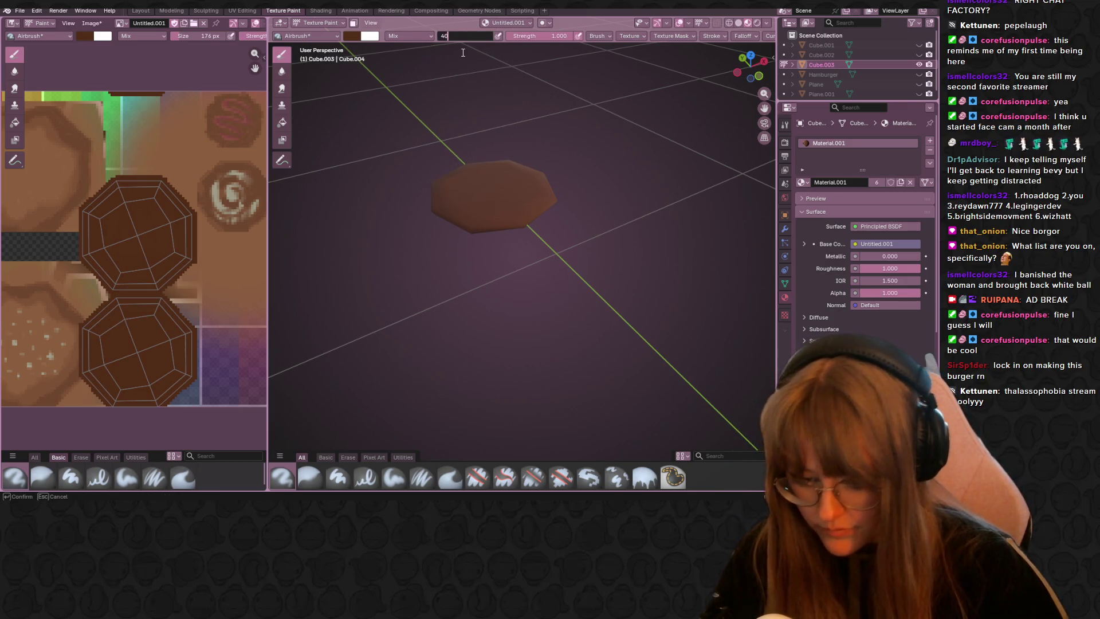
Step: Set the brush to 40 px and adjust its colour to a slightly darker brown
key(Return)
middle_drag(462, 53, 509, 143)
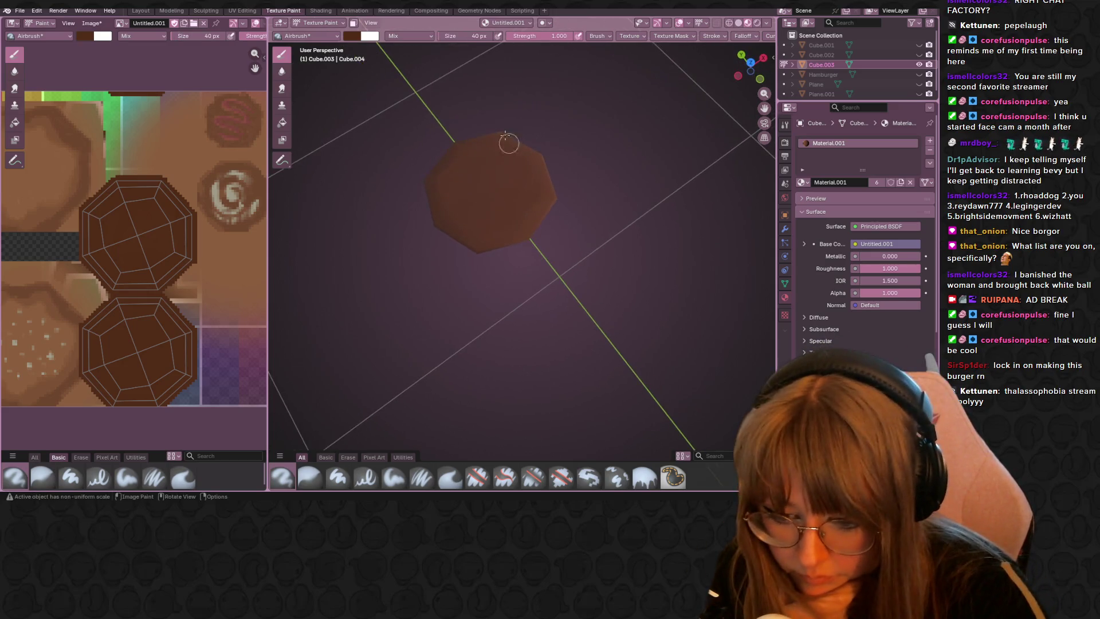
click(351, 36)
drag(435, 109, 446, 123)
middle_drag(467, 152, 417, 192)
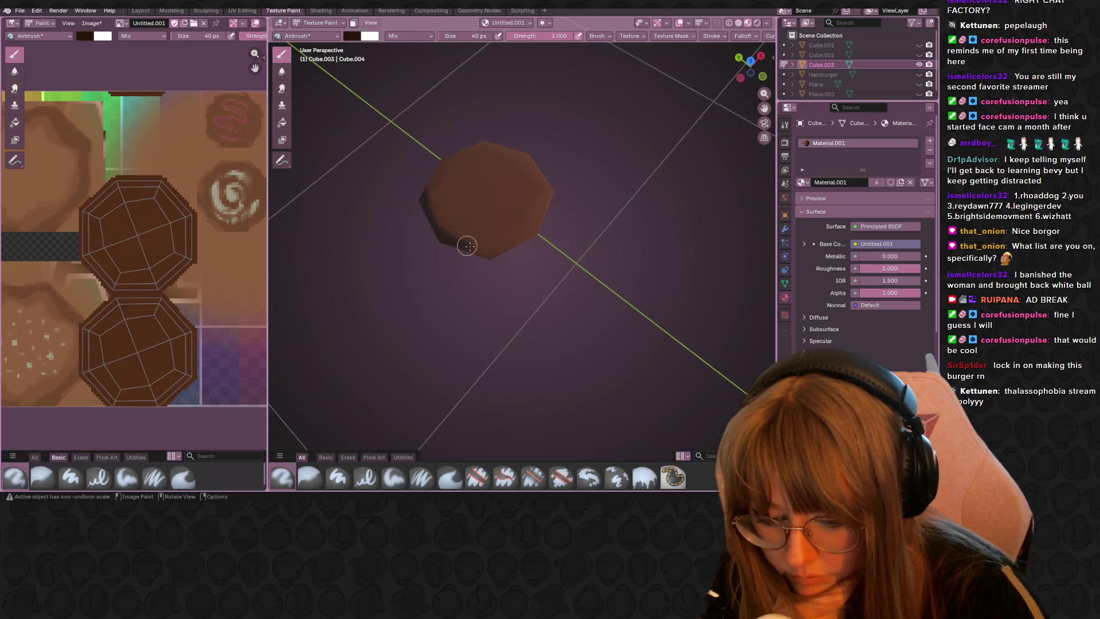
click(351, 35)
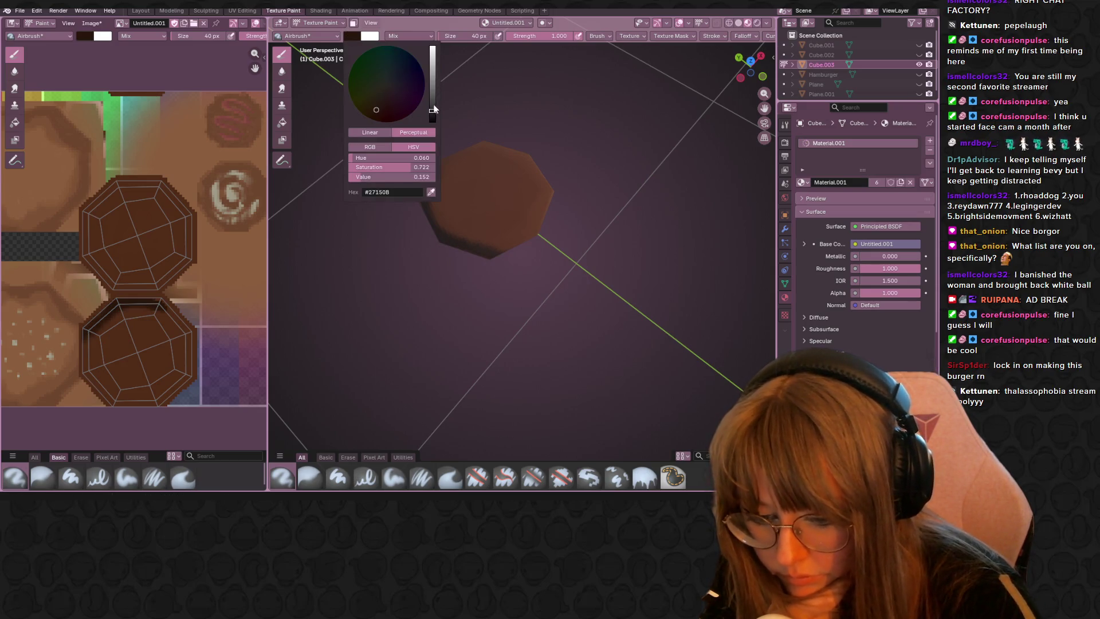
drag(434, 109, 434, 101)
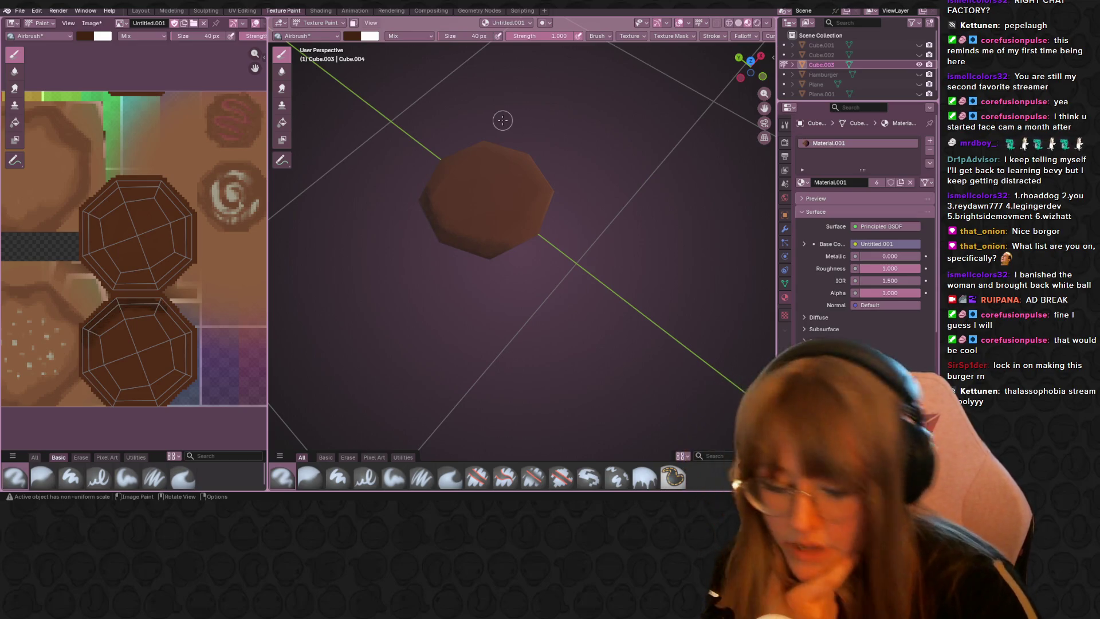
Step: Airbrush mottled darker-brown patches across the patty, orbiting to check between strokes
middle_drag(544, 160, 576, 174)
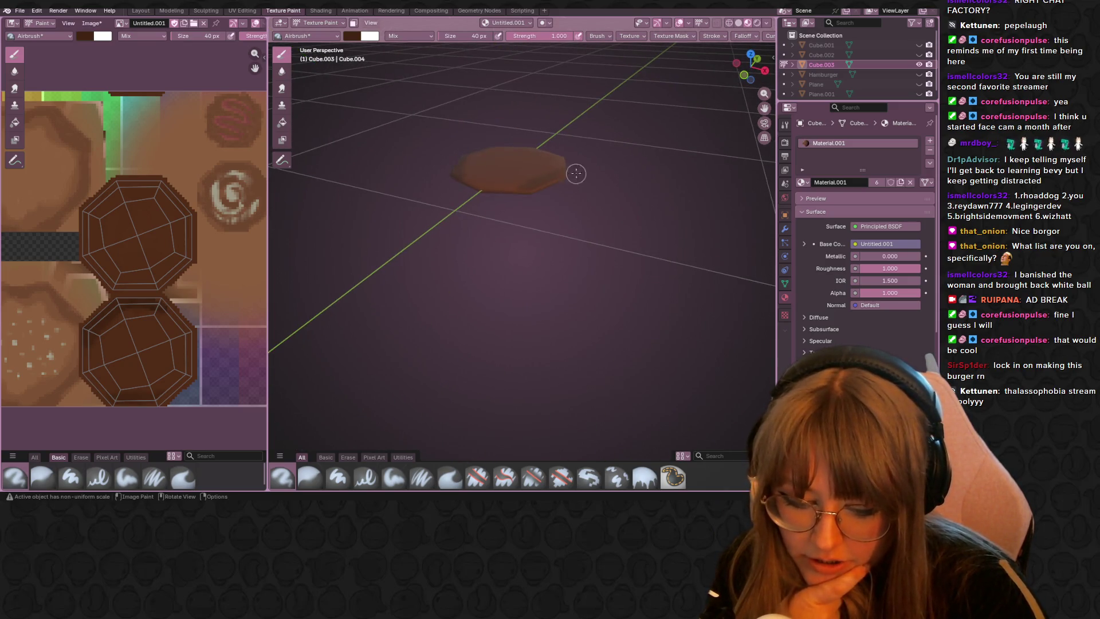
mouse_move(559, 104)
middle_down()
mouse_move(563, 167)
mouse_move(546, 161)
mouse_move(573, 126)
middle_up()
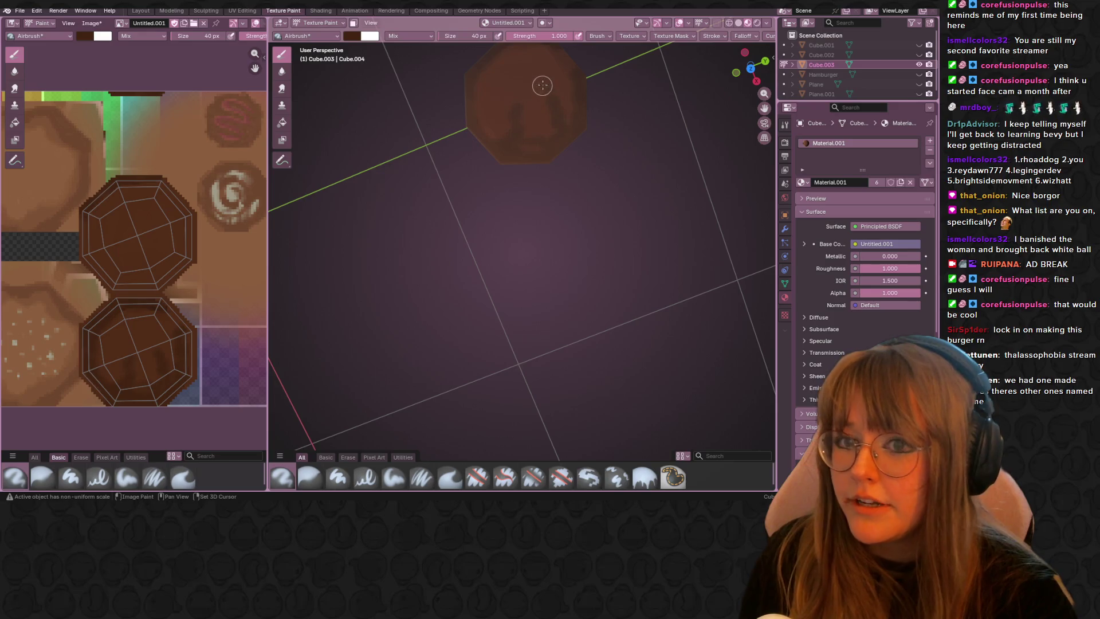
mouse_move(543, 78)
middle_down()
mouse_move(538, 119)
mouse_move(519, 143)
mouse_move(527, 188)
middle_up()
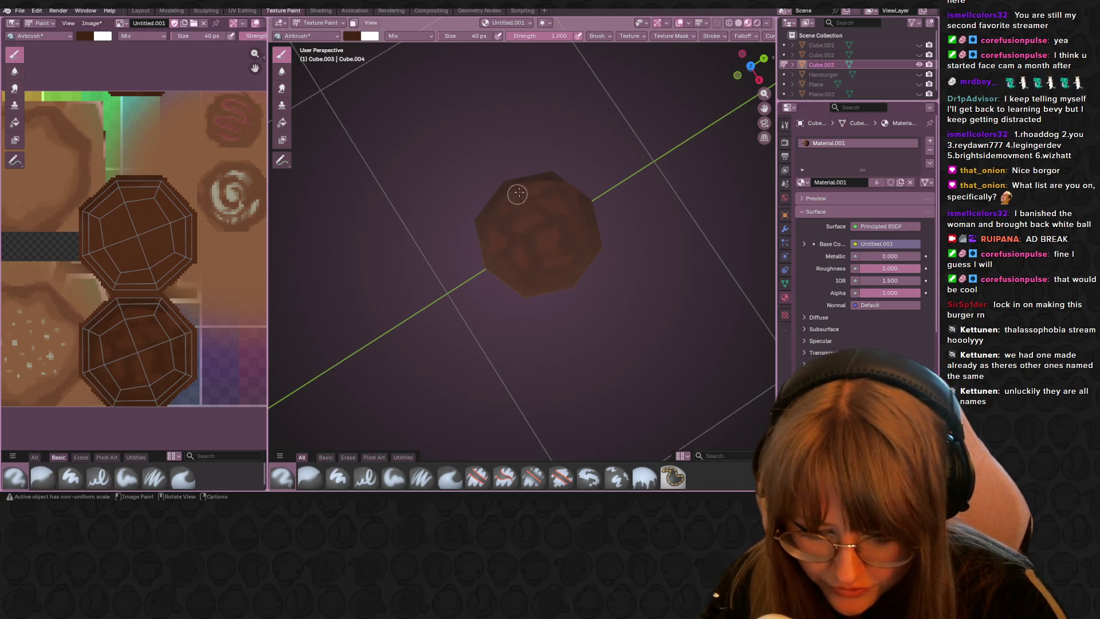
middle_drag(576, 251, 624, 284)
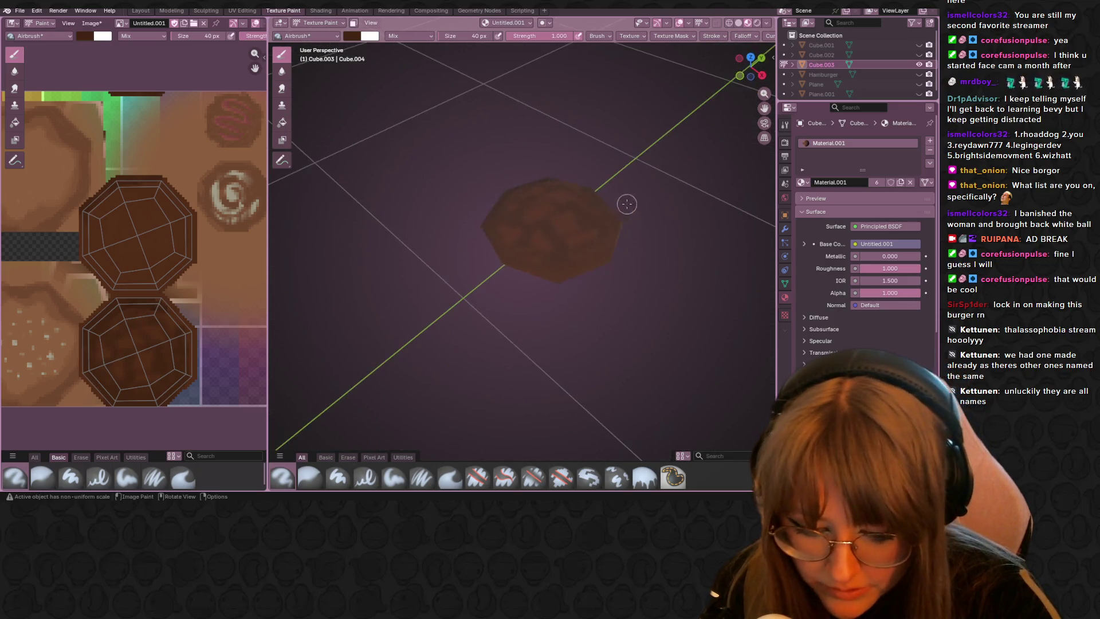
middle_drag(623, 284, 597, 242)
mouse_move(573, 155)
middle_down()
mouse_move(639, 193)
mouse_move(592, 207)
middle_up()
click(352, 36)
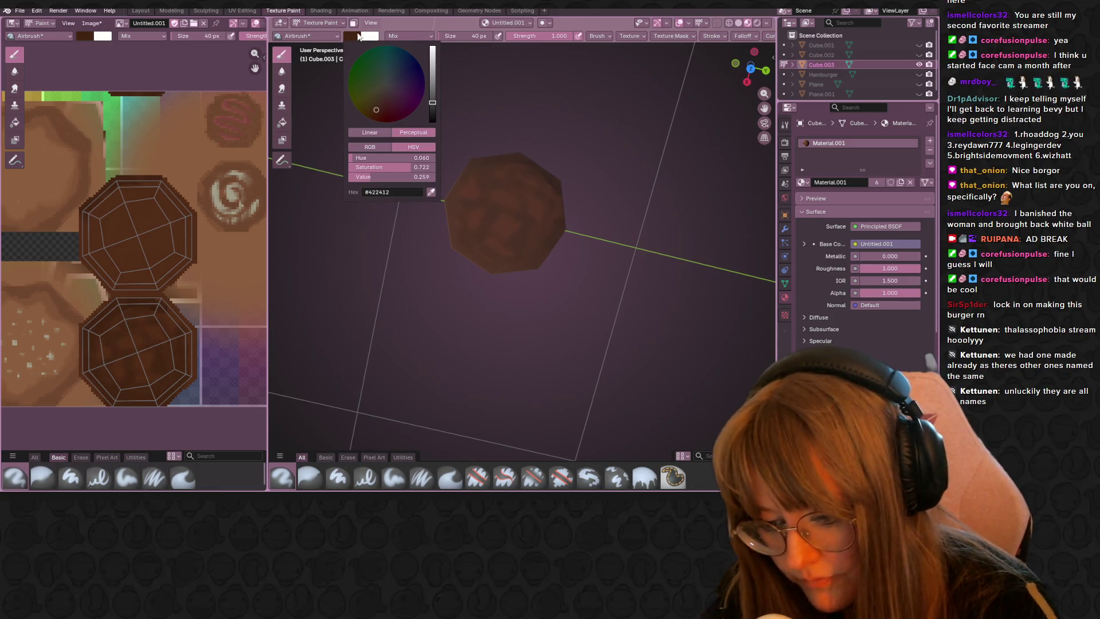
Step: Lighten the brush colour to mid brown (Value ~0.557) and dab light spots on the patty
click(432, 80)
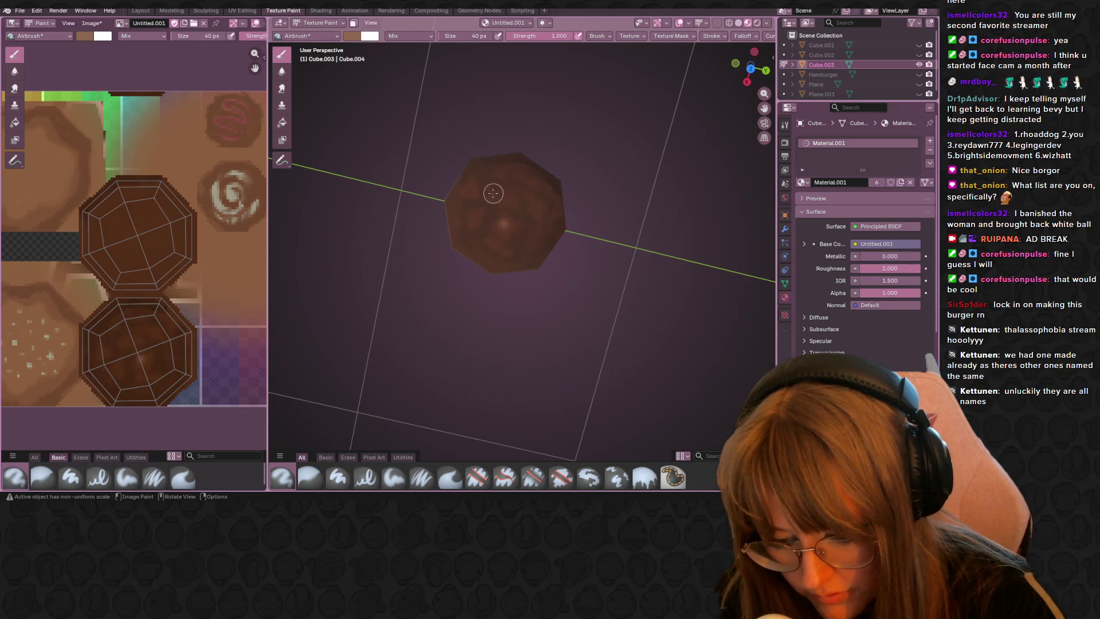
drag(527, 198, 555, 215)
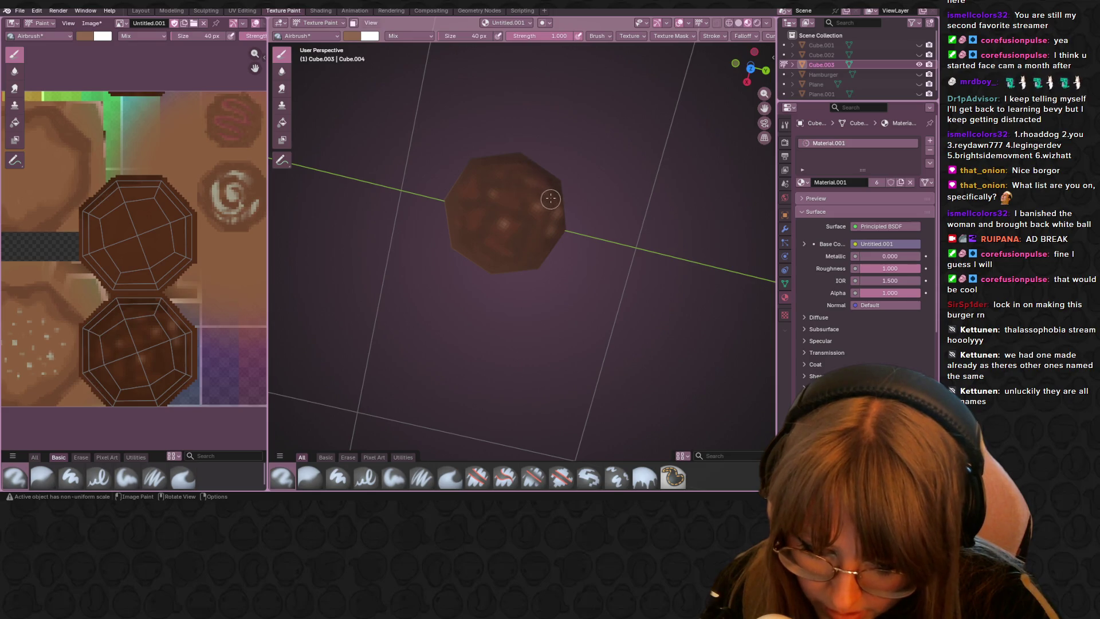
Step: Reduce the brush to 10 px and paint fine light speckles along the patty's lower edge
click(469, 36)
text(10)
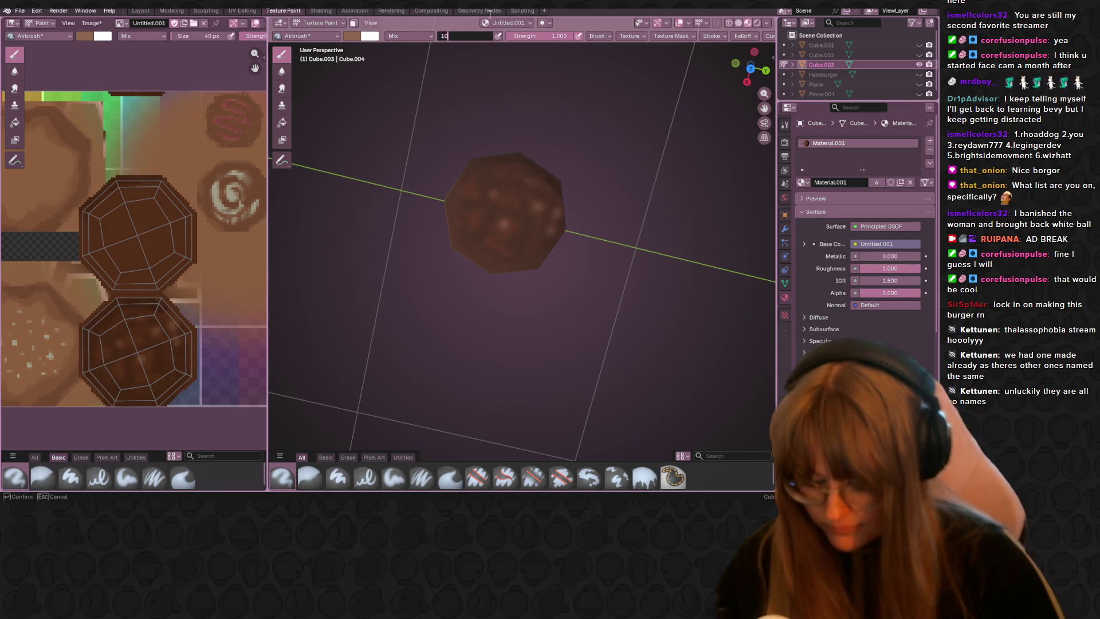
key(Return)
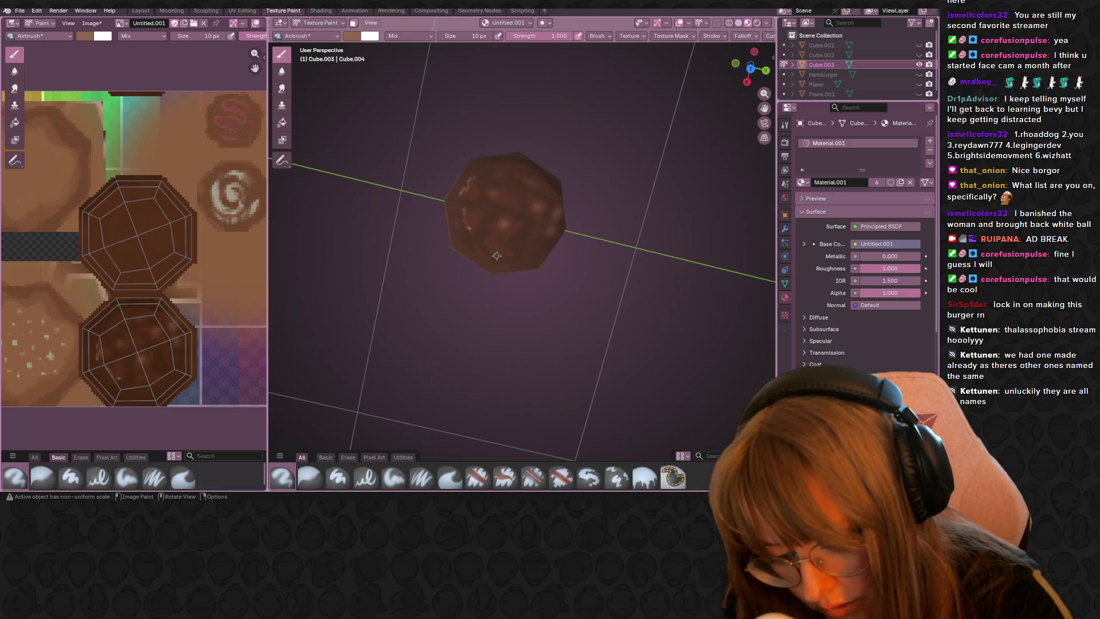
drag(483, 244, 547, 235)
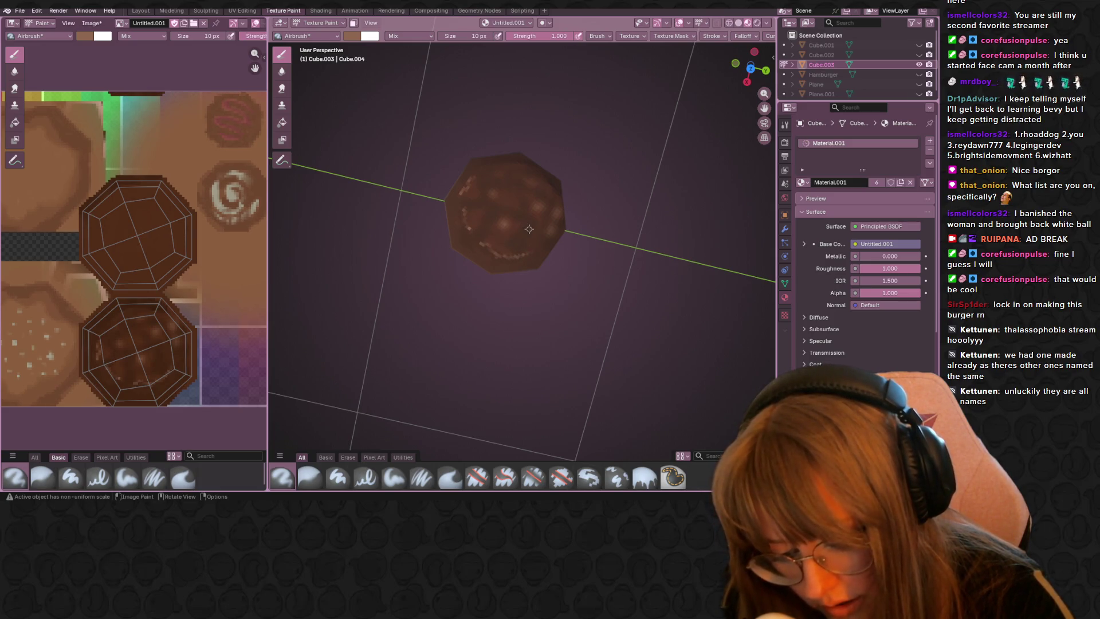
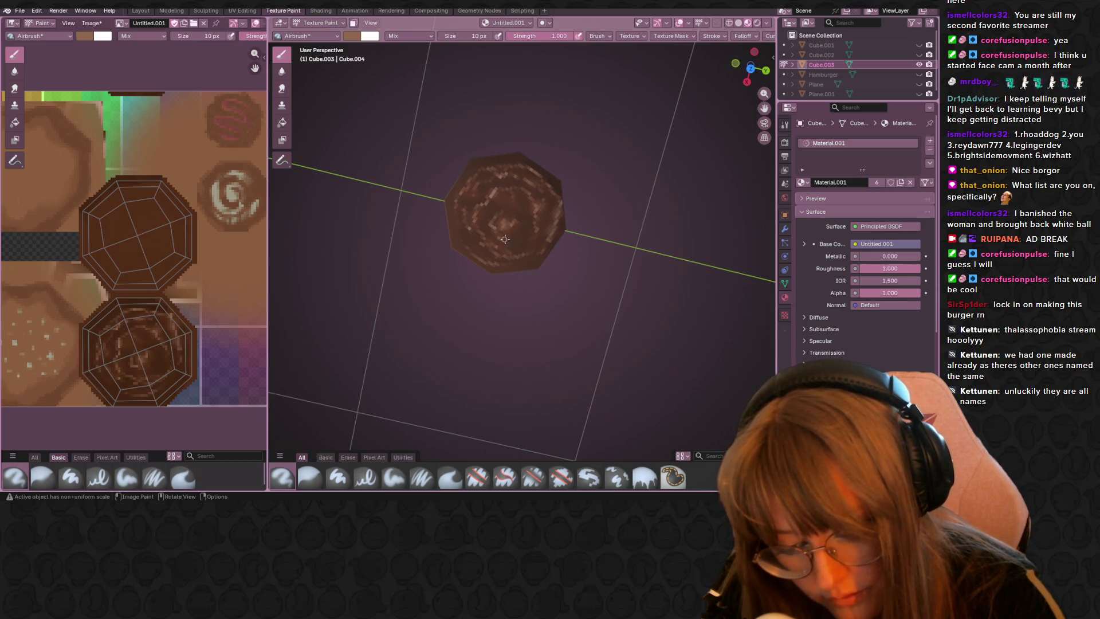
Step: Orbit low to view the painted patty's side, then bring the Aseprite window forward
middle_drag(504, 239, 597, 184)
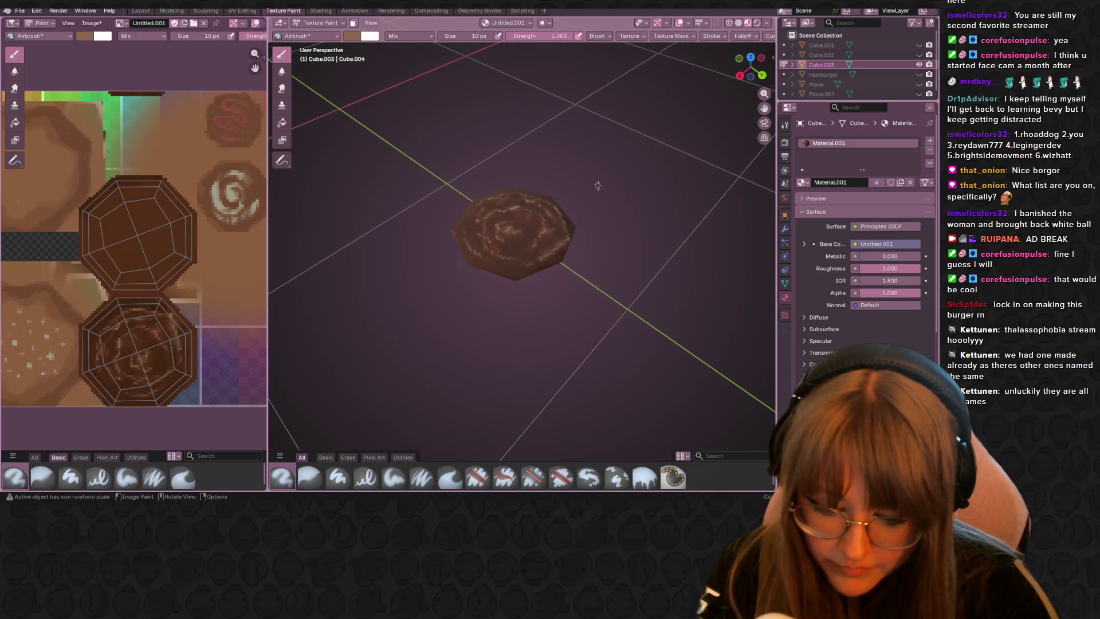
mouse_move(563, 185)
middle_down()
mouse_move(599, 135)
mouse_move(550, 242)
mouse_move(575, 155)
middle_up()
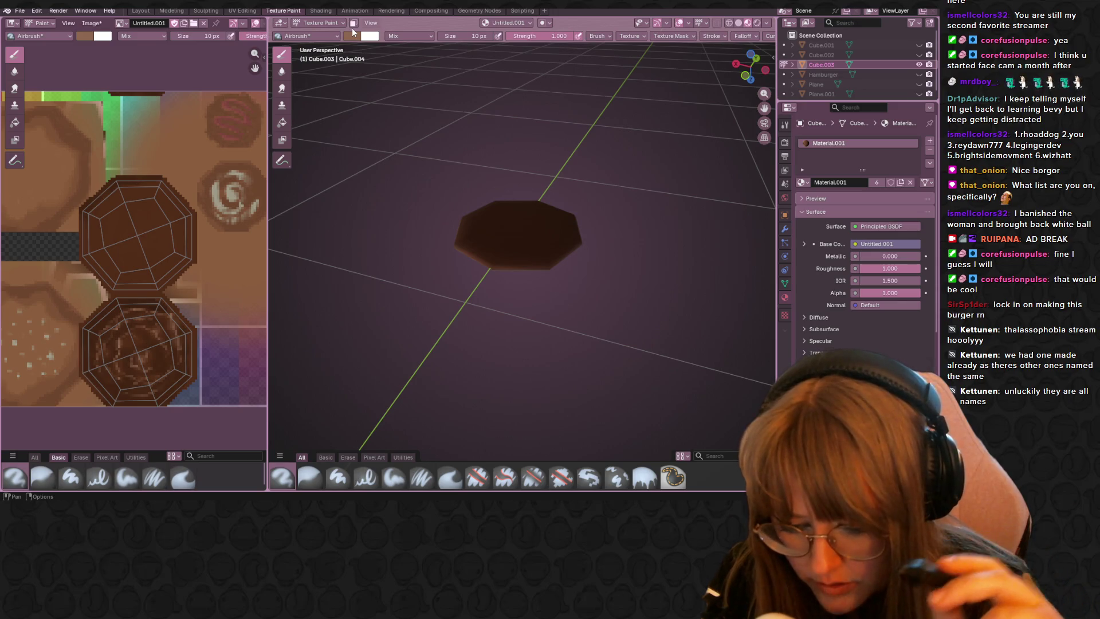
key(alt+Tab)
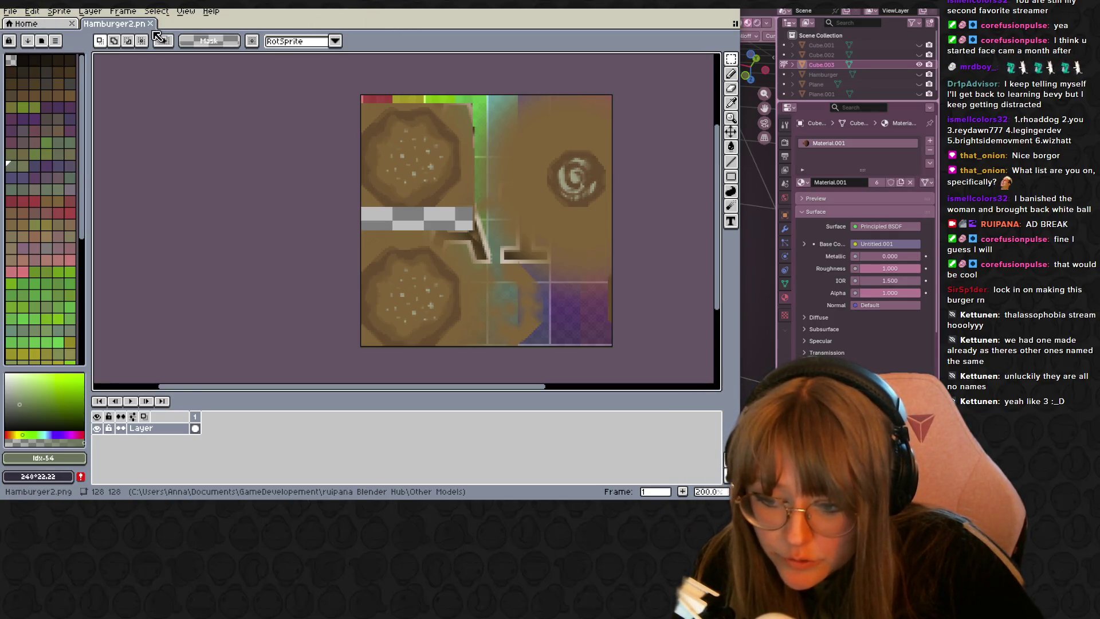
Step: Close Hamburger2.png and reopen it from the recent files list
click(150, 23)
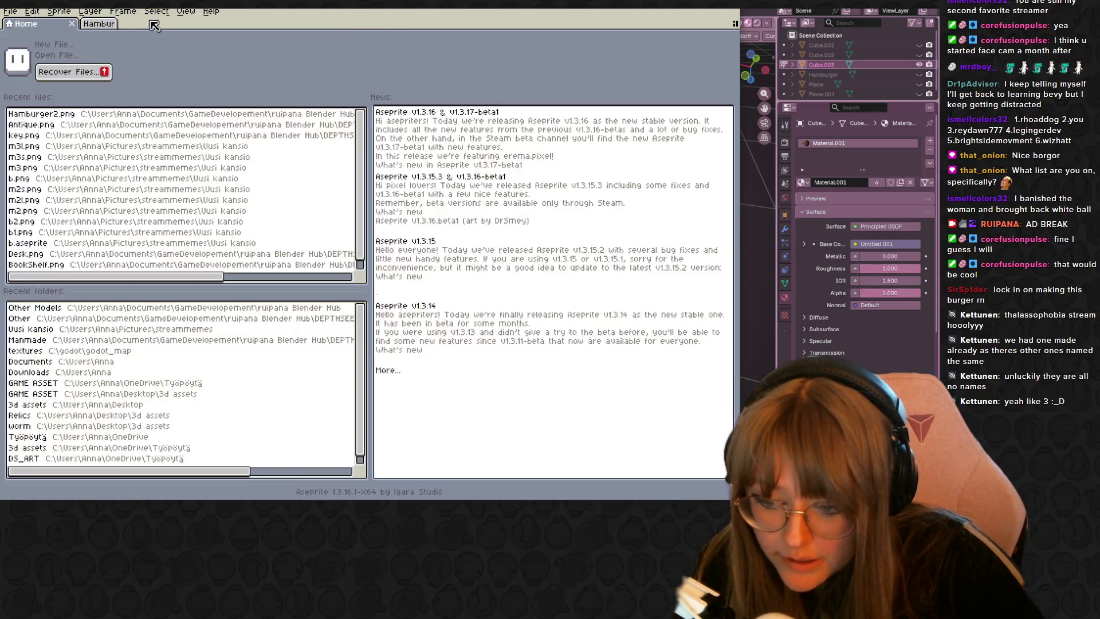
click(9, 12)
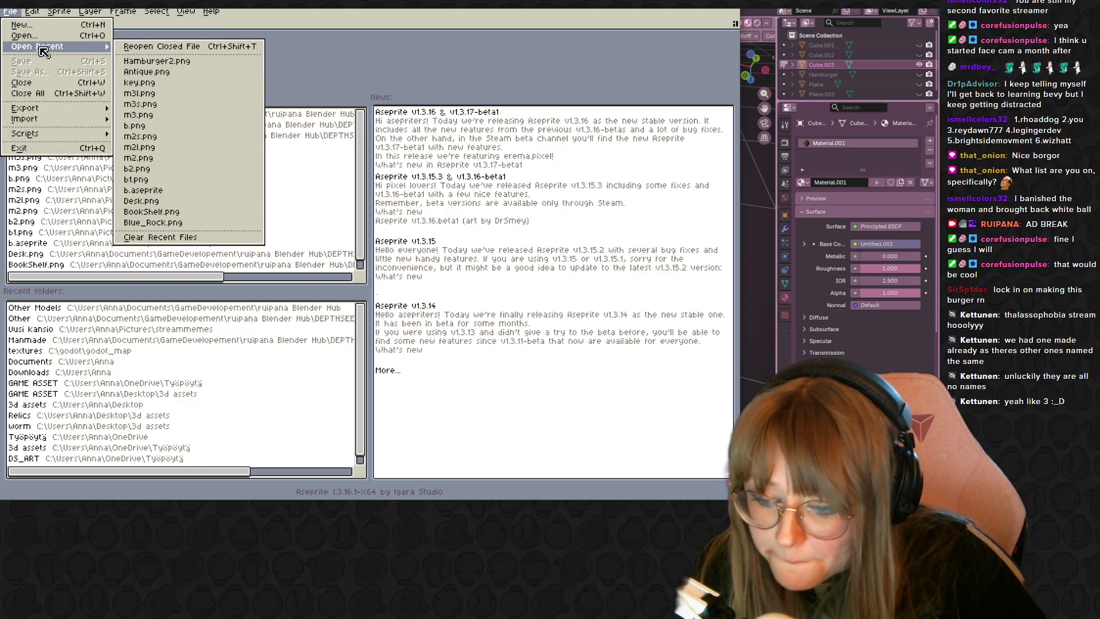
click(147, 61)
scroll(461, 212, up, 2)
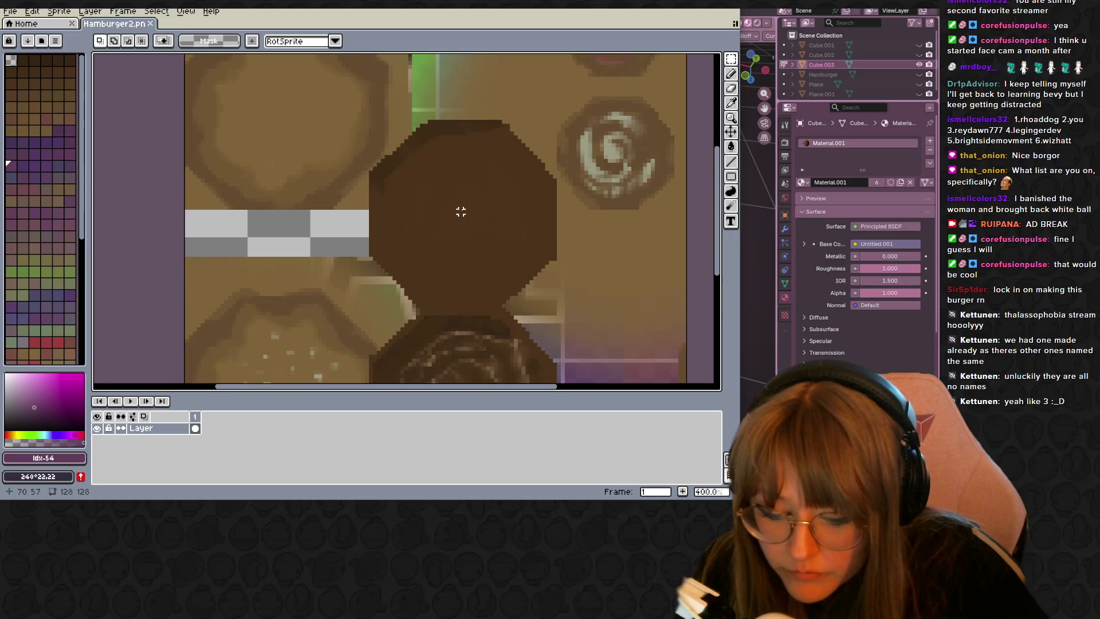
scroll(460, 211, down, 2)
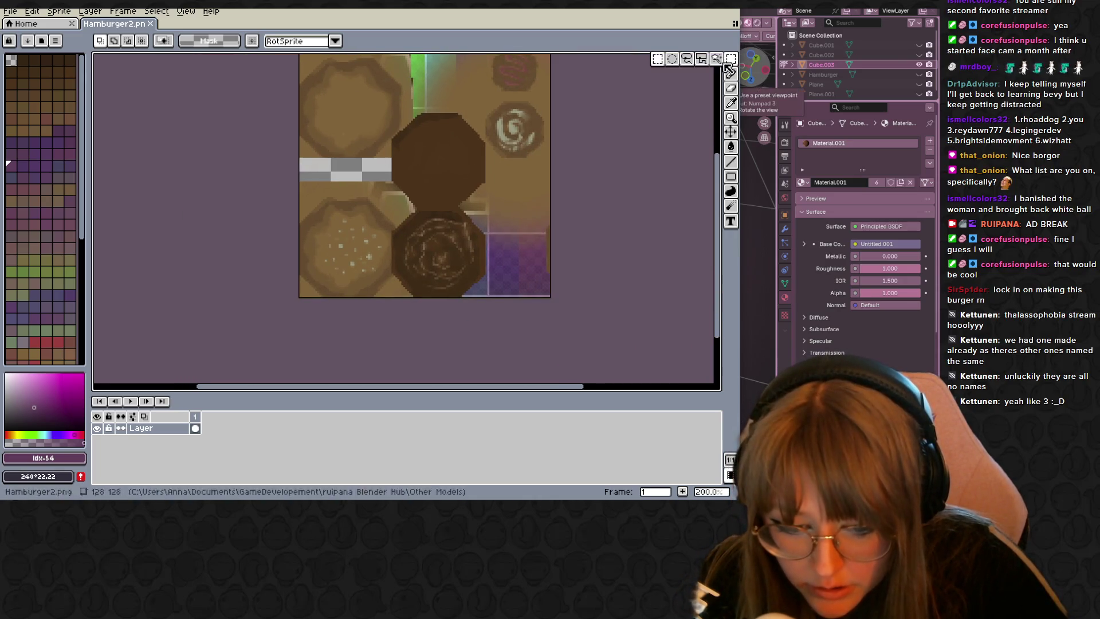
Step: Marquee-select the streaked patty, start moving it, then cancel and deselect
click(727, 62)
drag(498, 297, 501, 298)
click(485, 278)
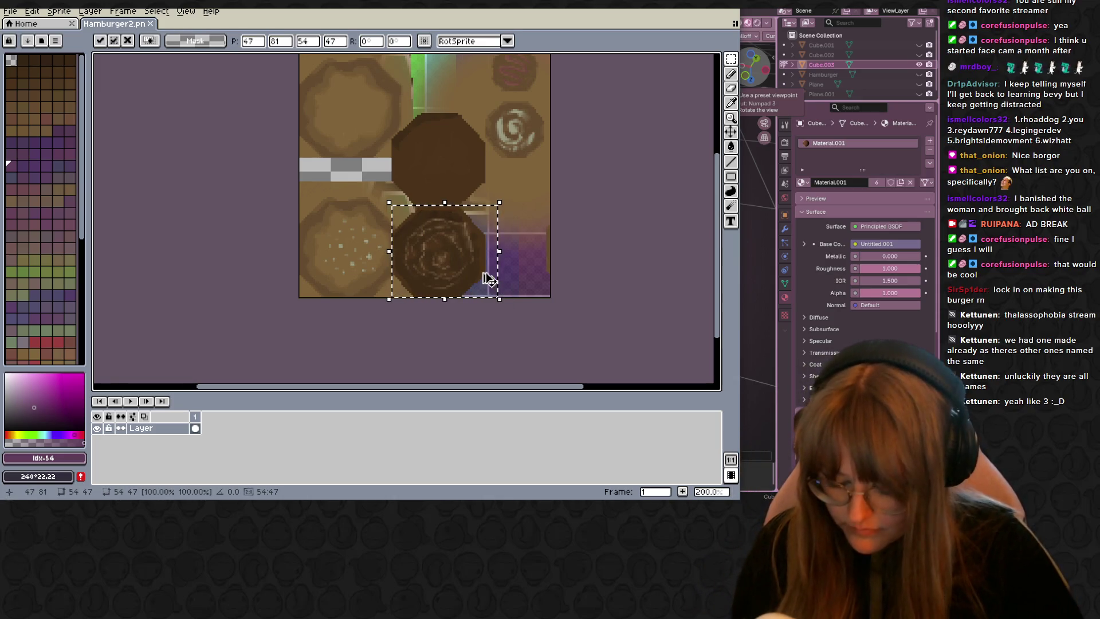
drag(467, 263, 498, 262)
key(Escape)
click(541, 272)
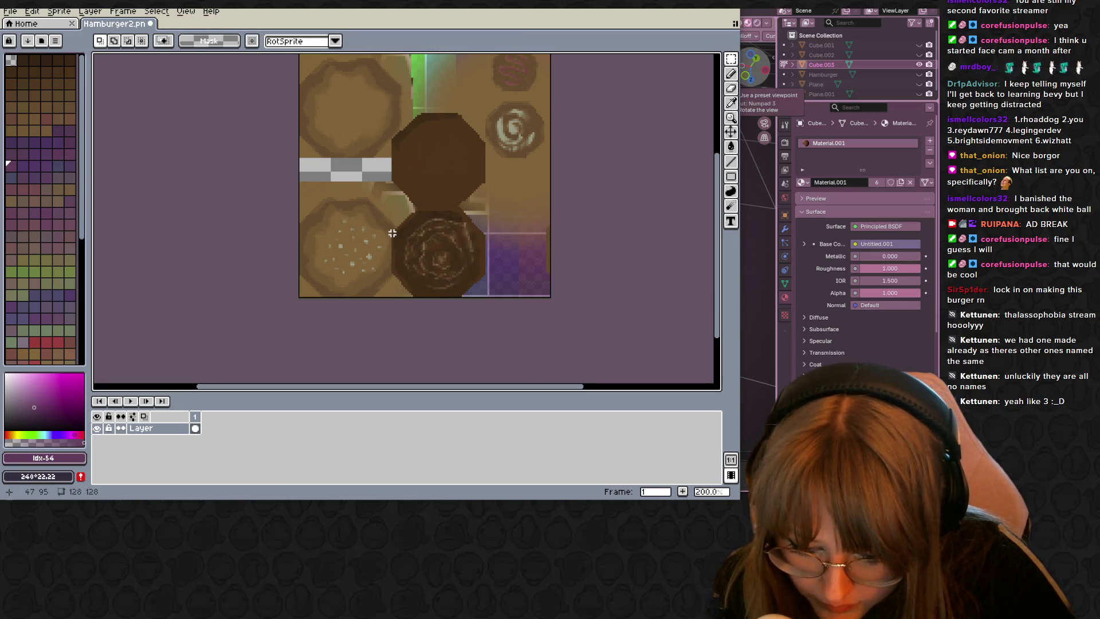
Step: Reselect the streaked patty and drop a copy of it at the right edge of the texture
drag(393, 295, 487, 208)
click(431, 259)
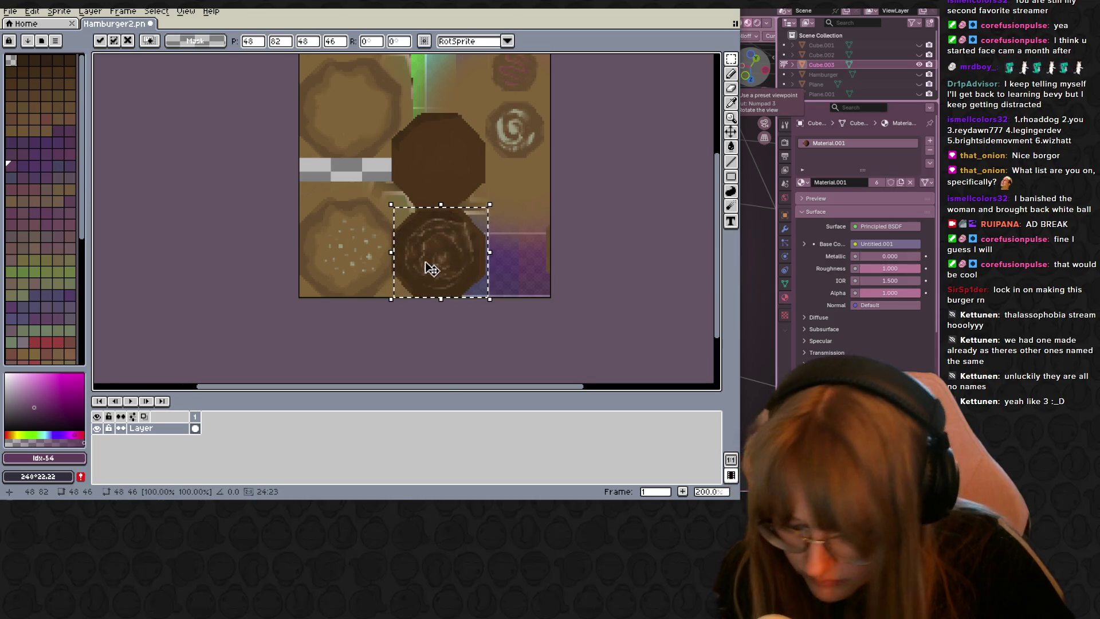
mouse_move(459, 267)
mouse_down()
mouse_move(458, 171)
mouse_move(580, 253)
mouse_up()
click(623, 216)
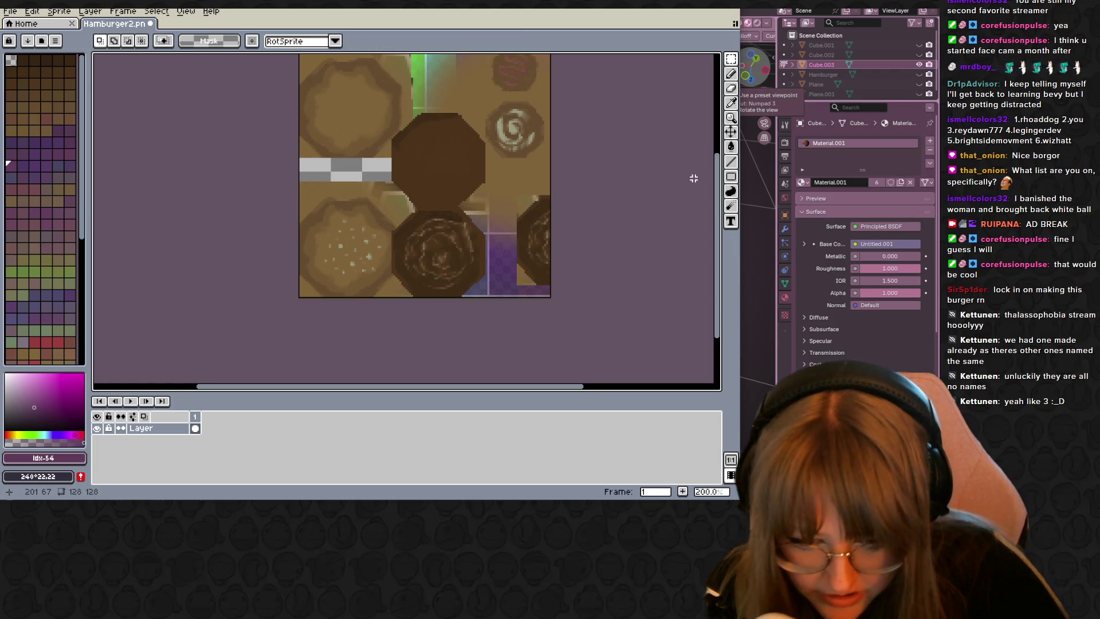
click(733, 59)
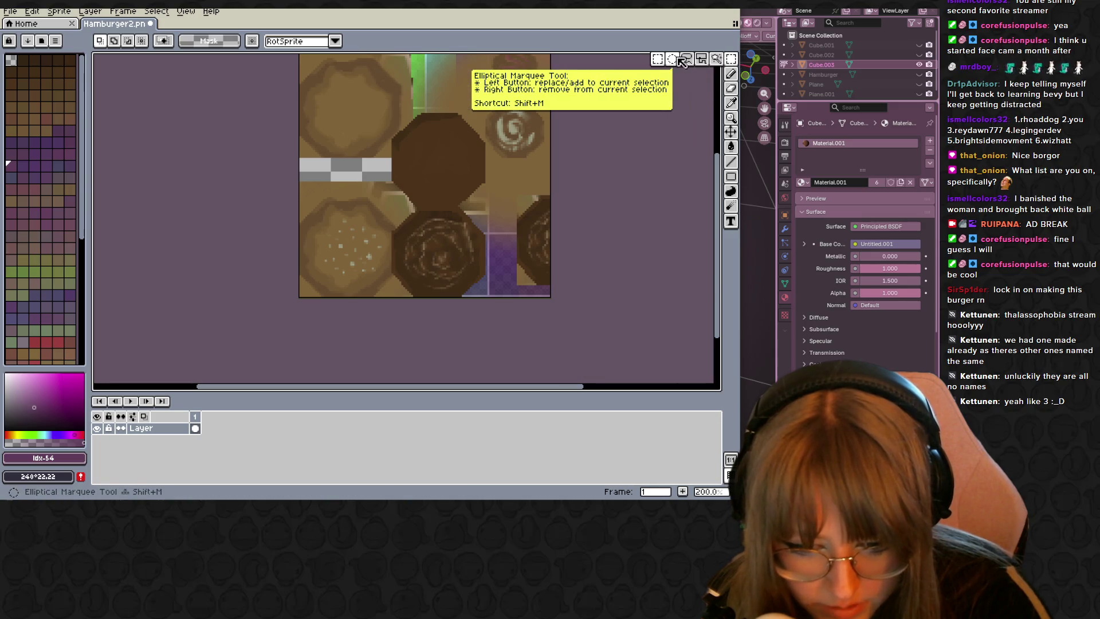
Step: Discard an ellipse selection and lasso-outline the bottom patty freehand instead
drag(399, 214, 461, 273)
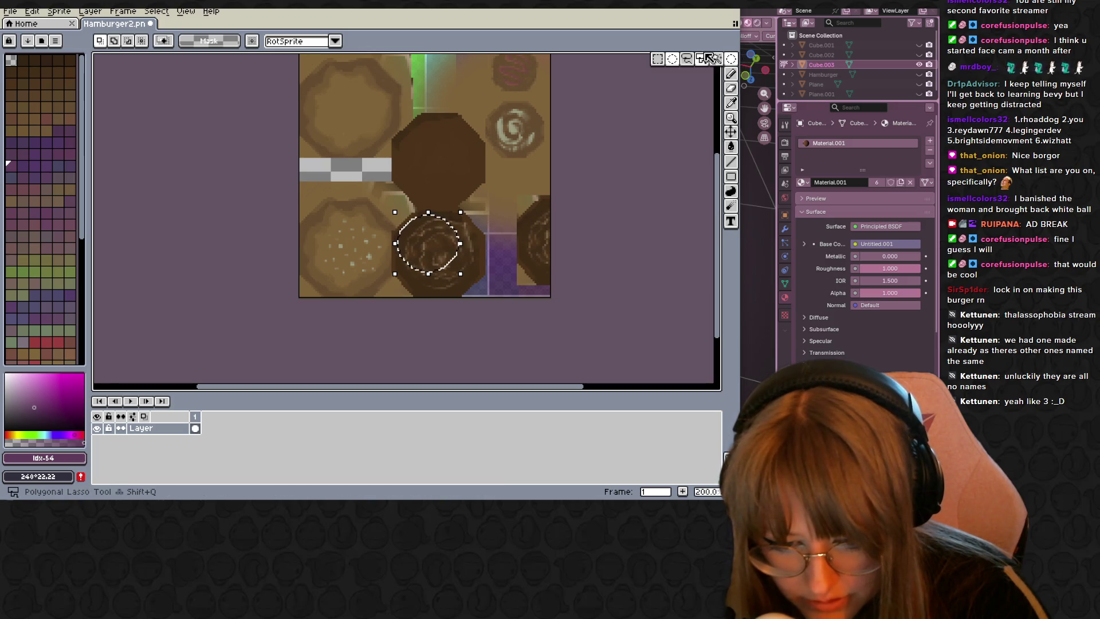
click(683, 54)
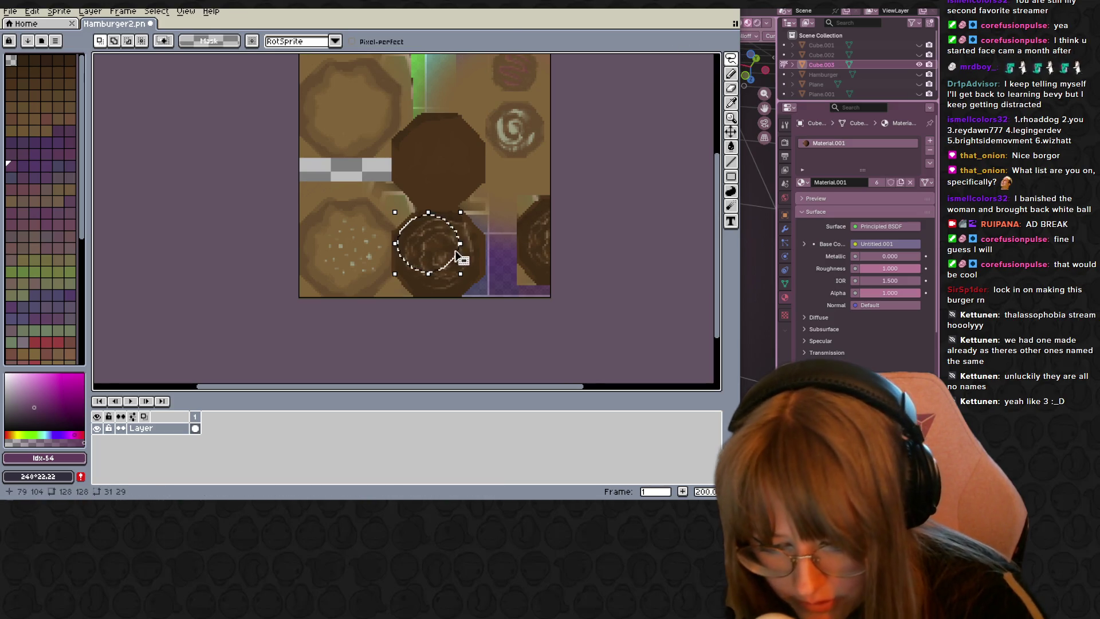
click(477, 283)
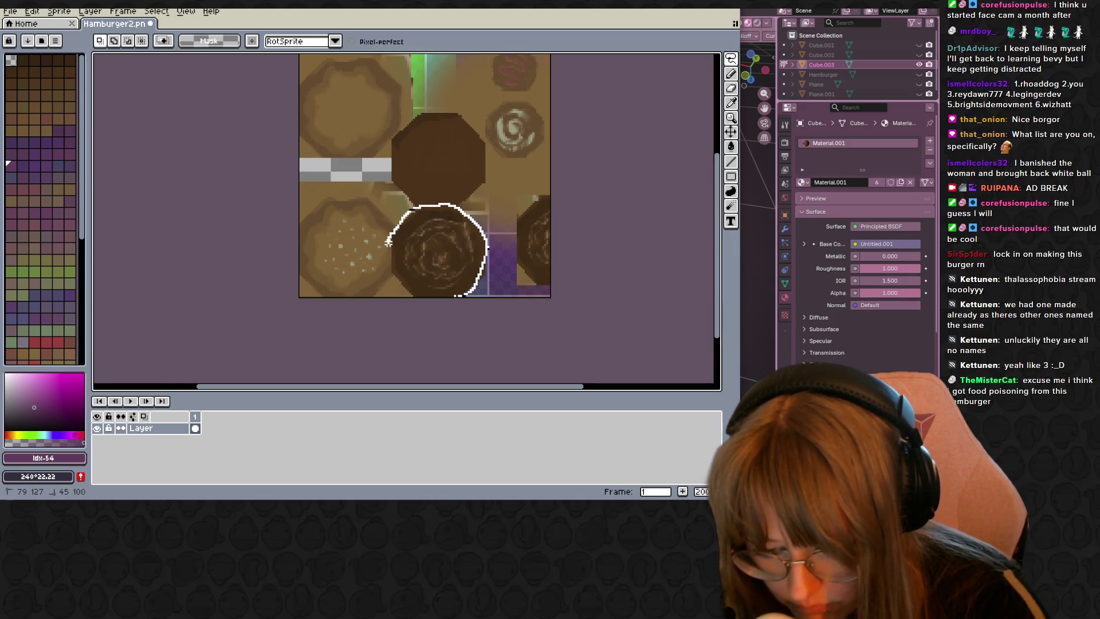
drag(477, 283, 479, 283)
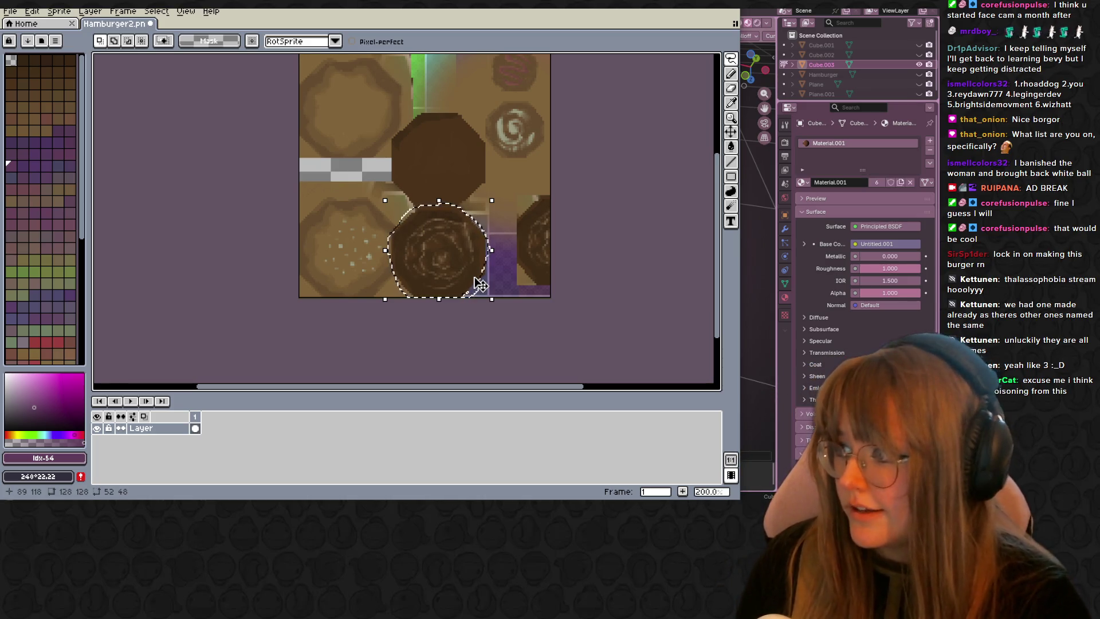
Step: Drop a copy of the patty onto the plain octagon above, deselect and save Hamburger2.png
ctrl+drag(479, 284, 446, 168)
key(Return)
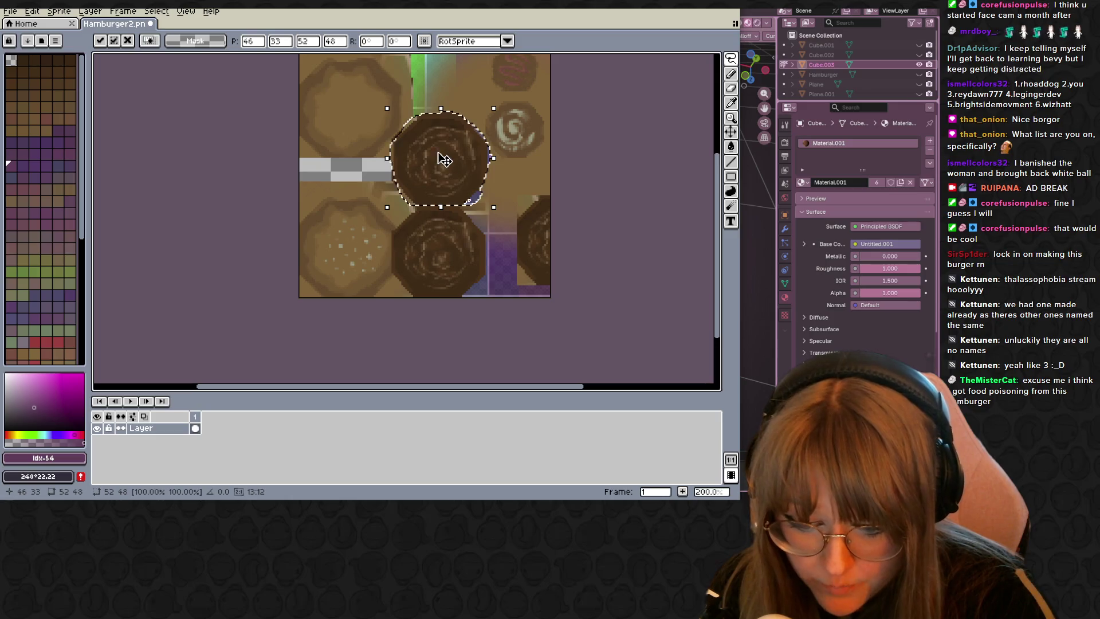
key(ctrl+d)
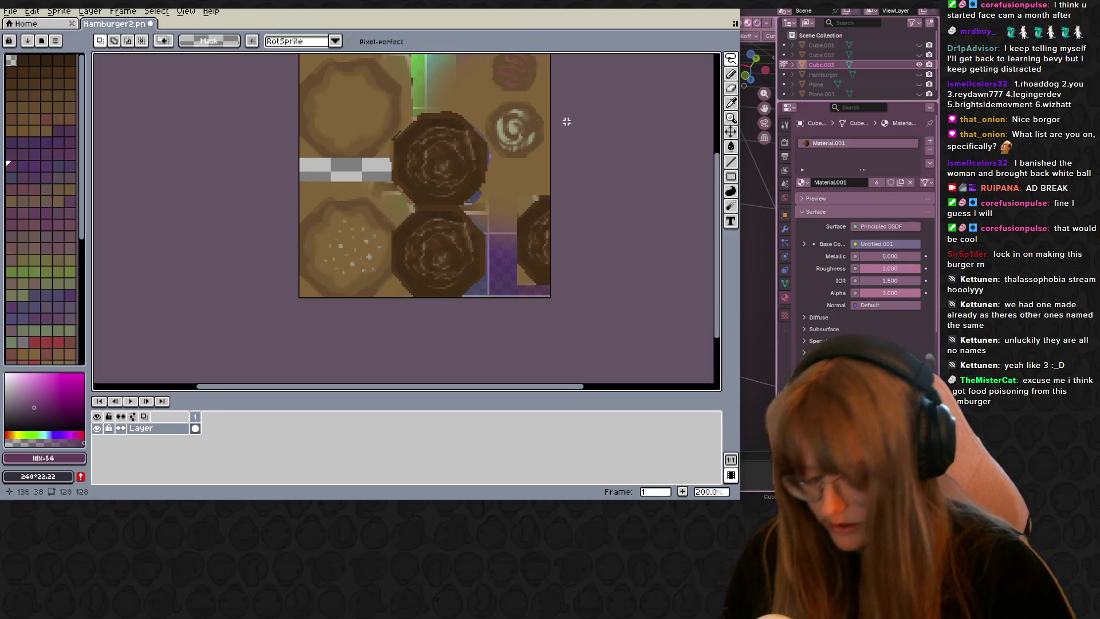
key(ctrl+s)
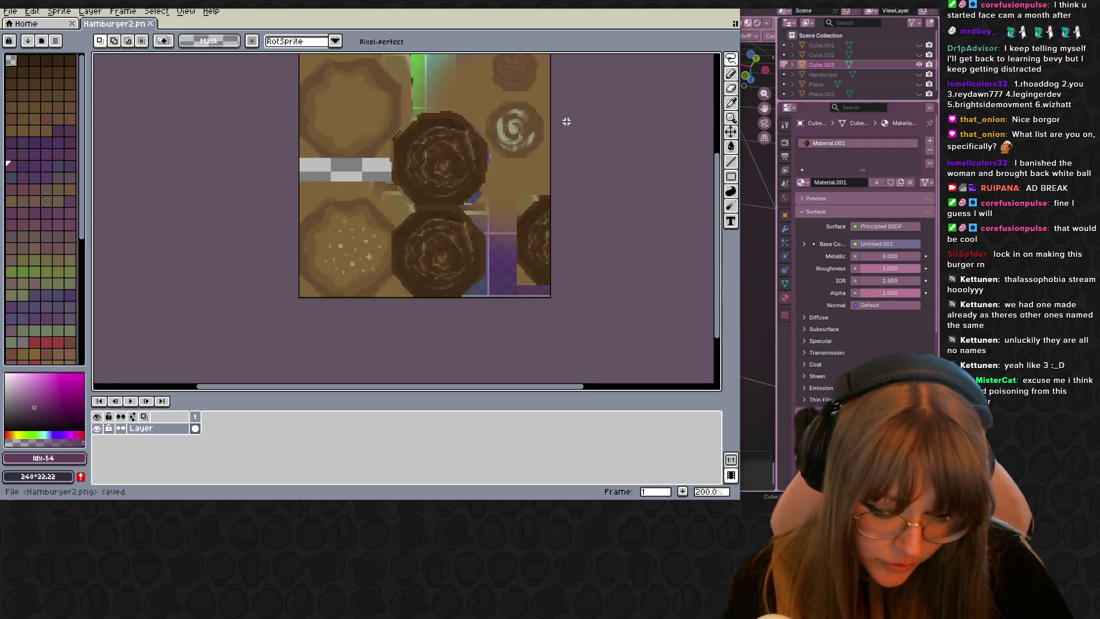
Step: Back in Blender, reload the edited texture image so the patty updates
click(754, 386)
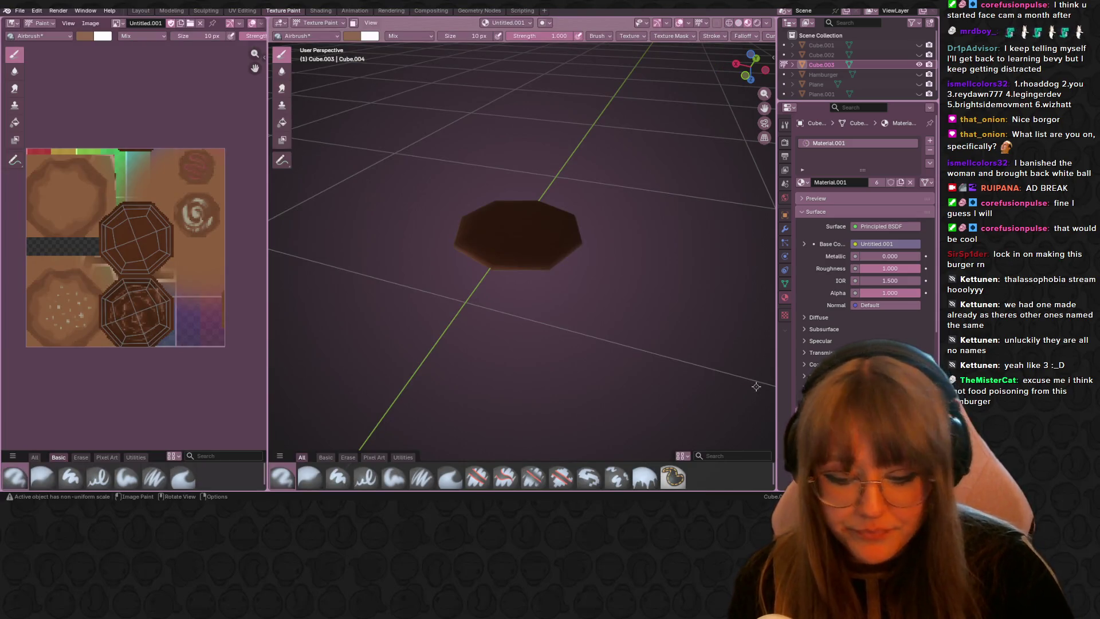
click(92, 22)
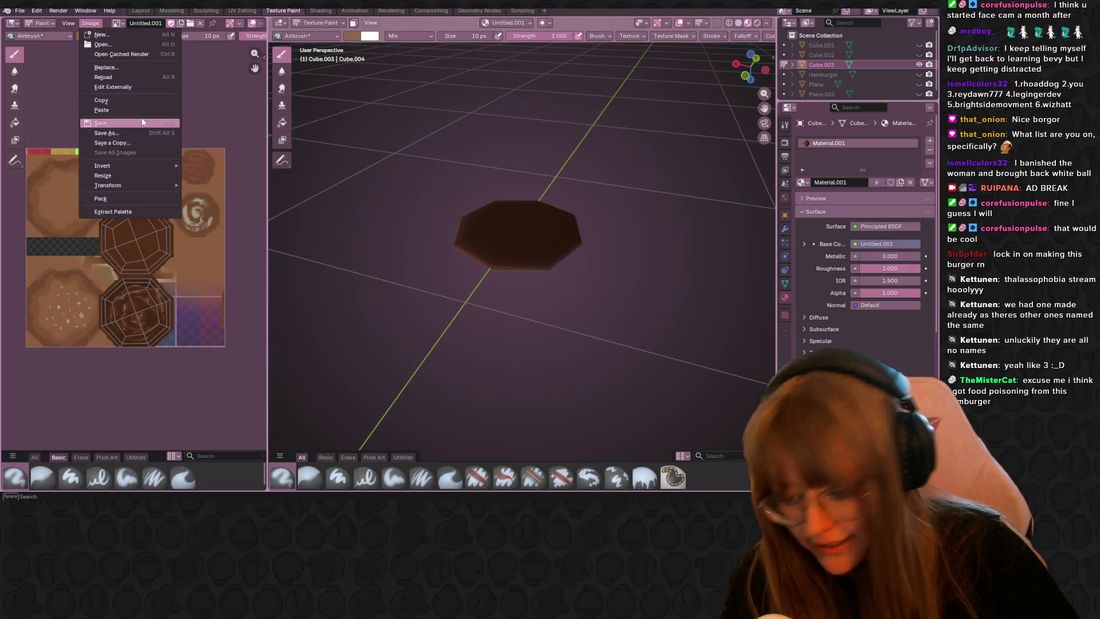
click(129, 78)
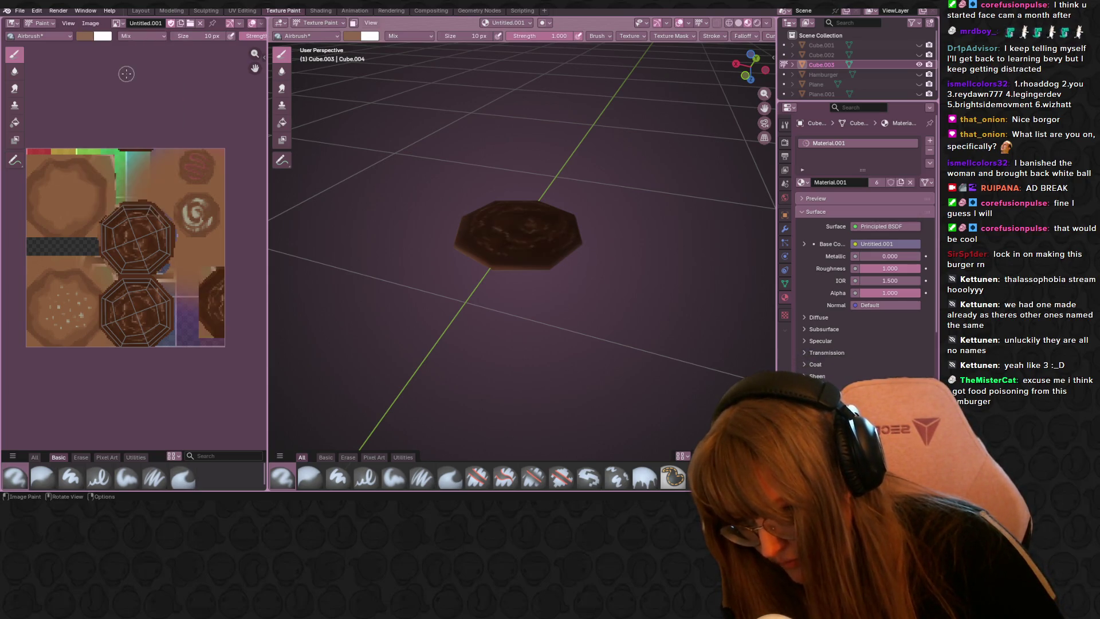
mouse_move(536, 185)
middle_down()
mouse_move(504, 369)
mouse_move(554, 299)
mouse_move(527, 130)
mouse_move(593, 198)
mouse_move(524, 168)
mouse_move(688, 265)
mouse_move(614, 184)
middle_up()
scroll(504, 368, up, 3)
scroll(542, 215, down, 4)
scroll(526, 131, up, 5)
scroll(535, 116, down, 2)
scroll(536, 116, down, 3)
scroll(593, 198, up, 3)
scroll(614, 185, down, 3)
scroll(619, 189, down, 2)
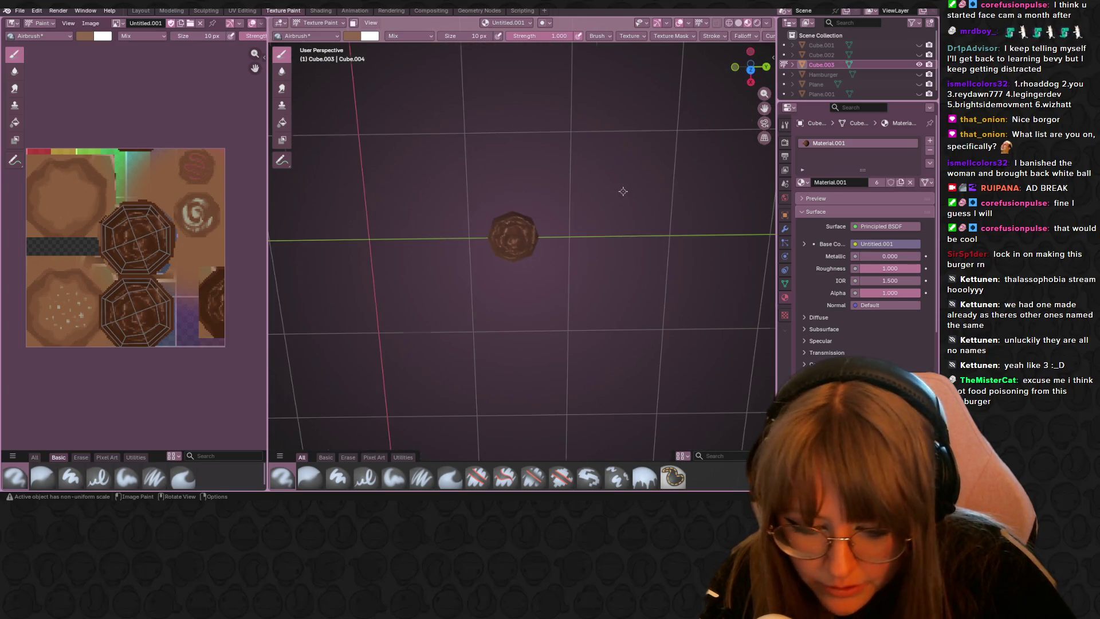
scroll(618, 189, up, 2)
scroll(618, 189, up, 1)
Step: Unhide the hidden burger pieces and view the assembled burger from the side
click(918, 64)
click(919, 44)
mouse_move(553, 252)
middle_down()
mouse_move(596, 147)
mouse_move(432, 160)
mouse_move(456, 155)
middle_up()
scroll(597, 149, up, 5)
scroll(596, 148, down, 4)
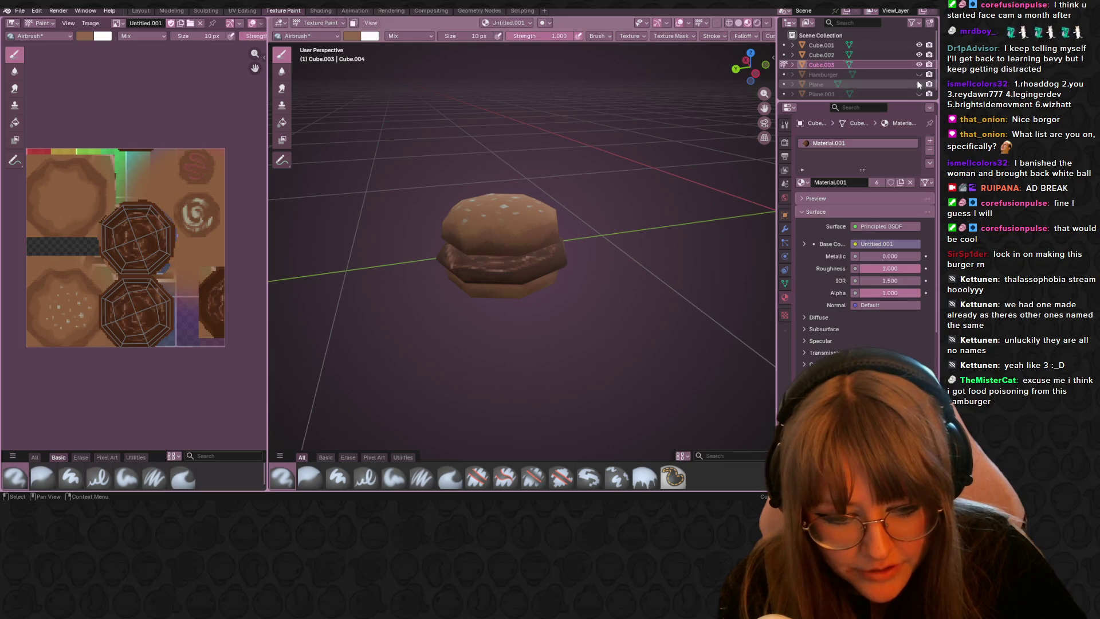
Step: Unhide the Plane and select it as the active object in Object Mode
click(918, 83)
scroll(678, 173, up, 5)
scroll(678, 173, down, 5)
mouse_move(678, 173)
middle_down()
mouse_move(559, 236)
mouse_move(533, 232)
middle_up()
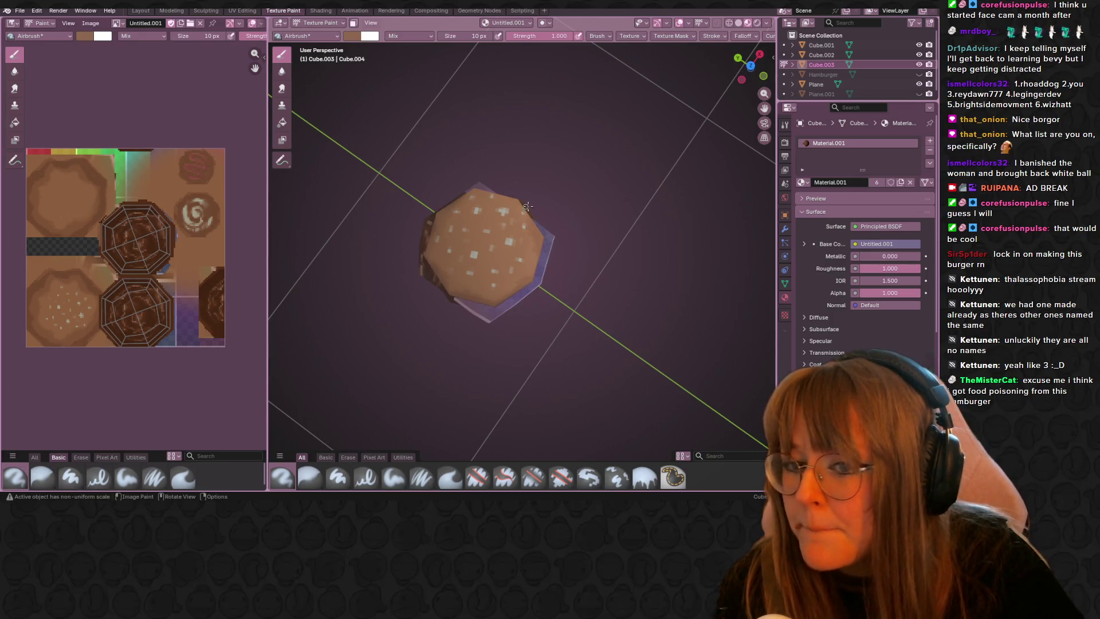
click(333, 24)
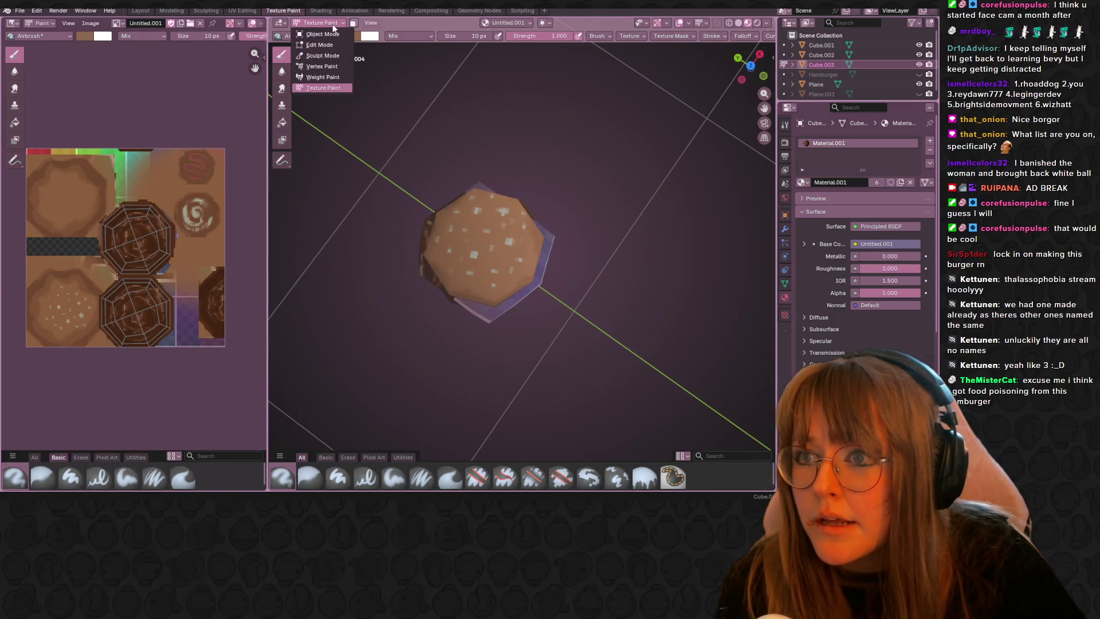
click(543, 263)
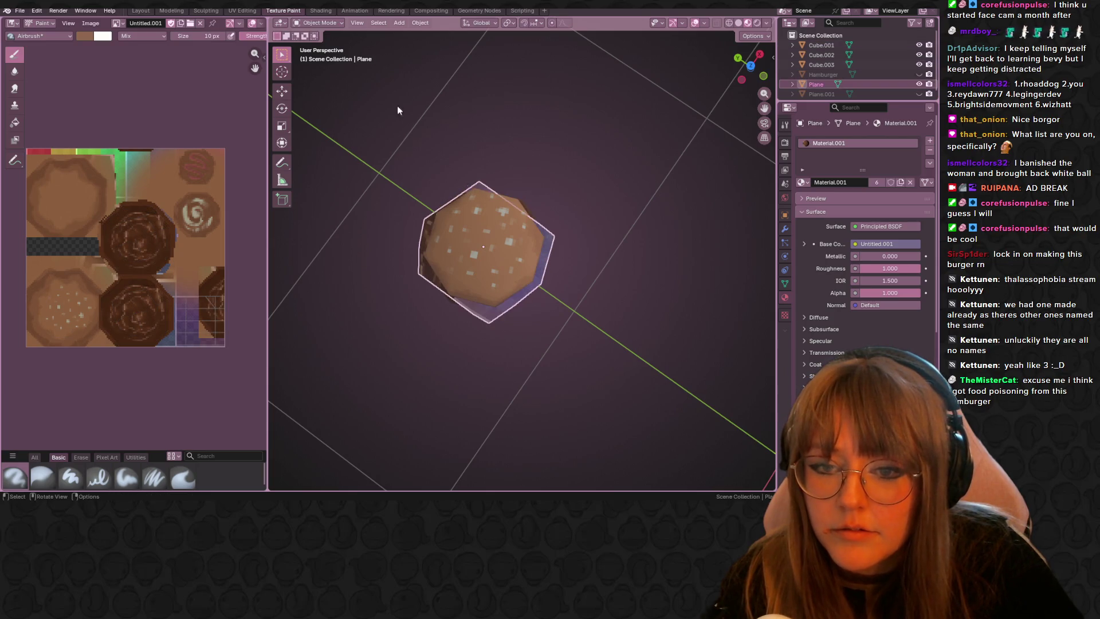
Step: Return to Texture Paint on the Plane and pan the texture toward the patties
click(327, 23)
click(325, 88)
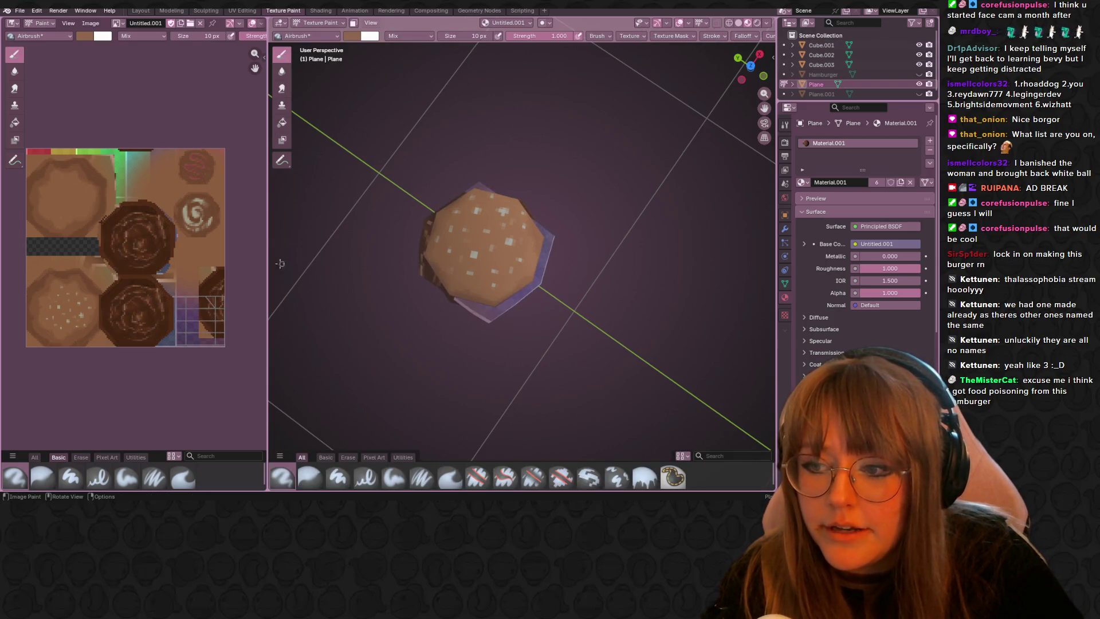
middle_drag(159, 117, 92, 48)
middle_drag(516, 258, 532, 258)
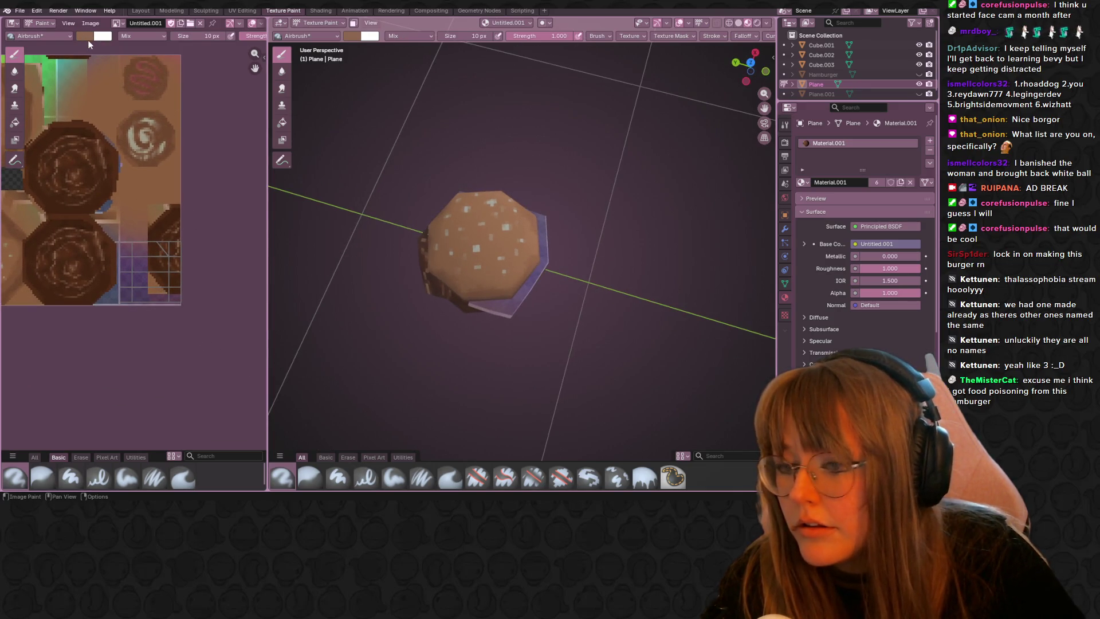
Step: Set the brush colour to a dull, dark greyish green
click(83, 35)
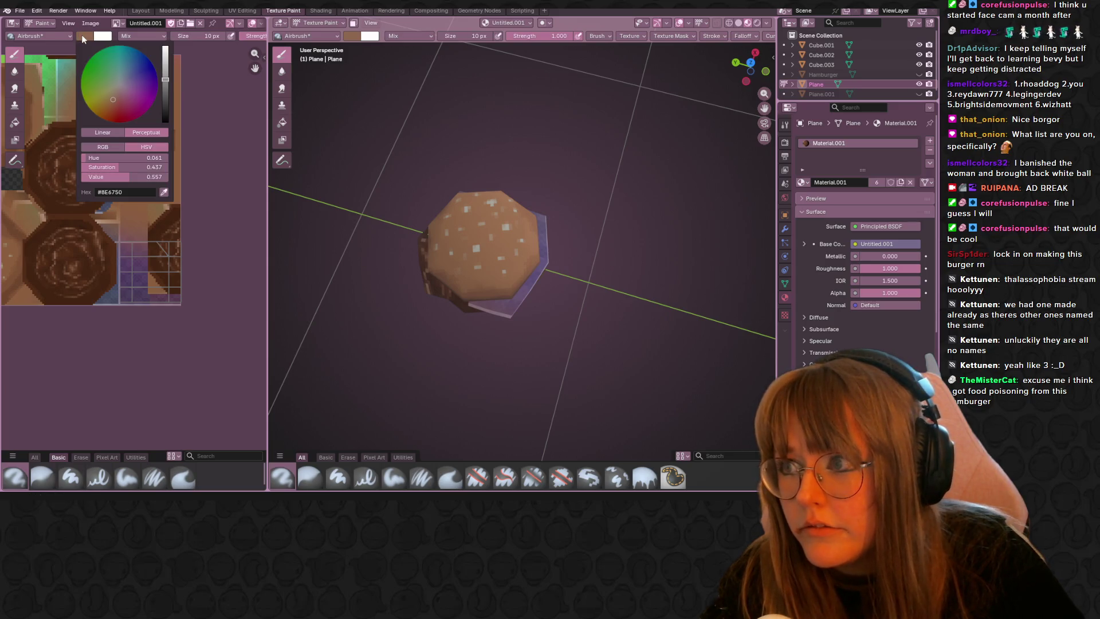
click(164, 68)
click(112, 80)
drag(165, 86, 166, 100)
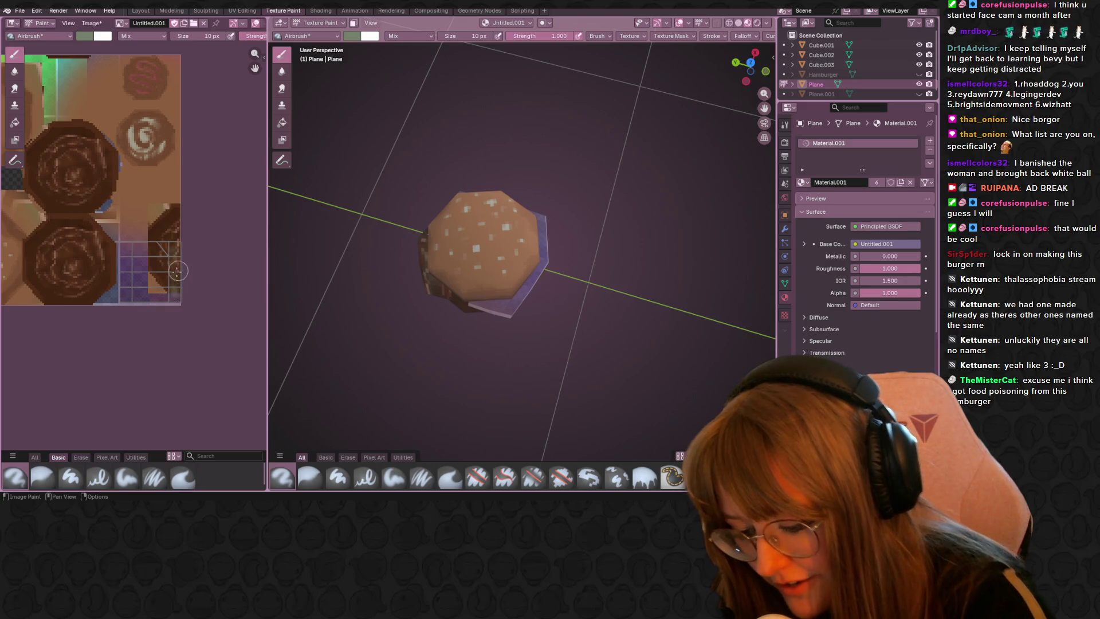
Step: Airbrush a greenish patch on the lower-right of the texture, then pick a darker brush colour
mouse_move(168, 252)
mouse_down()
mouse_move(168, 289)
mouse_move(182, 253)
mouse_up()
drag(159, 303, 155, 258)
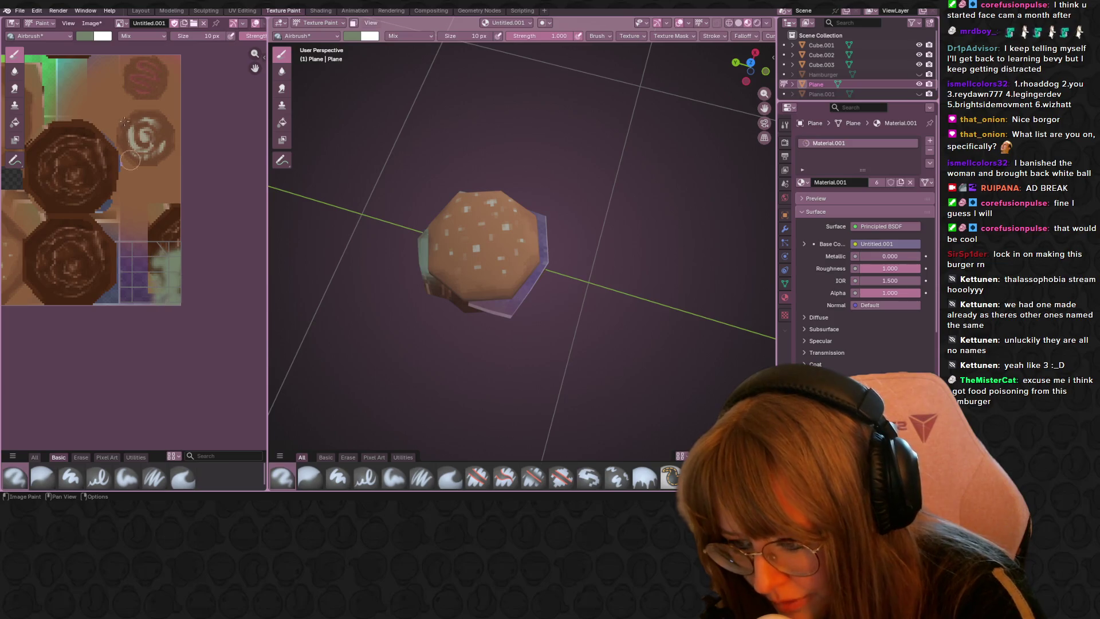
click(100, 36)
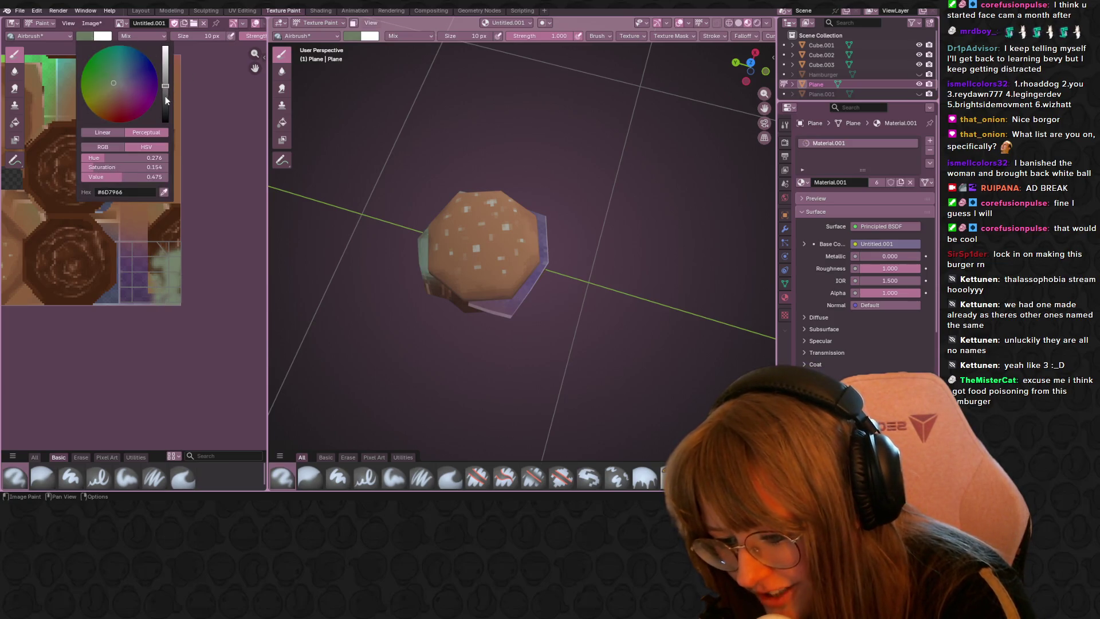
drag(166, 85, 166, 99)
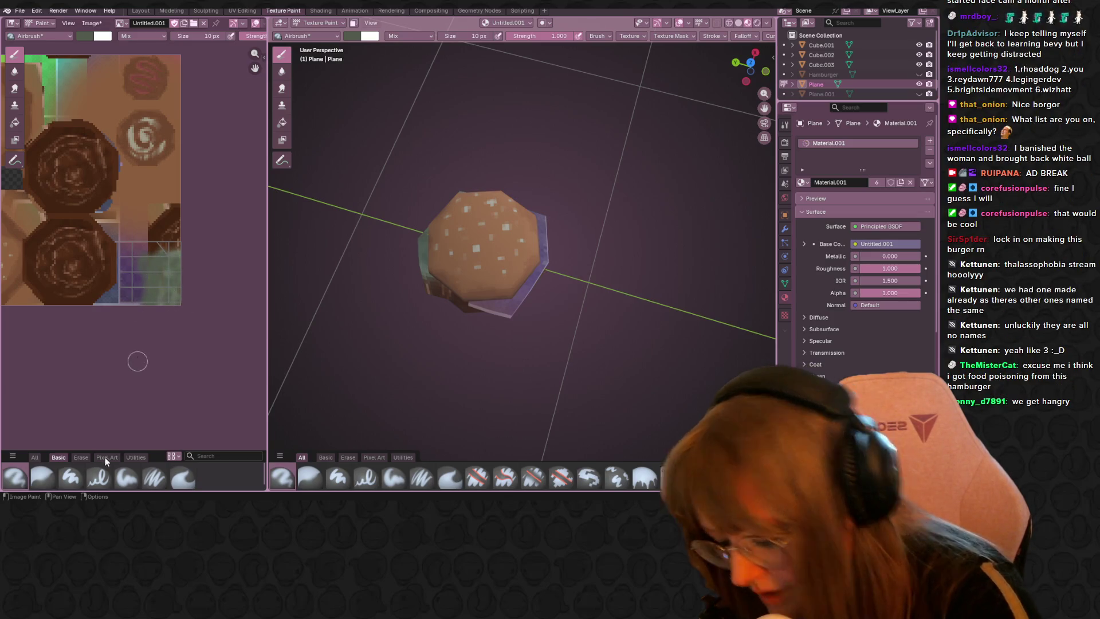
click(192, 35)
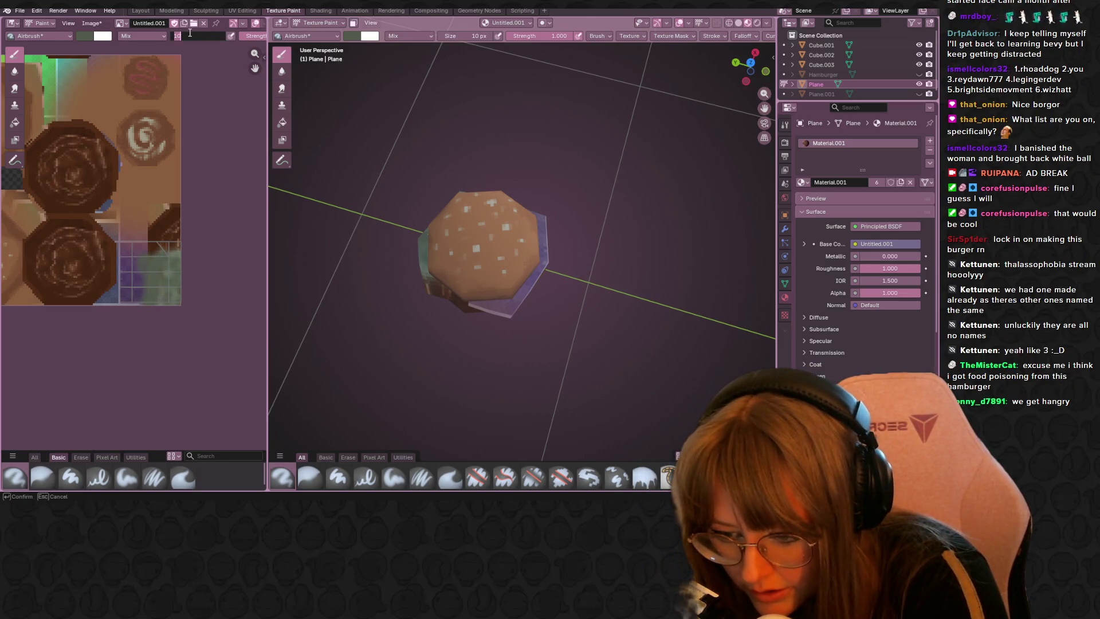
Step: With a 158 px brush, hide the burger pieces and airbrush the lone cube grey-green
click(192, 34)
text(158)
key(Return)
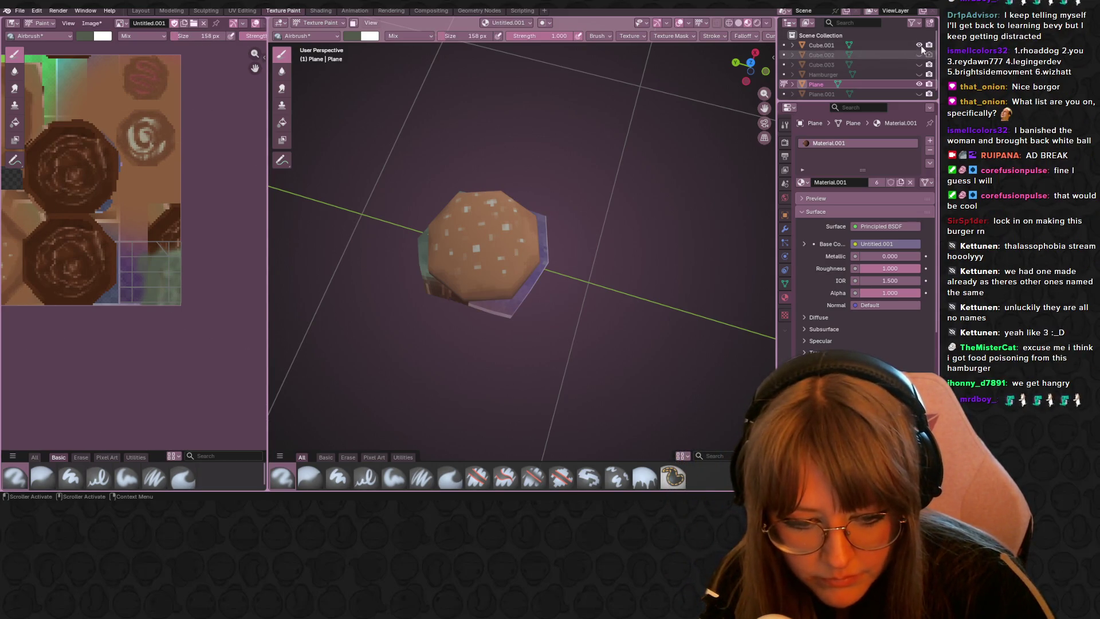
drag(920, 46, 917, 55)
mouse_move(491, 270)
mouse_down()
mouse_move(490, 331)
mouse_move(488, 253)
mouse_move(454, 233)
mouse_move(405, 262)
mouse_move(393, 295)
mouse_move(444, 254)
mouse_up()
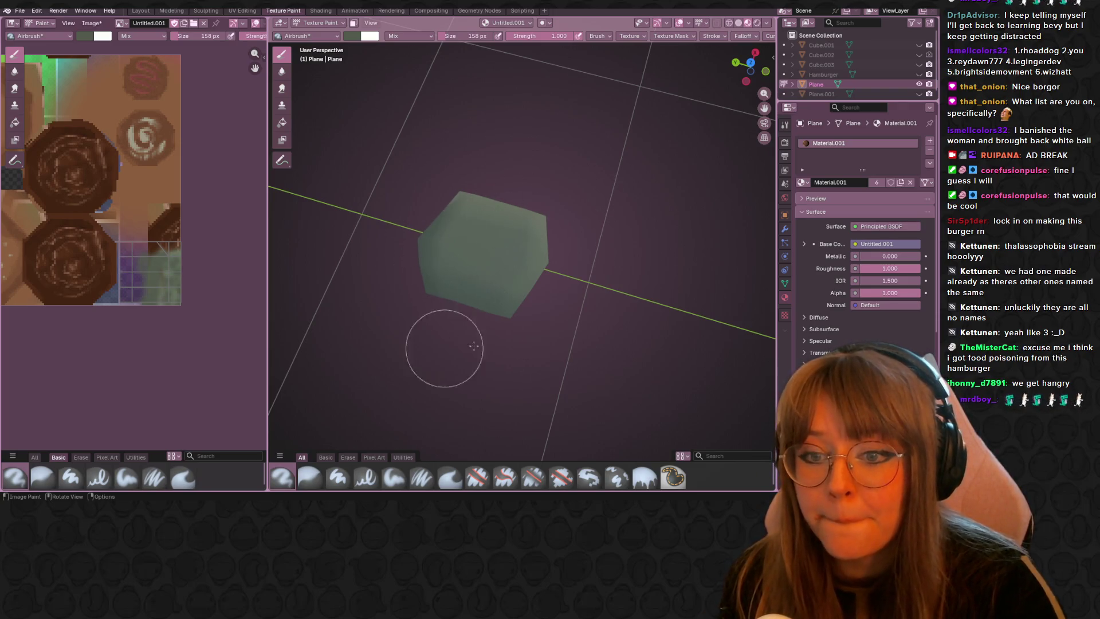
drag(531, 264, 481, 258)
middle_drag(481, 257, 504, 177)
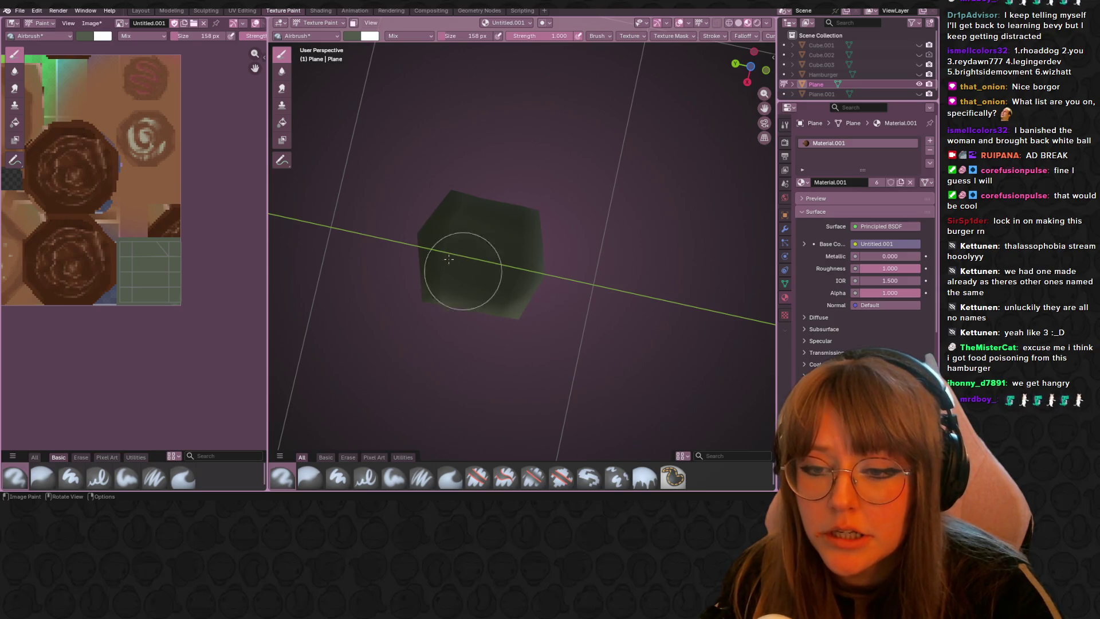
middle_drag(491, 161, 491, 342)
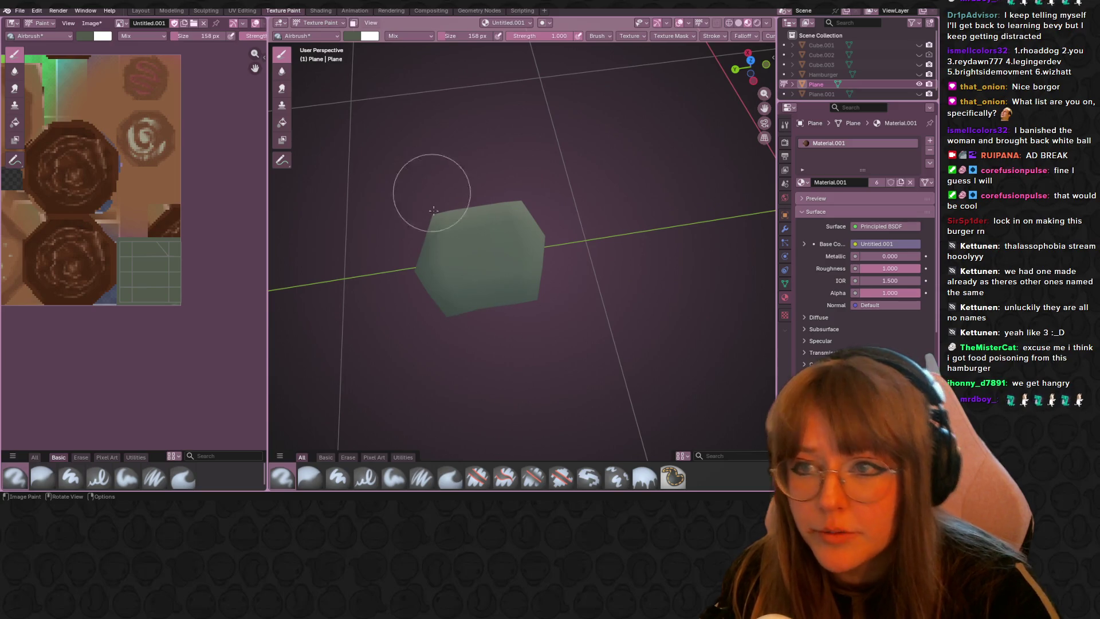
Step: Shrink the brush to 71 px and smaller, painting dark streaks over the cube's faces
click(369, 35)
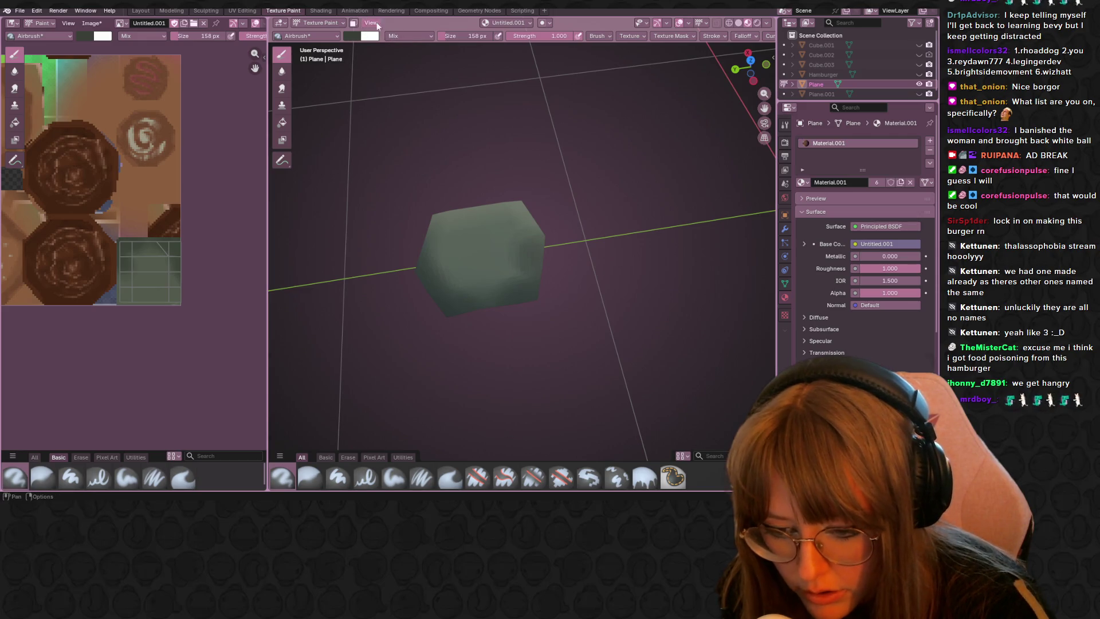
drag(450, 35, 434, 35)
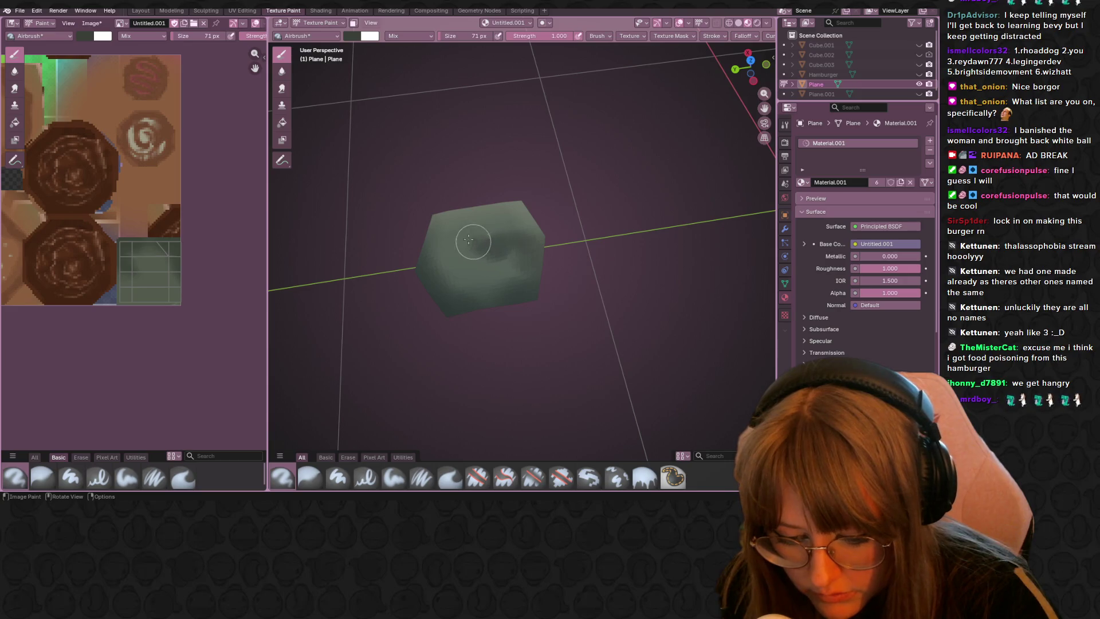
drag(468, 238, 468, 248)
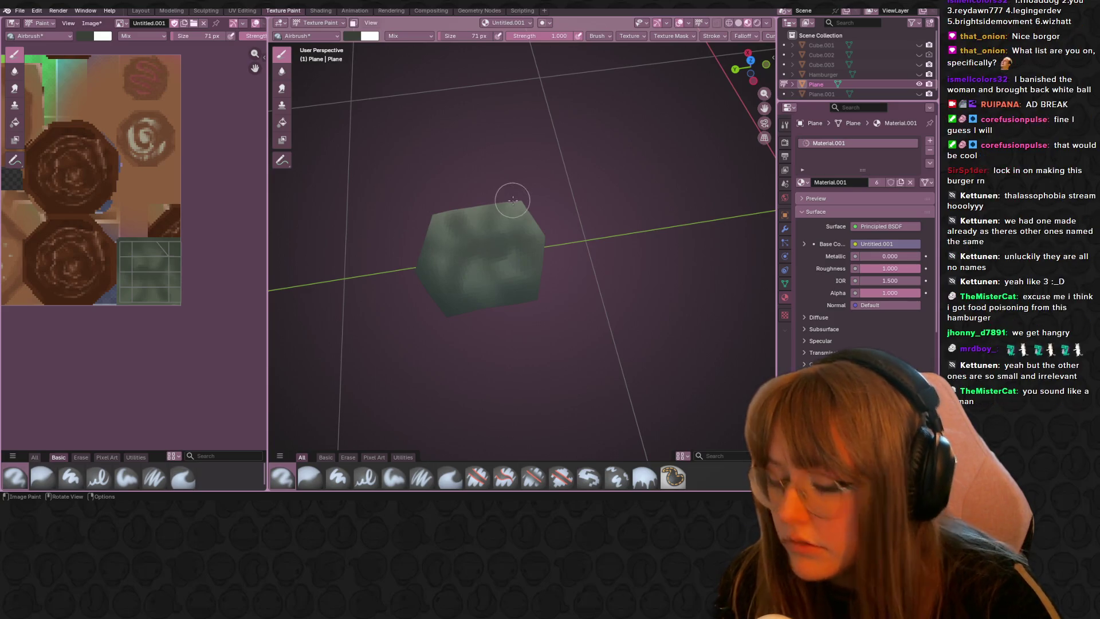
middle_drag(512, 201, 441, 259)
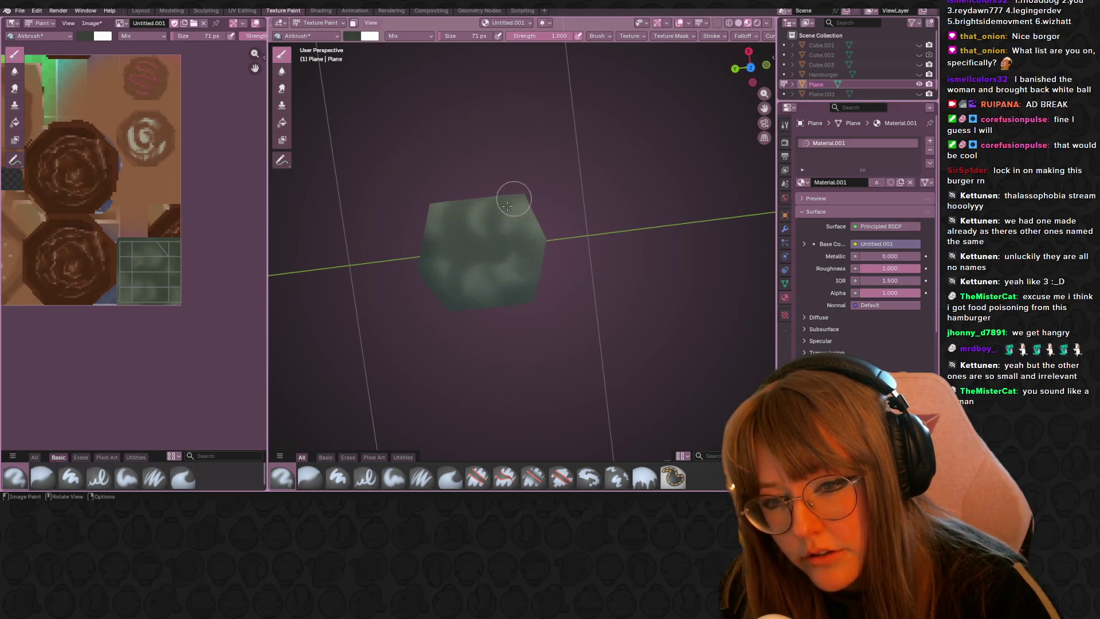
click(499, 257)
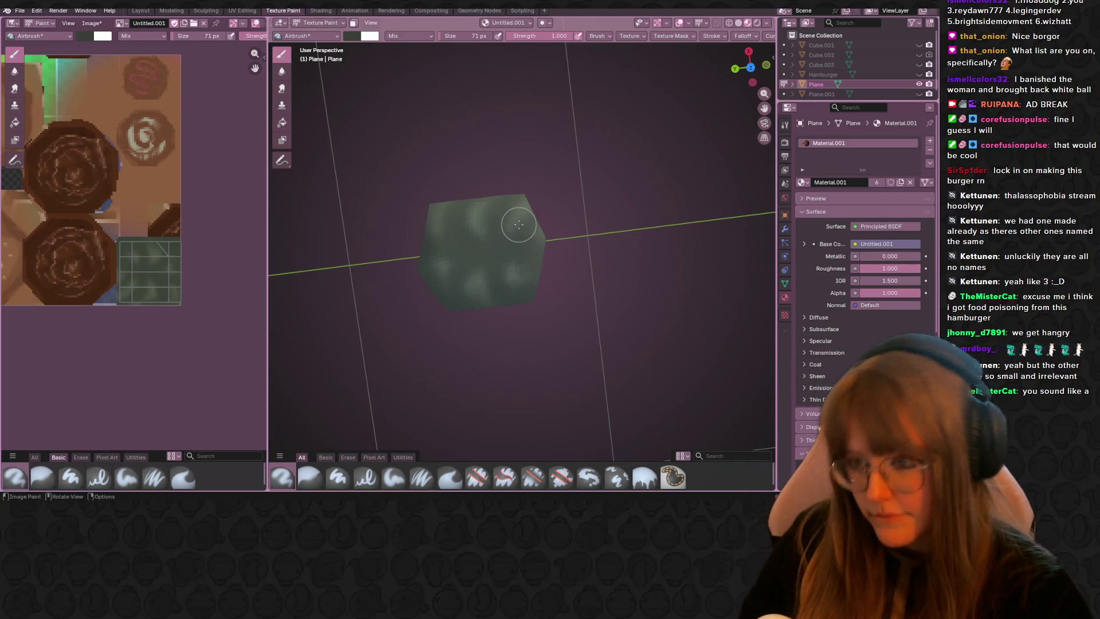
key(s)
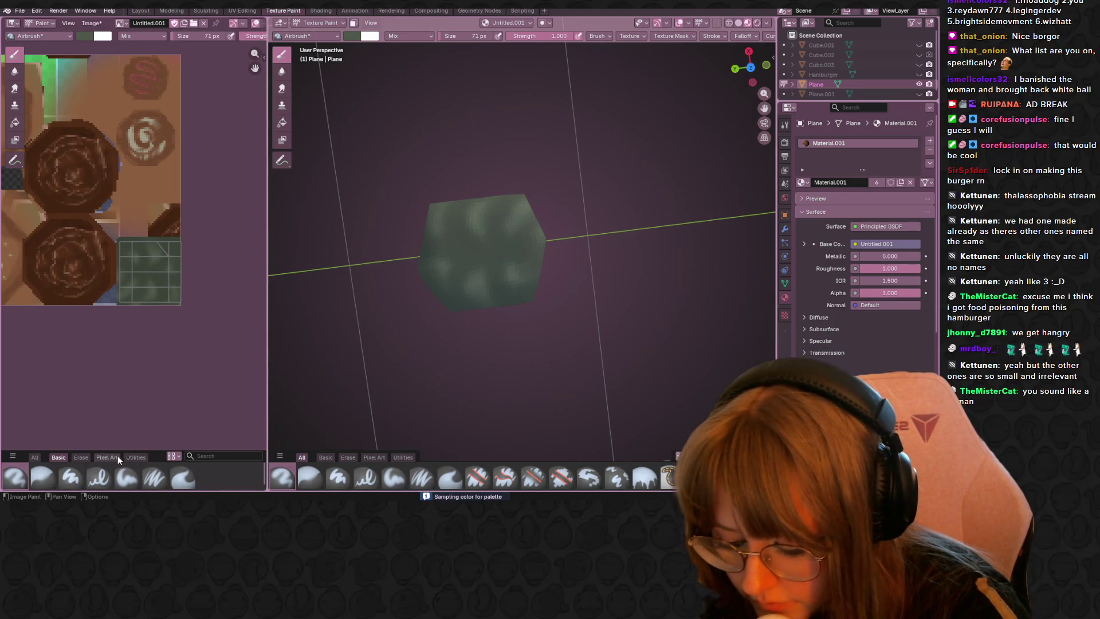
drag(442, 35, 439, 35)
text(28)
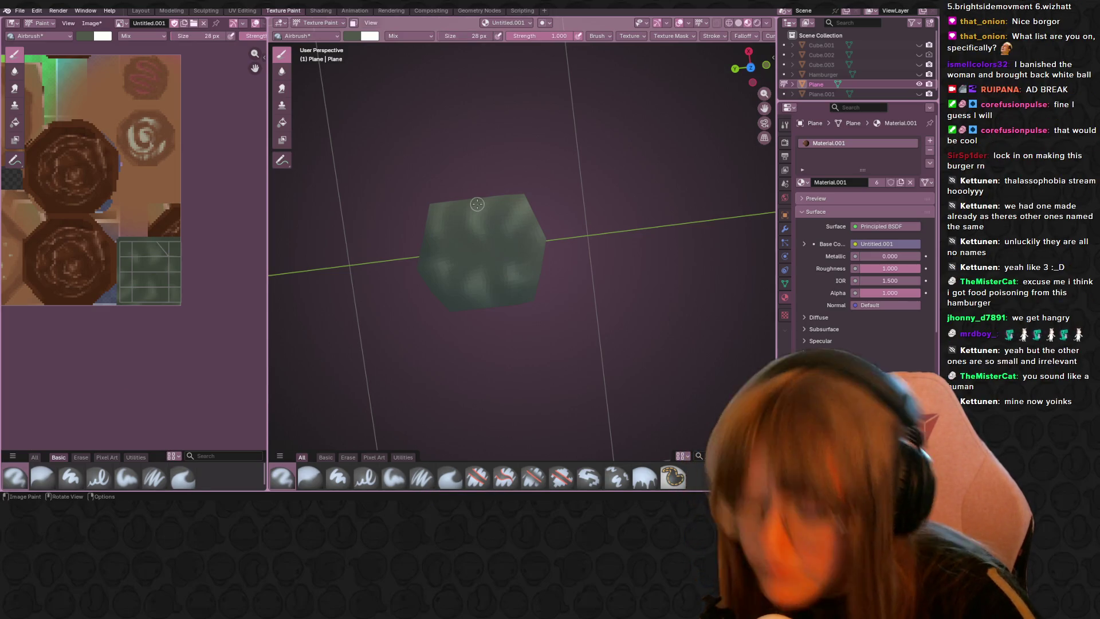
scroll(477, 203, up, 5)
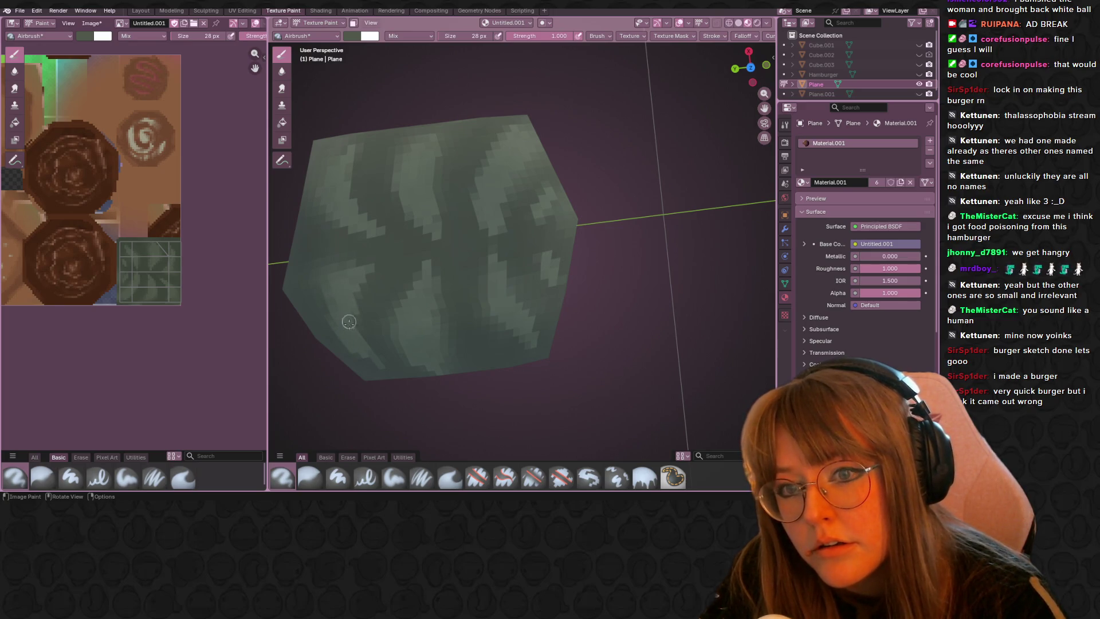
scroll(349, 321, down, 10)
mouse_move(351, 289)
middle_down()
mouse_move(592, 97)
mouse_move(570, 229)
middle_up()
scroll(570, 230, up, 5)
scroll(575, 220, down, 5)
scroll(576, 221, up, 5)
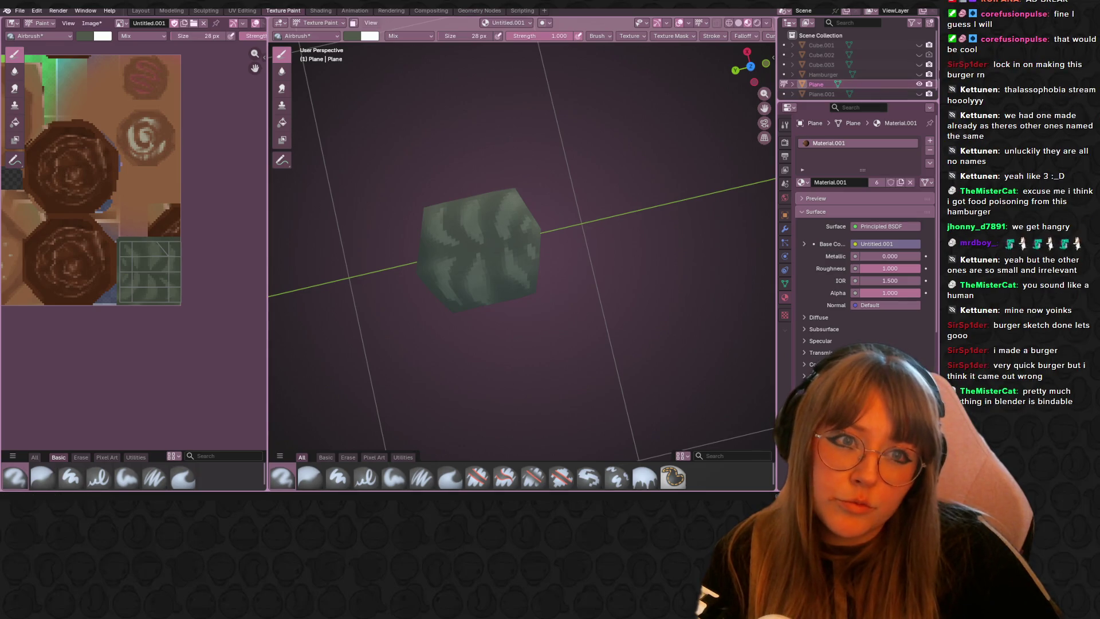
click(919, 73)
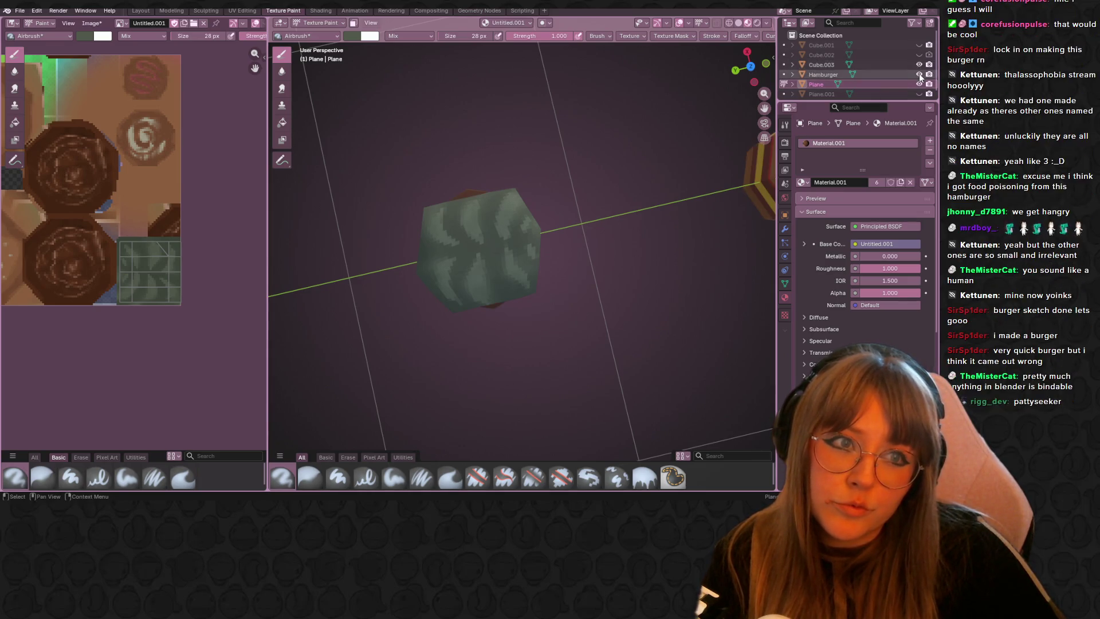
Step: Hide the Hamburger object and unhide Cube.001–Cube.003 to assemble the burger
click(918, 74)
click(918, 65)
click(919, 54)
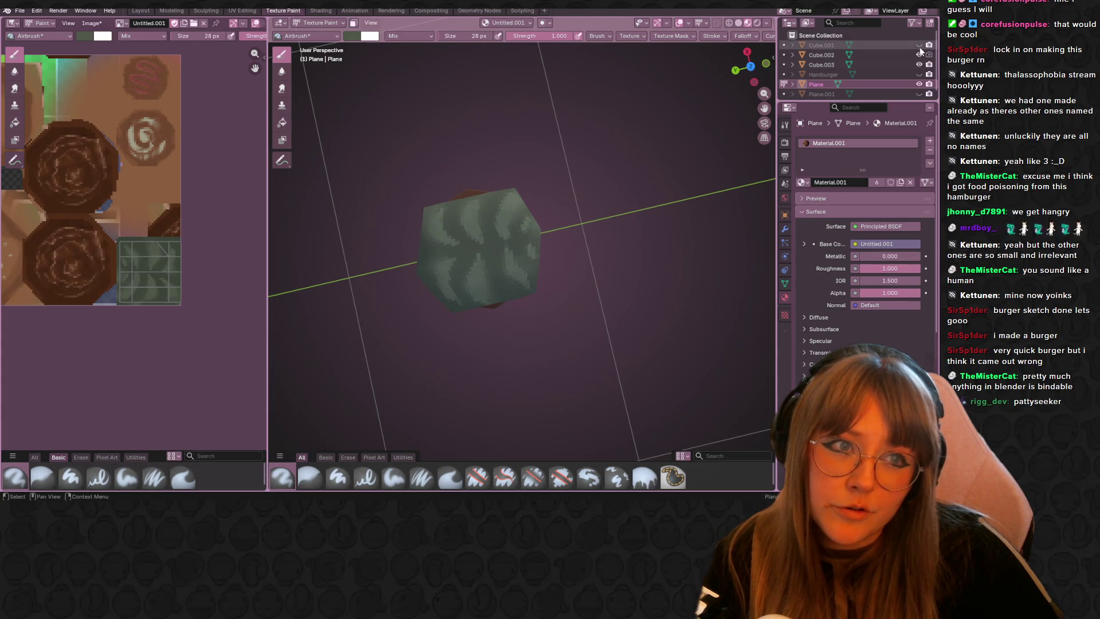
click(918, 45)
Step: Orbit around the assembled burger, then bring up the shared image in the browser
mouse_move(602, 104)
middle_down()
mouse_move(561, 160)
mouse_move(505, 162)
middle_up()
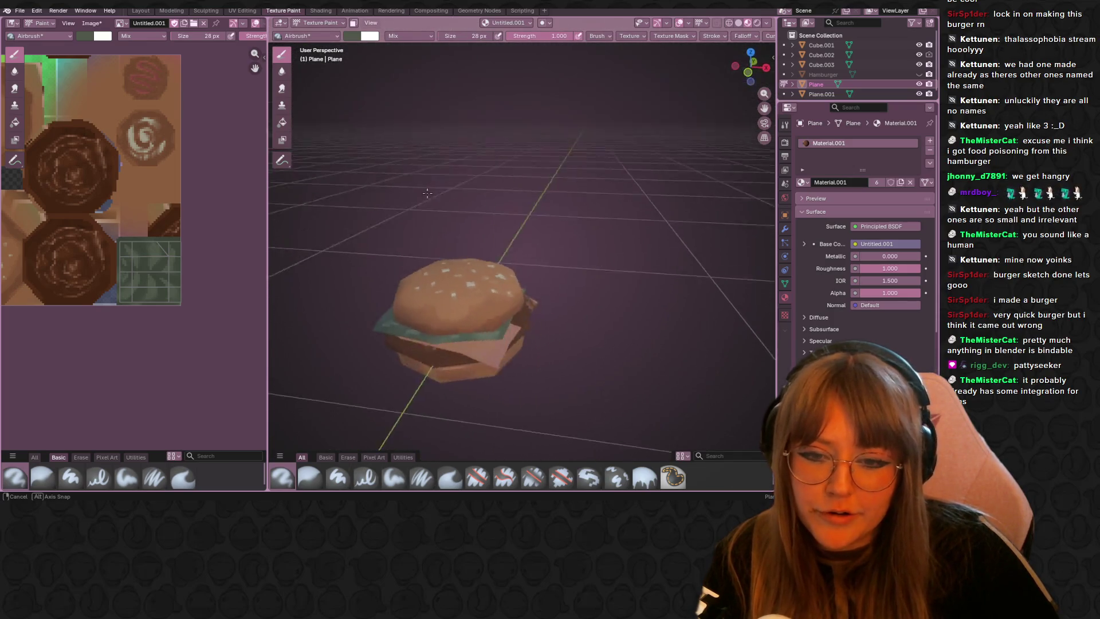
middle_drag(505, 162, 325, 179)
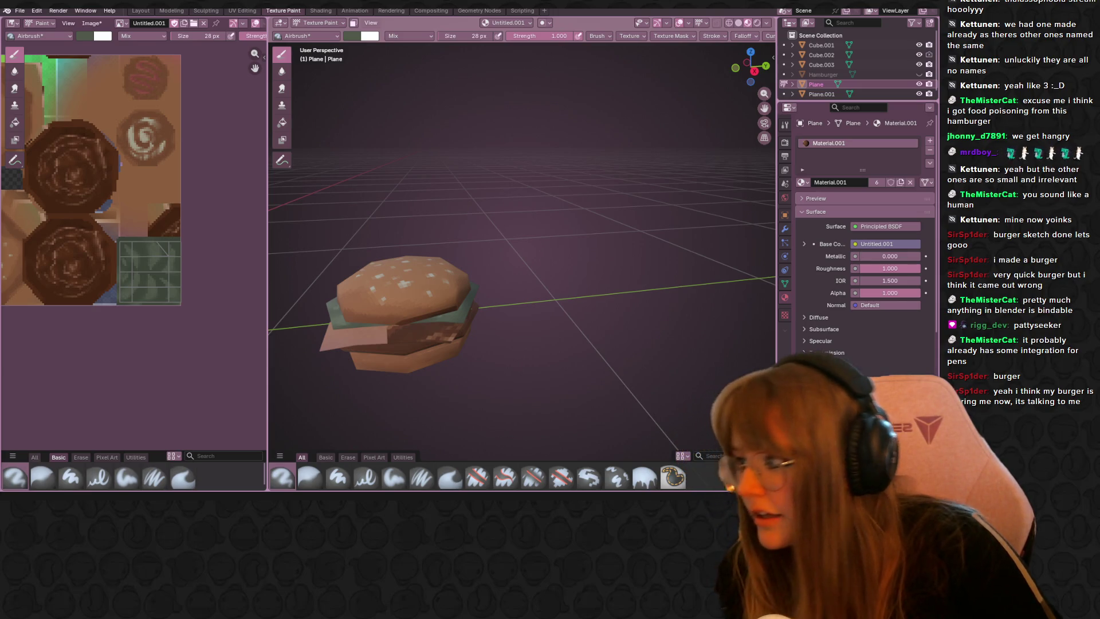
key(alt+Tab)
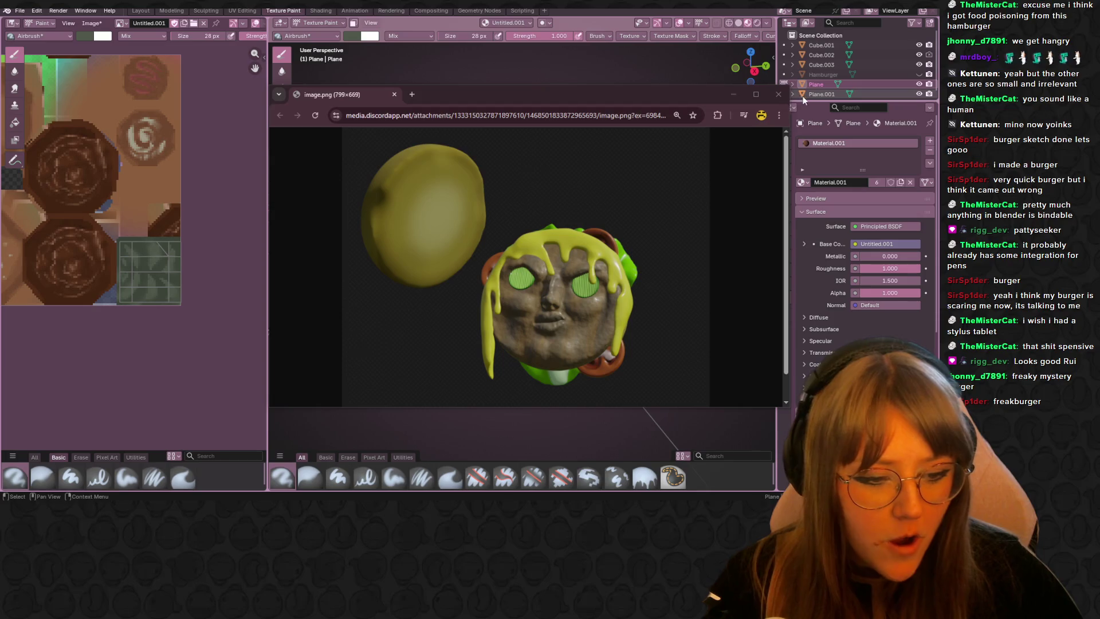
Step: Close the Chrome image window and orbit the burger from above and from a low side view
click(777, 94)
middle_drag(647, 213, 438, 260)
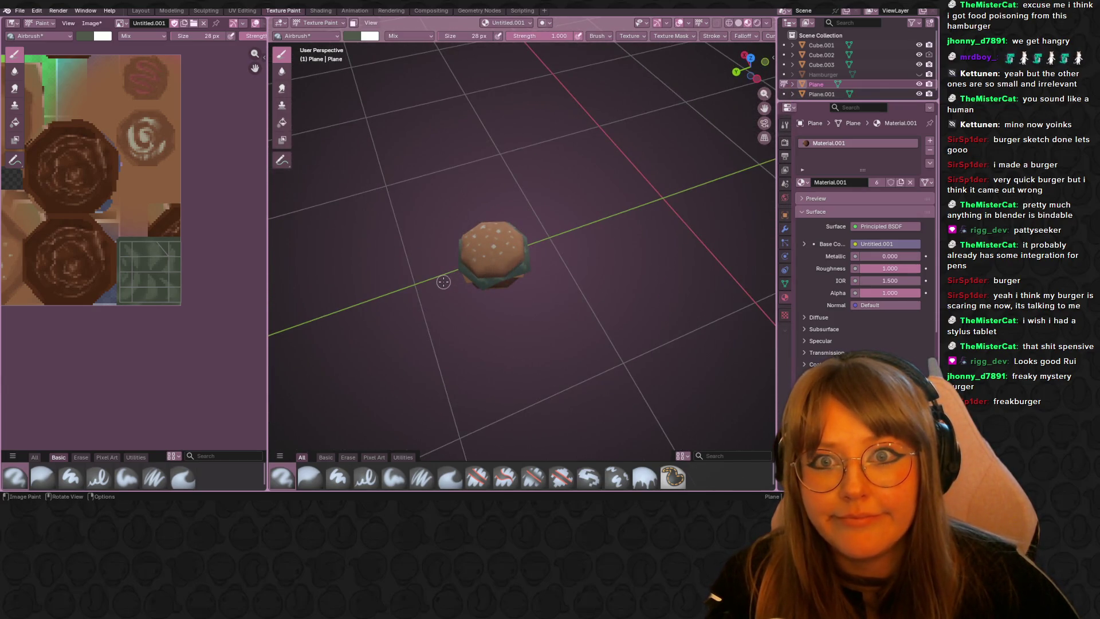
mouse_move(440, 290)
middle_down()
mouse_move(748, 201)
mouse_move(461, 235)
mouse_move(533, 215)
middle_up()
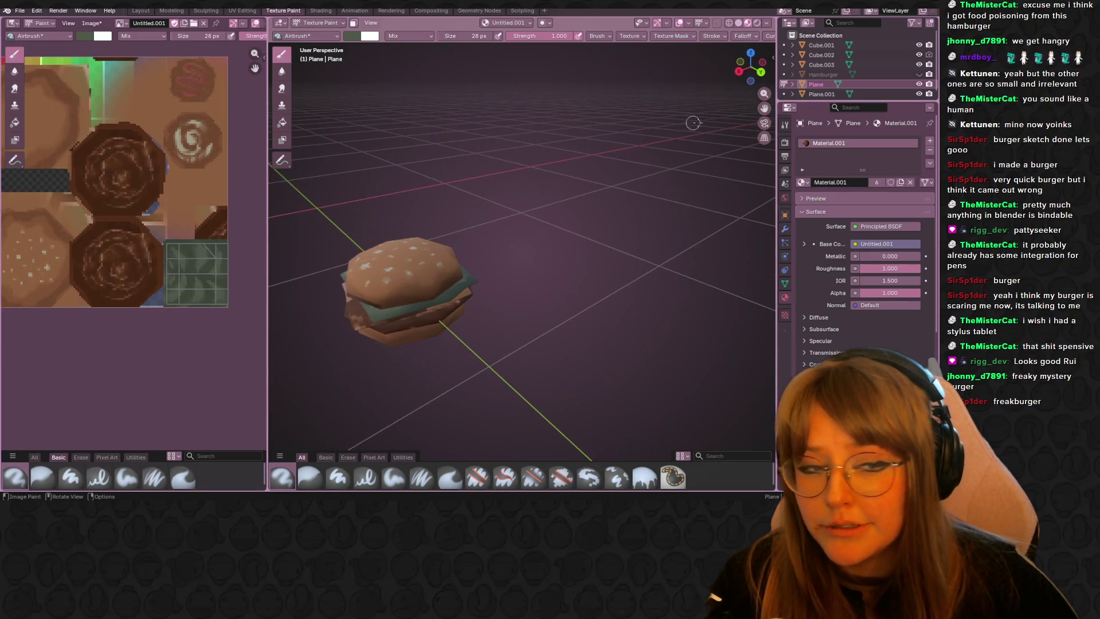
Step: Select Plane.001 for painting, pan the texture onto the top bun and start picking a brush colour
click(874, 92)
mouse_move(730, 155)
middle_down()
mouse_move(573, 186)
mouse_move(289, 201)
middle_up()
scroll(197, 178, up, 1)
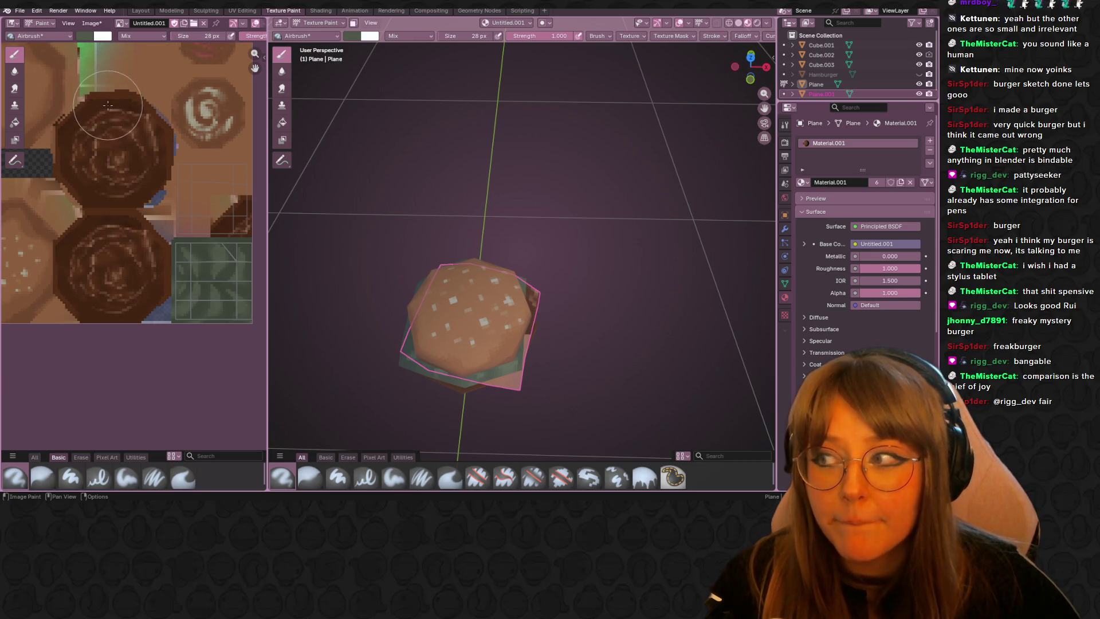
scroll(115, 146, up, 1)
middle_drag(128, 133, 65, 209)
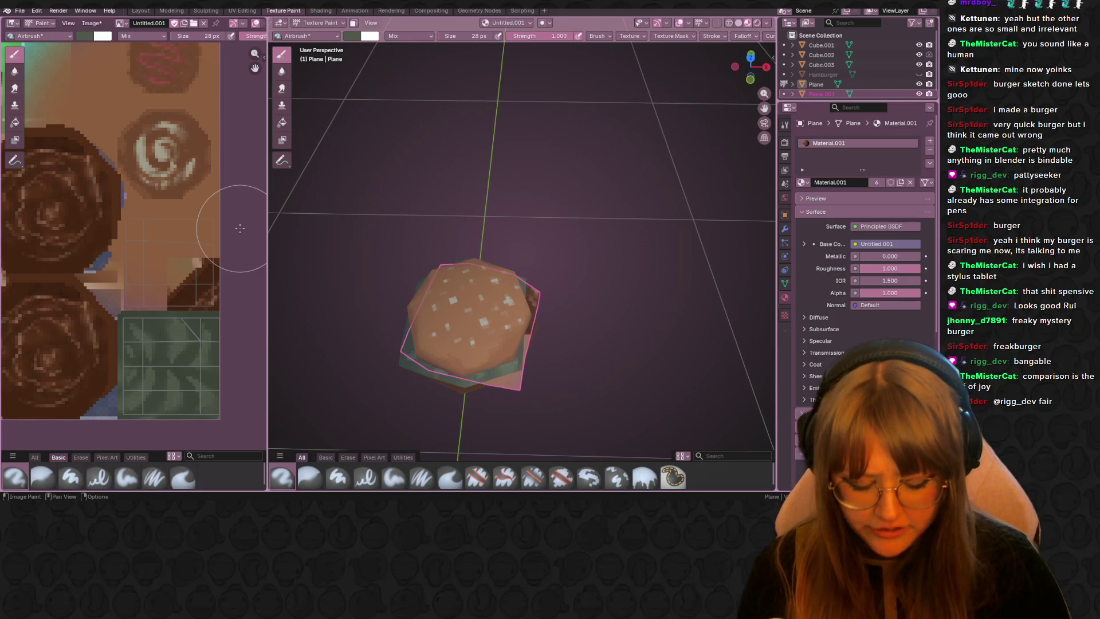
key(Up)
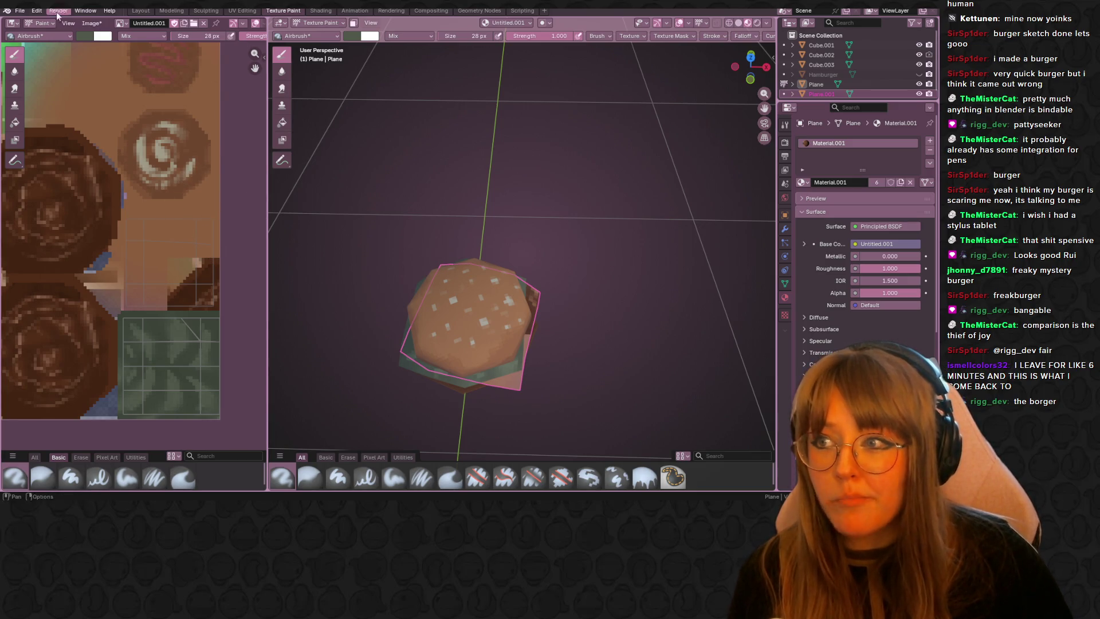
click(92, 34)
Step: Pick a brighter orange brush colour and airbrush over the dark patch until it is covered
drag(108, 103, 105, 104)
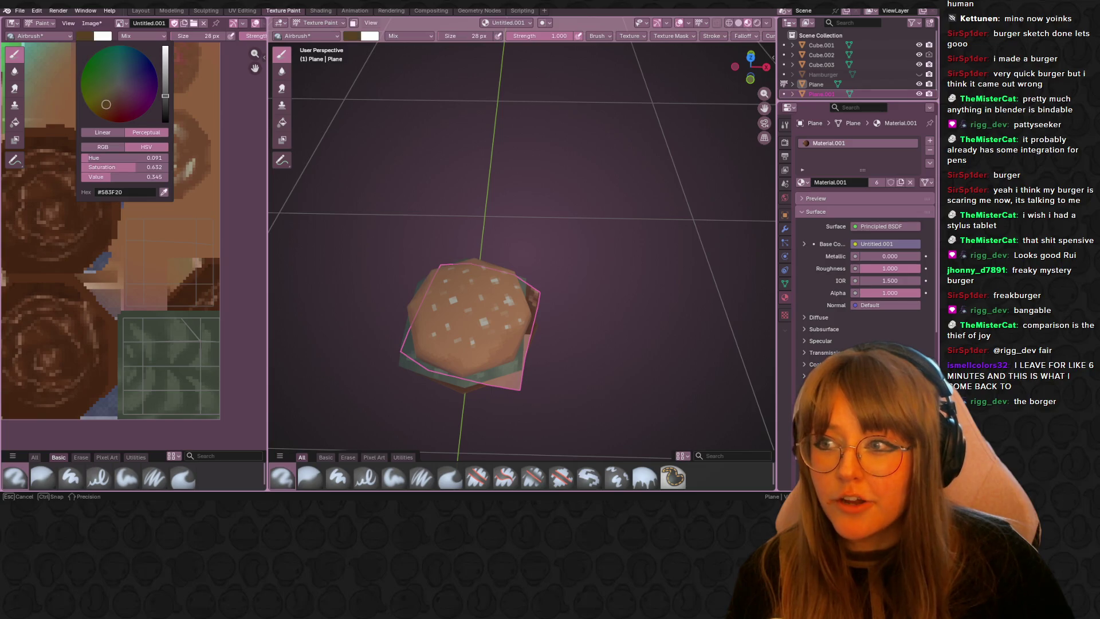
drag(166, 86, 166, 75)
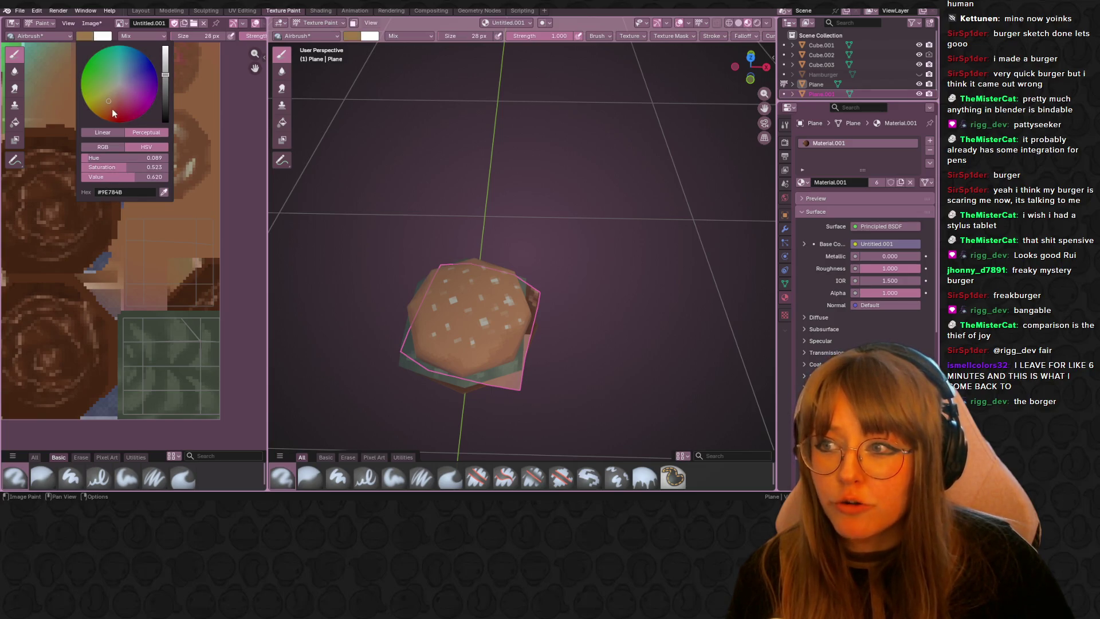
drag(113, 108, 106, 109)
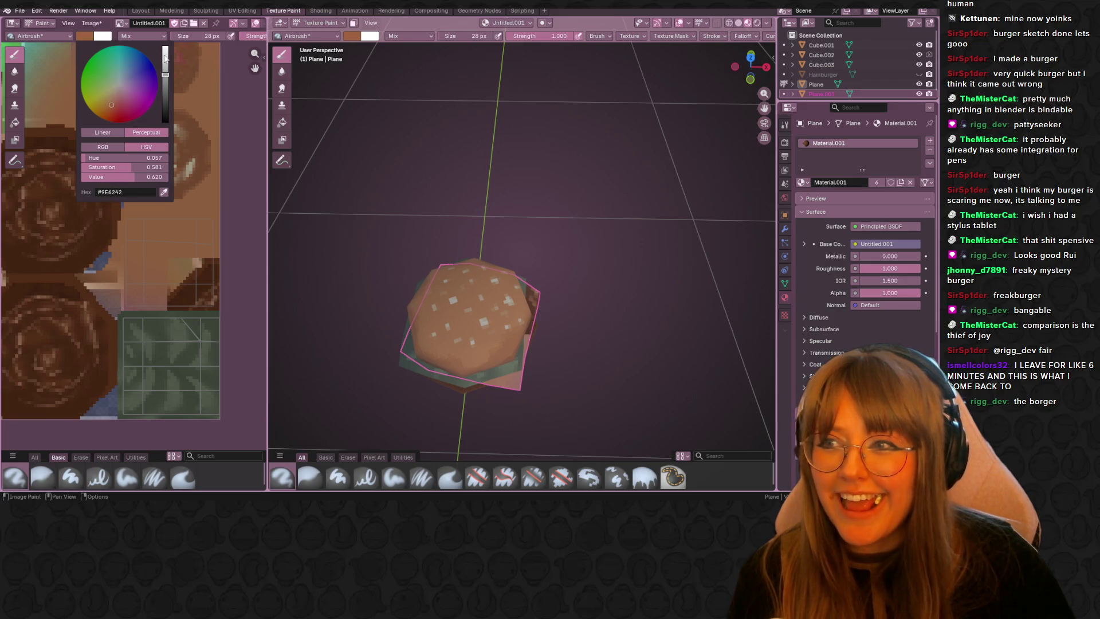
drag(191, 248, 131, 158)
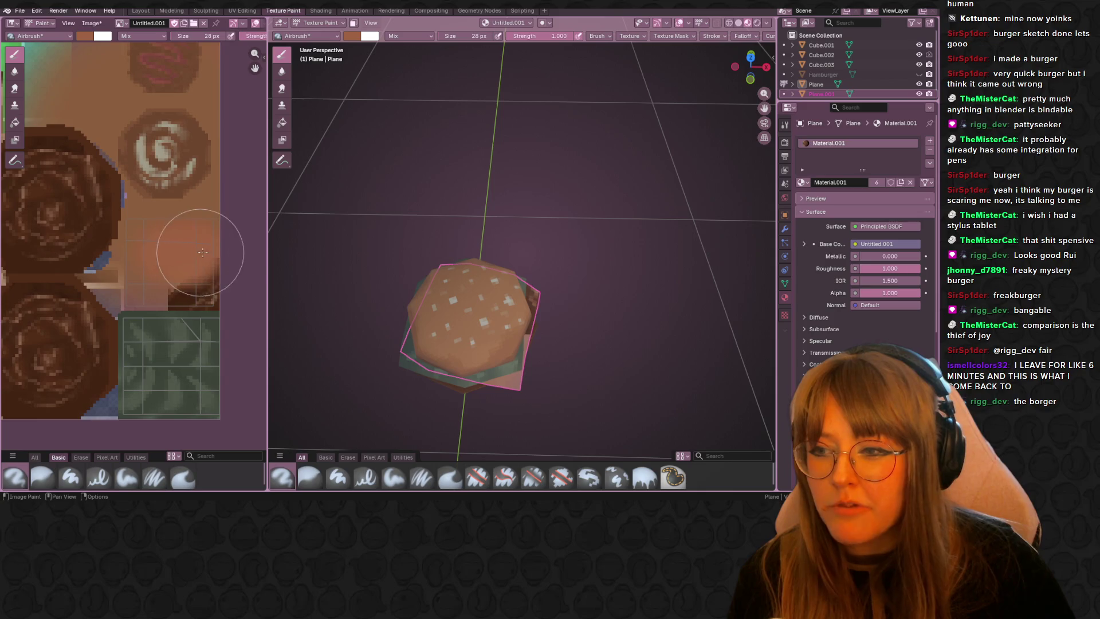
click(84, 35)
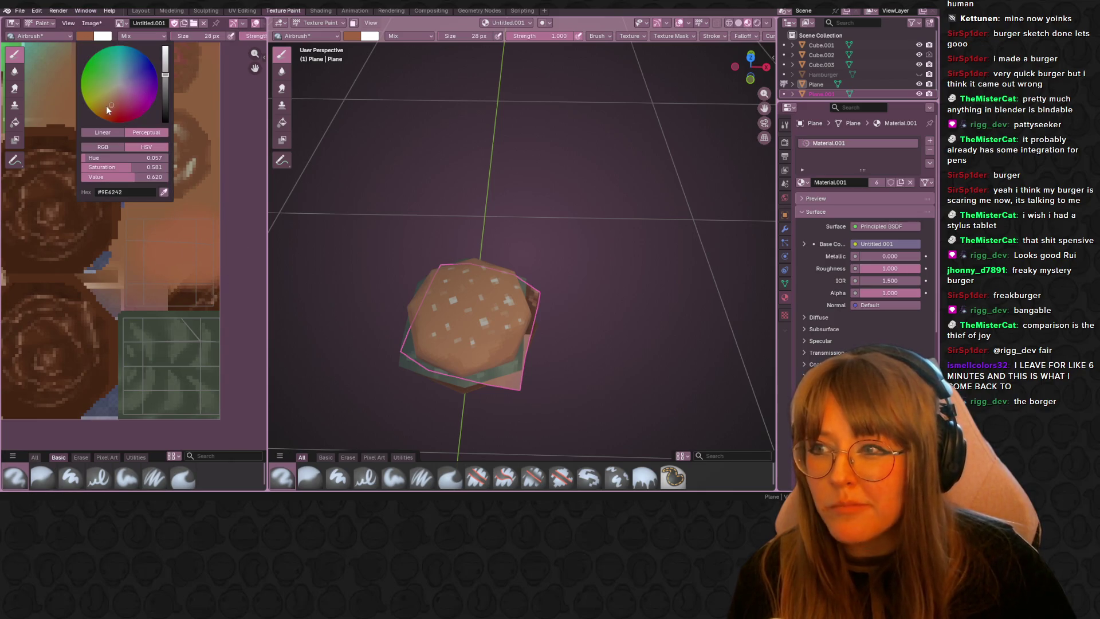
drag(185, 245, 149, 248)
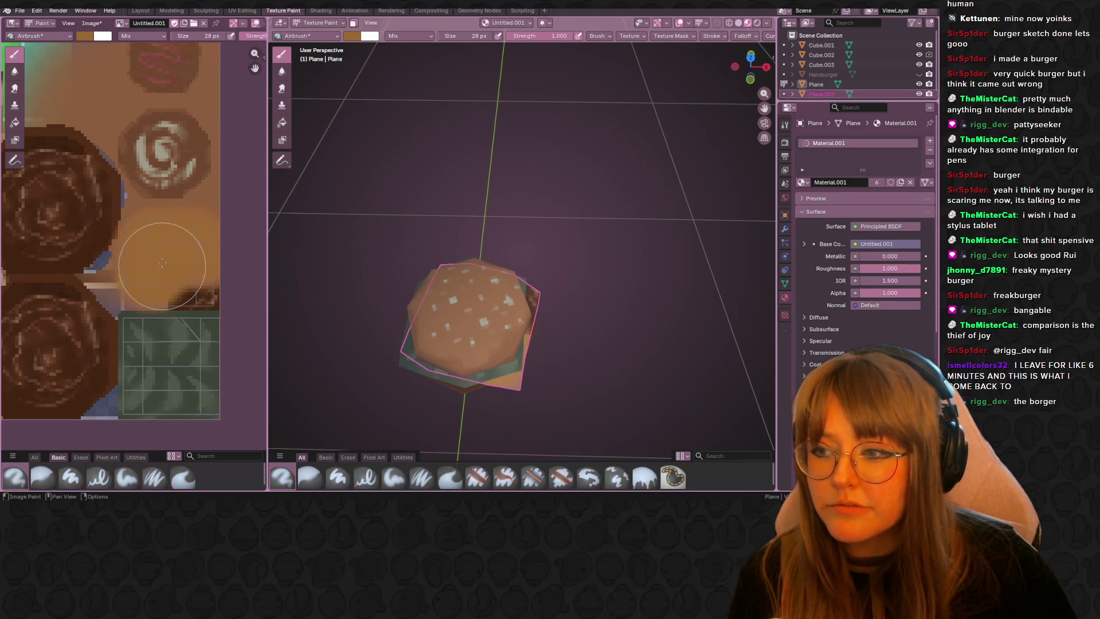
drag(205, 272, 144, 277)
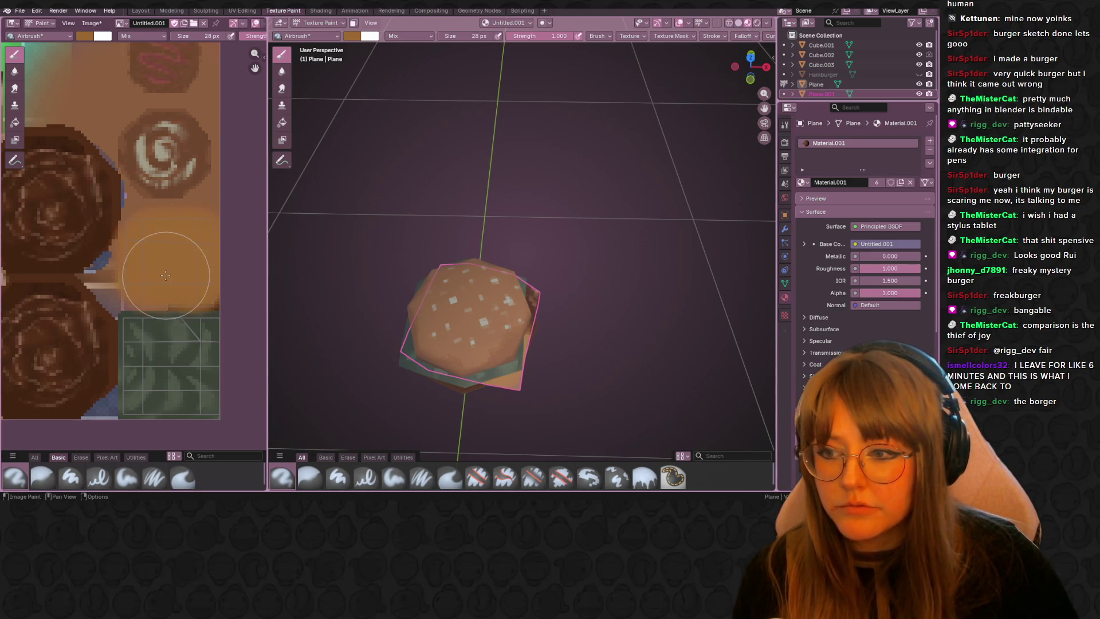
mouse_move(387, 259)
middle_down()
mouse_move(431, 251)
mouse_move(350, 238)
middle_up()
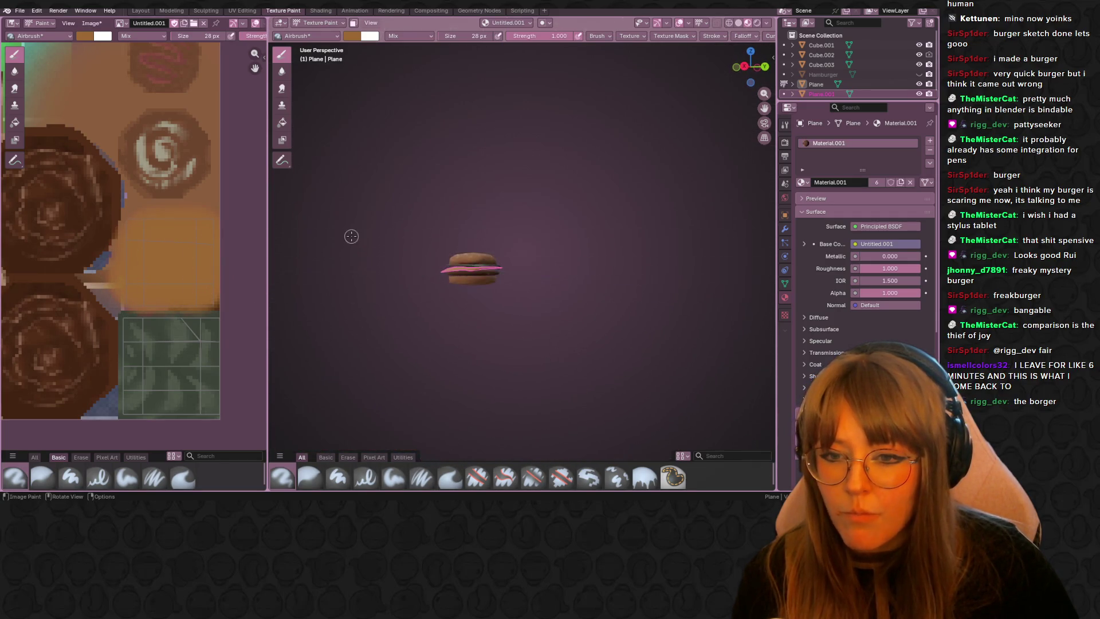
scroll(351, 238, up, 5)
scroll(226, 231, up, 1)
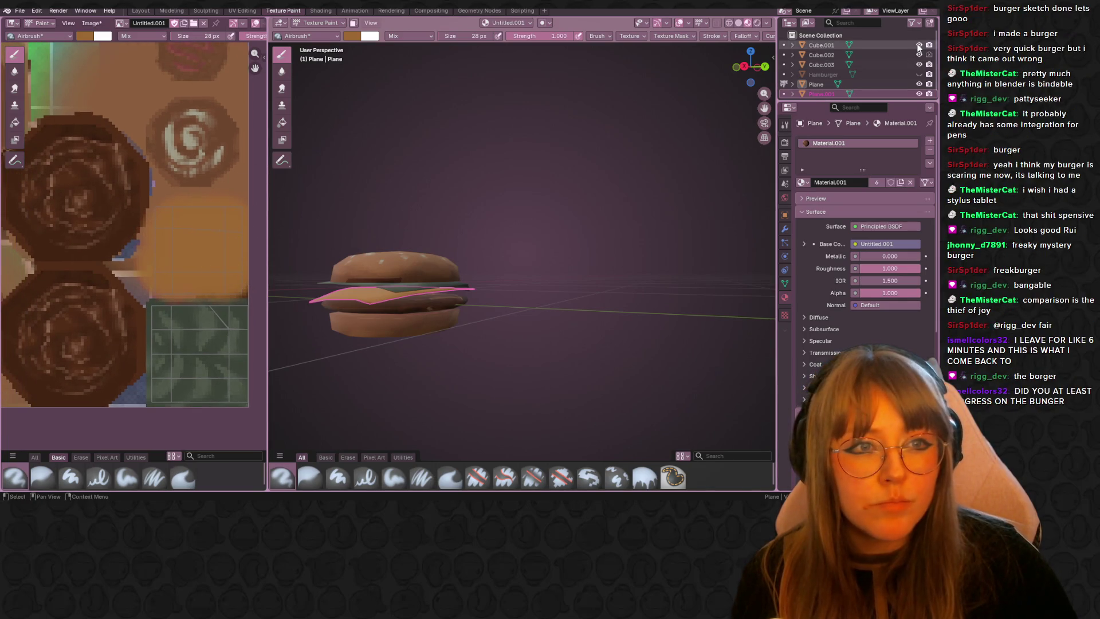
Step: Hide the buns, patty, Hamburger and Plane in the Outliner so only the flat orange piece shows
click(918, 45)
click(918, 64)
click(918, 74)
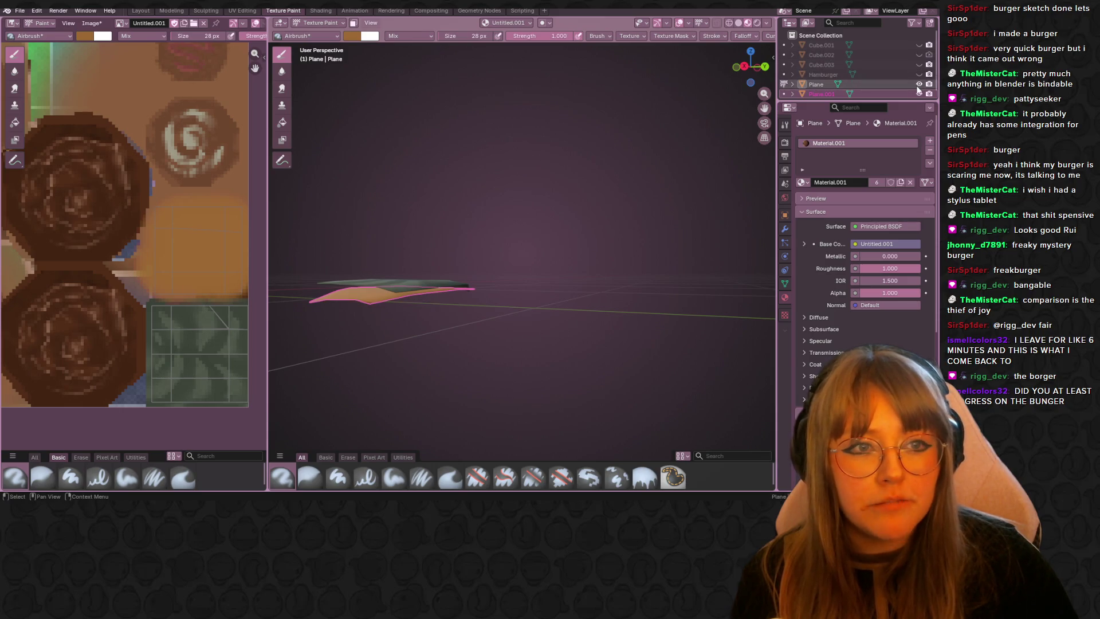
click(919, 83)
scroll(516, 258, down, 4)
mouse_move(516, 259)
middle_down()
mouse_move(495, 211)
mouse_move(491, 269)
mouse_move(547, 299)
mouse_move(533, 284)
mouse_move(489, 287)
mouse_move(633, 184)
mouse_move(558, 223)
middle_up()
scroll(503, 263, up, 4)
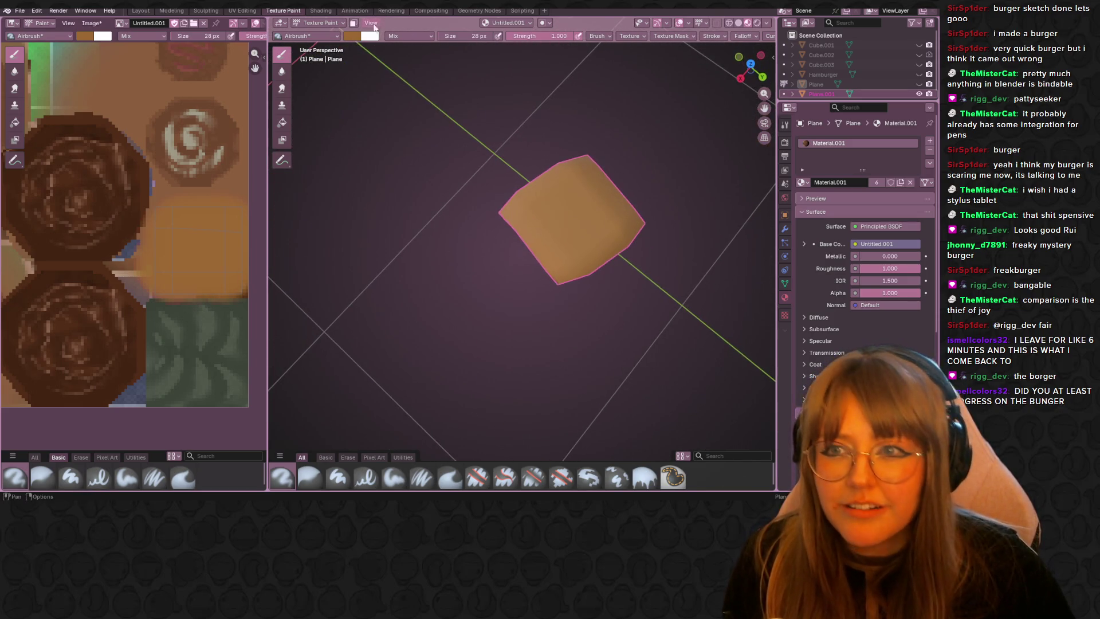
click(351, 35)
Step: Set a pale yellow brush, undo a stray stroke, and reselect Plane.001 in Texture Paint mode
drag(372, 96, 372, 96)
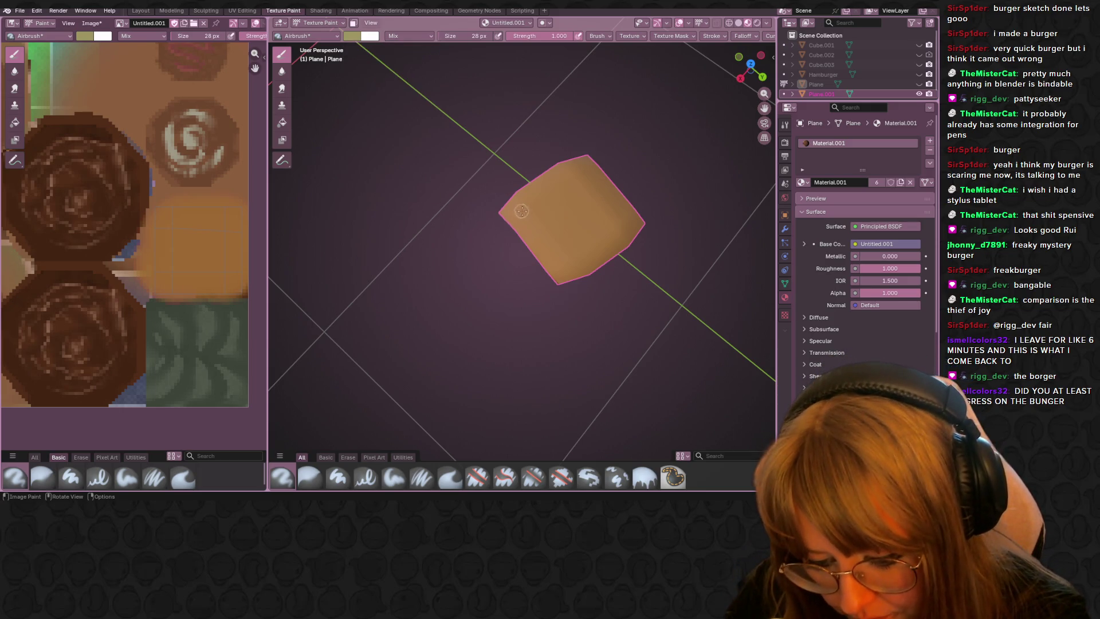
drag(559, 251, 549, 225)
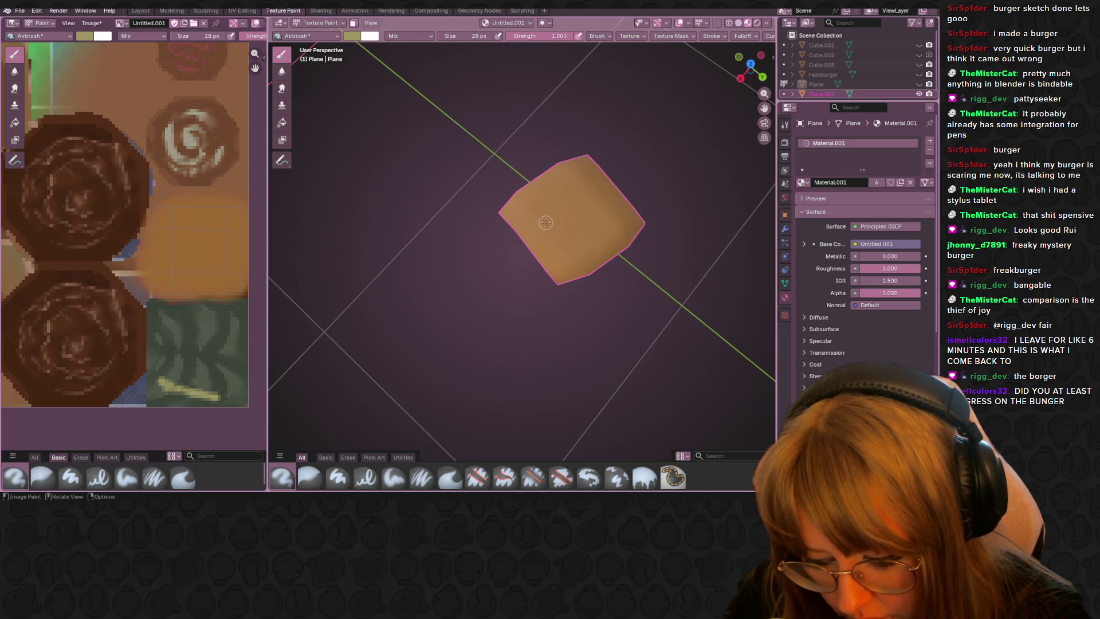
key(ctrl+z)
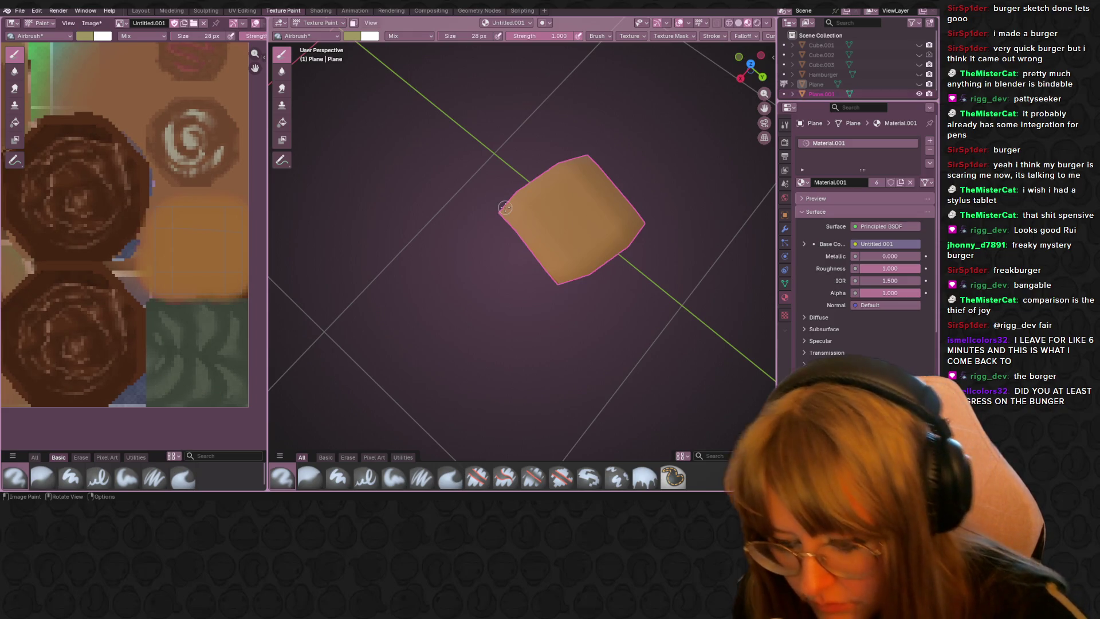
click(331, 20)
click(331, 39)
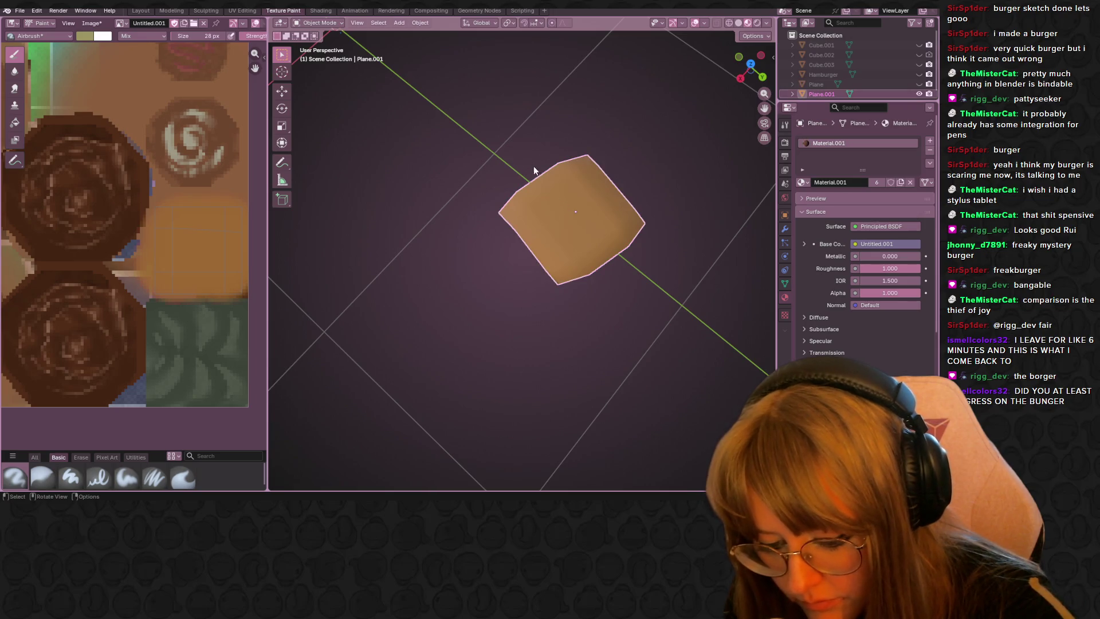
click(320, 23)
click(322, 89)
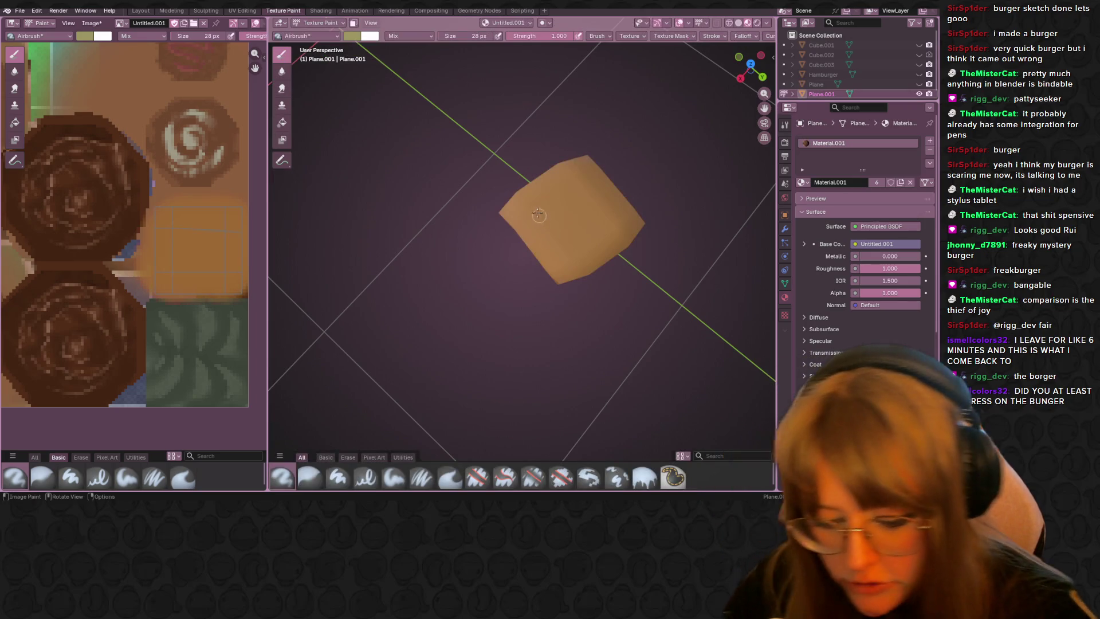
Step: Airbrush a pale square border around the piece's edges, brighten the right edge, then sample a brown
drag(524, 208, 548, 244)
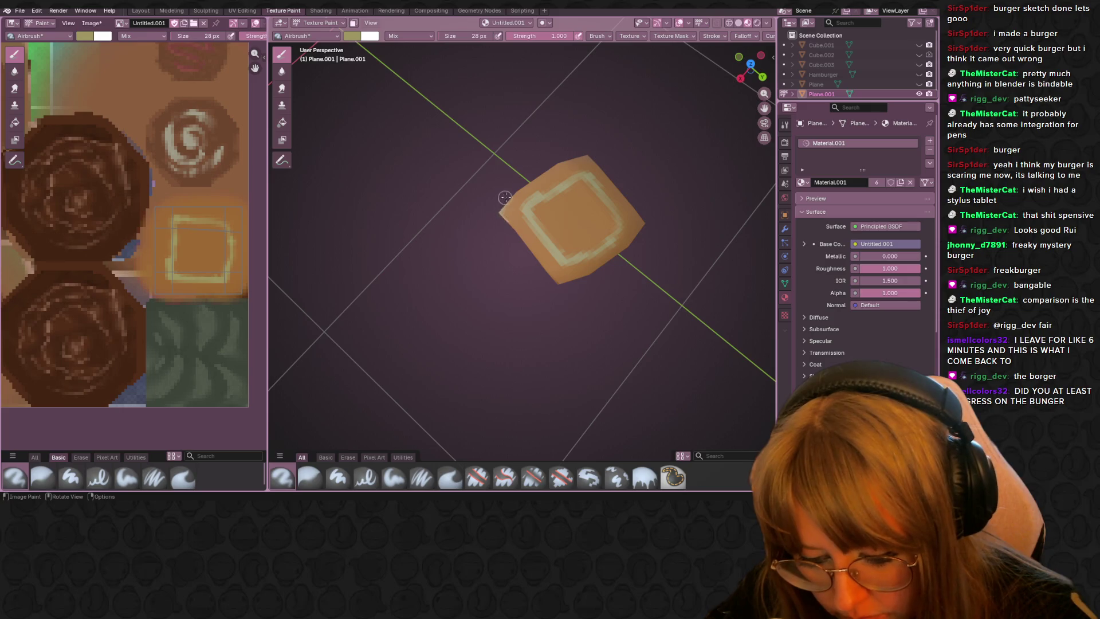
drag(540, 261, 566, 285)
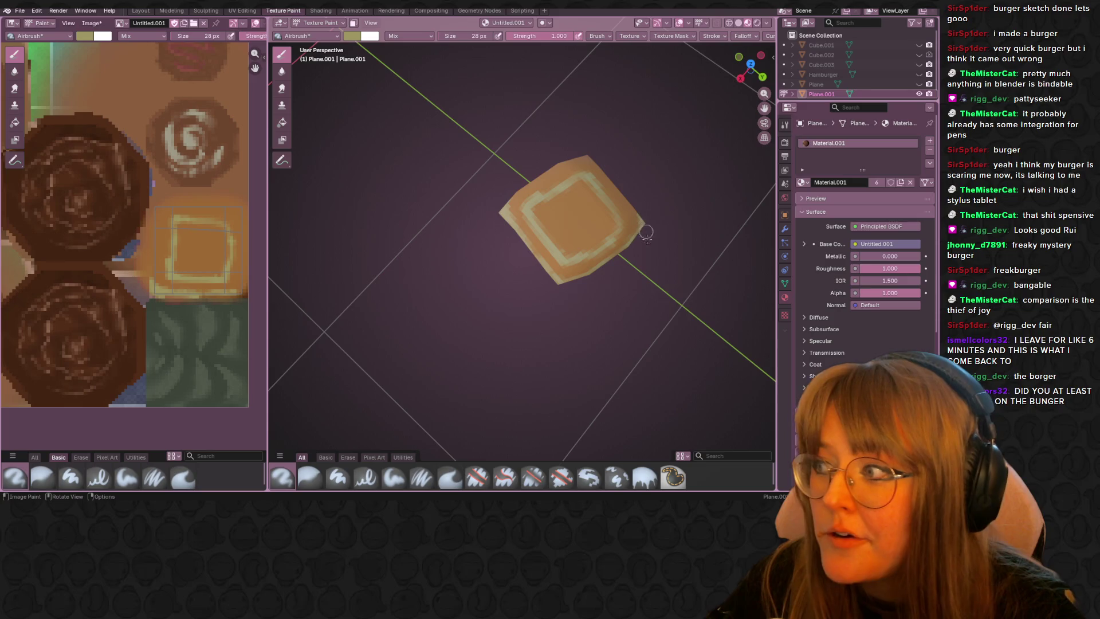
drag(641, 228, 628, 222)
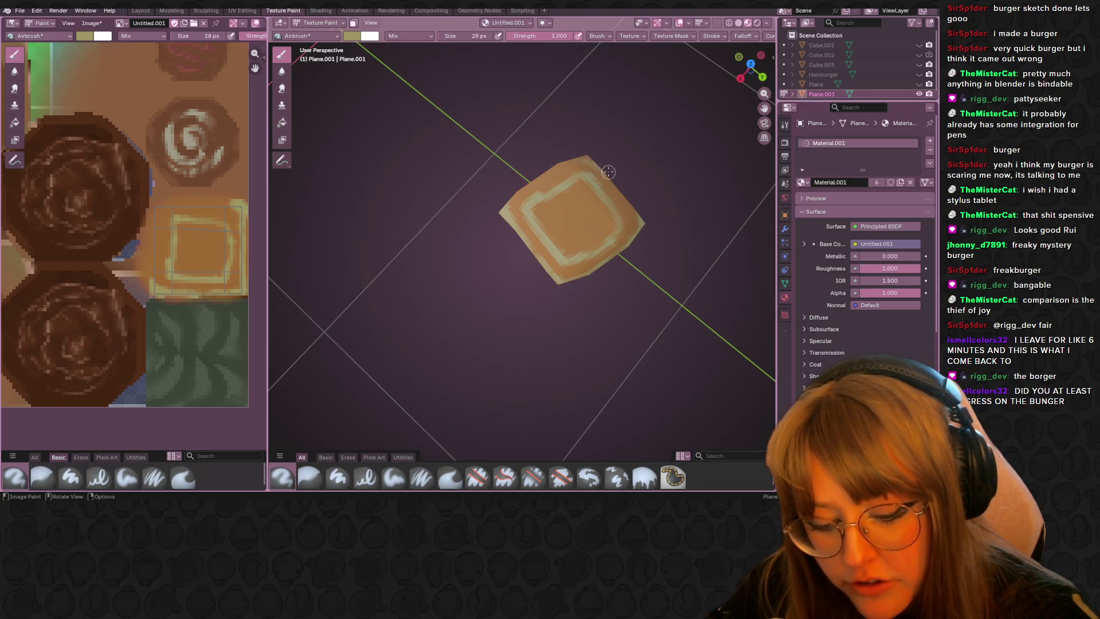
middle_drag(624, 139, 580, 152)
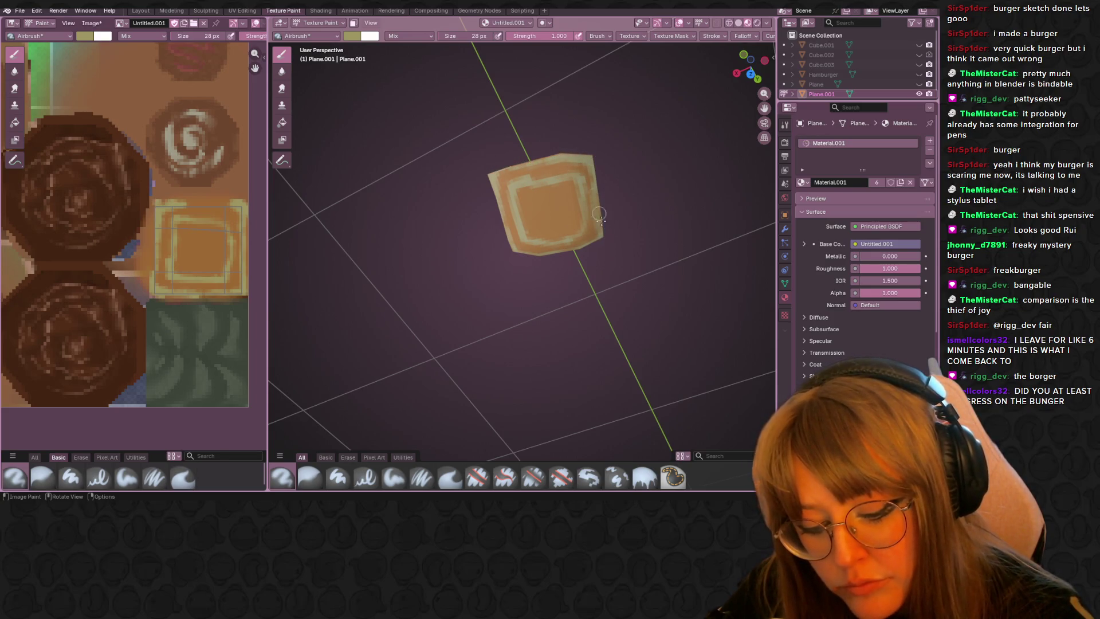
middle_drag(599, 214, 558, 198)
mouse_move(574, 127)
middle_down()
mouse_move(584, 226)
mouse_move(560, 259)
middle_up()
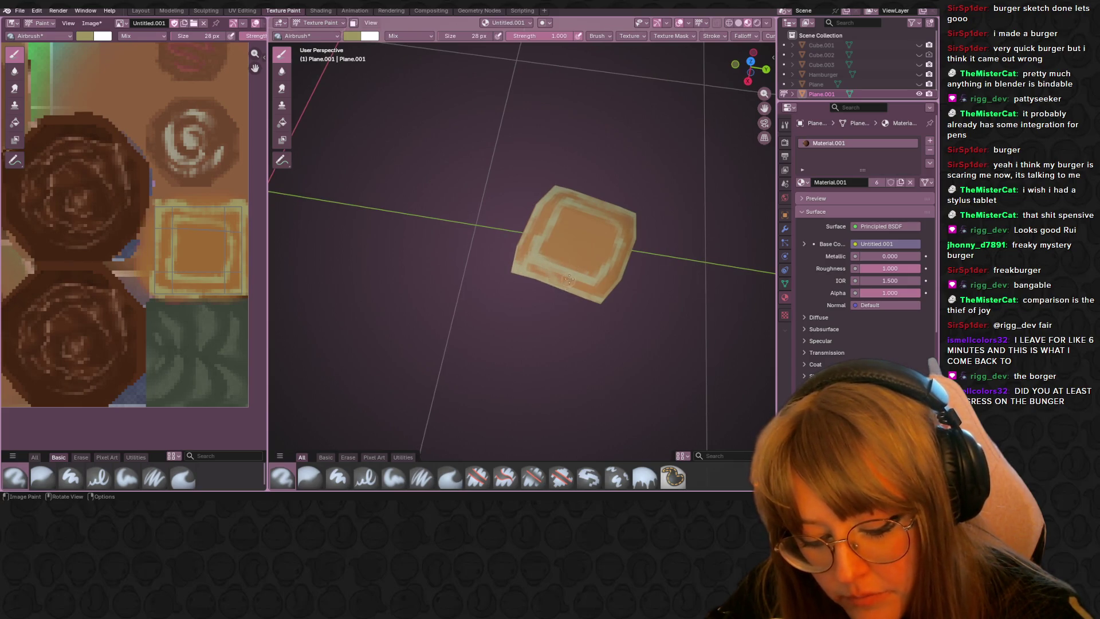
drag(629, 240, 628, 208)
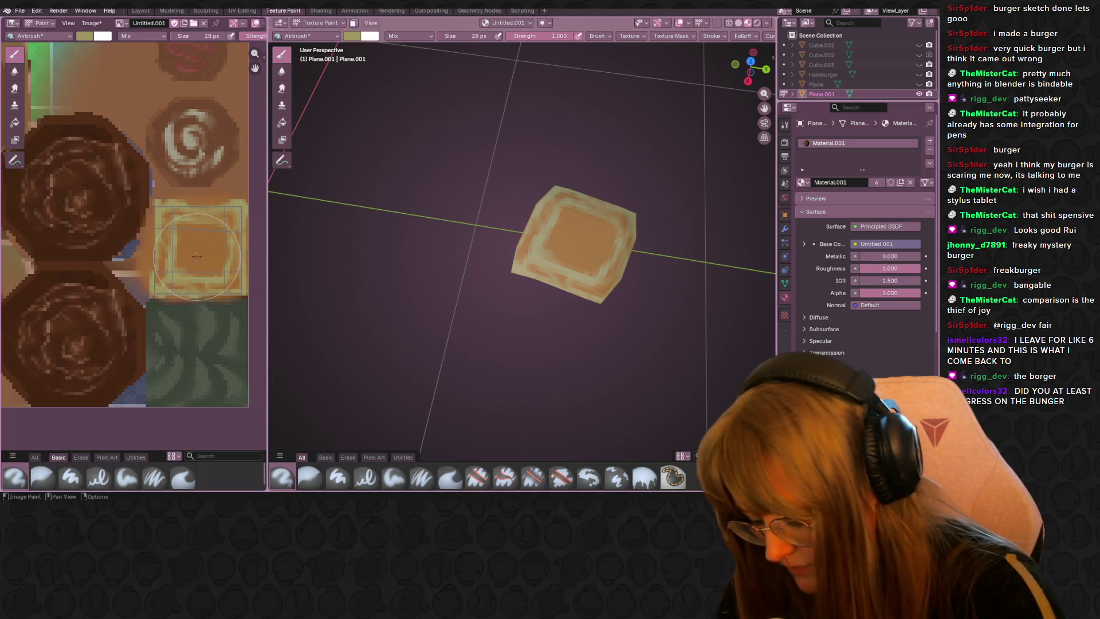
key(s)
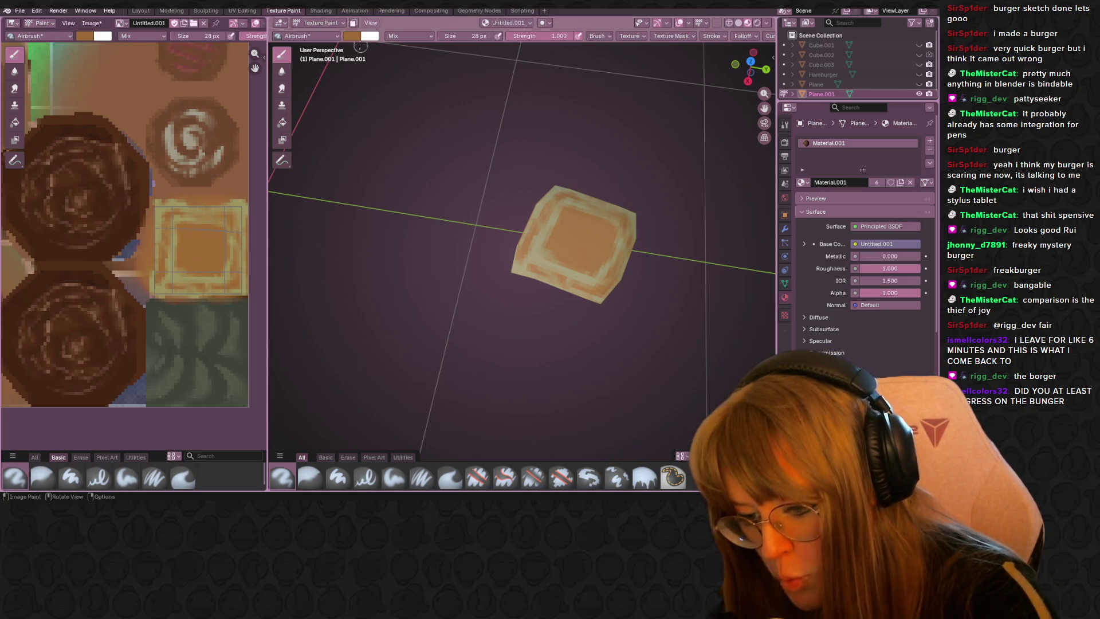
click(352, 37)
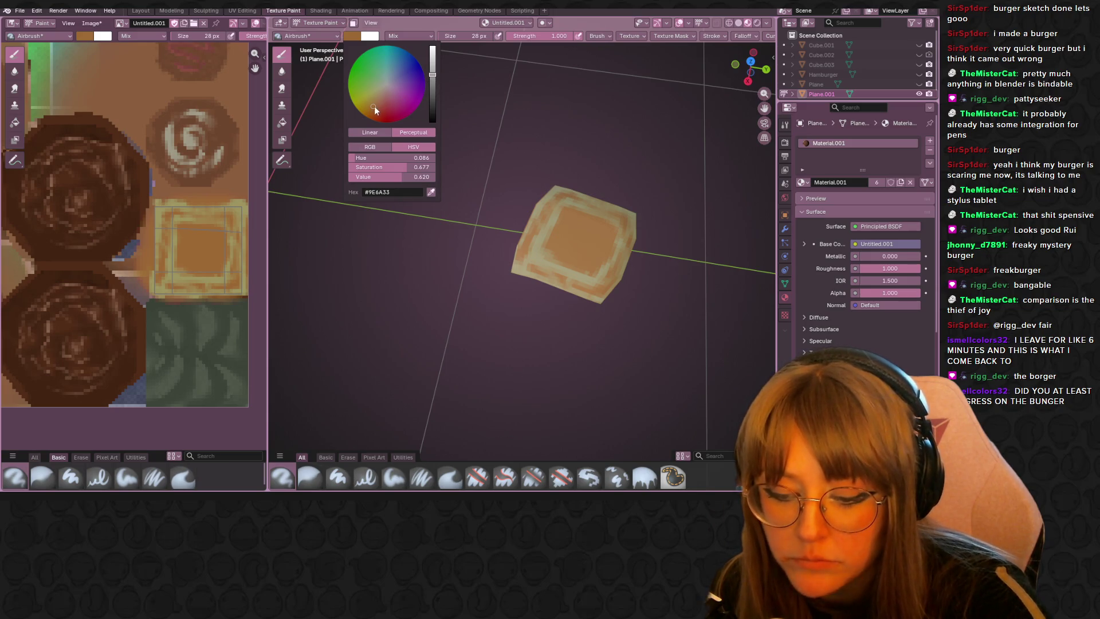
Step: Darken the brush to brown, airbrush shading around the inner square, and sample a new colour
click(431, 83)
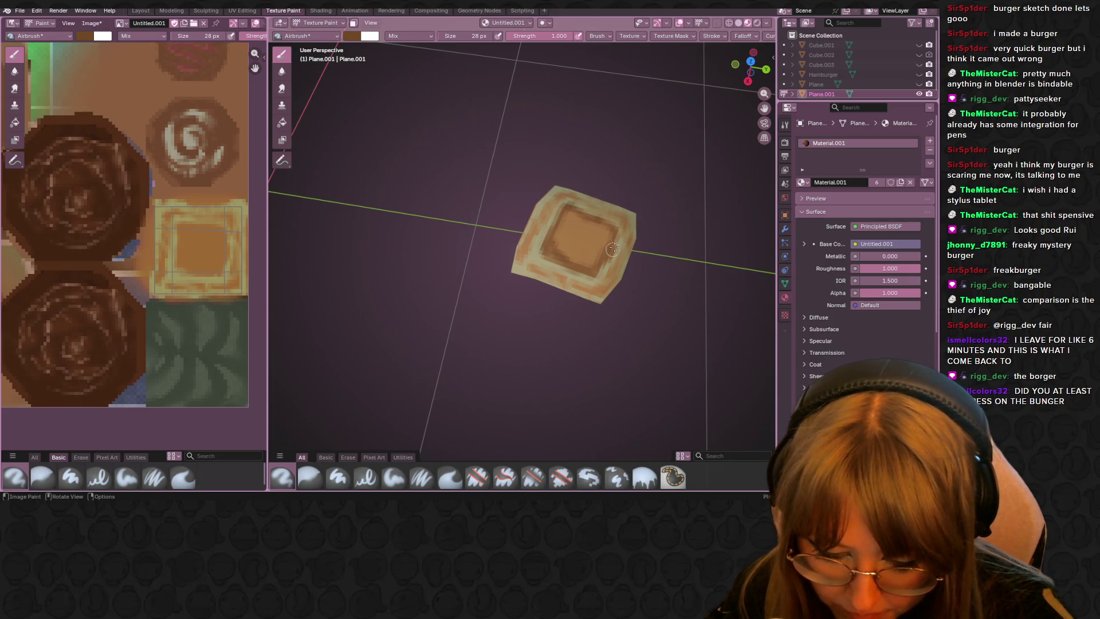
drag(585, 222, 566, 255)
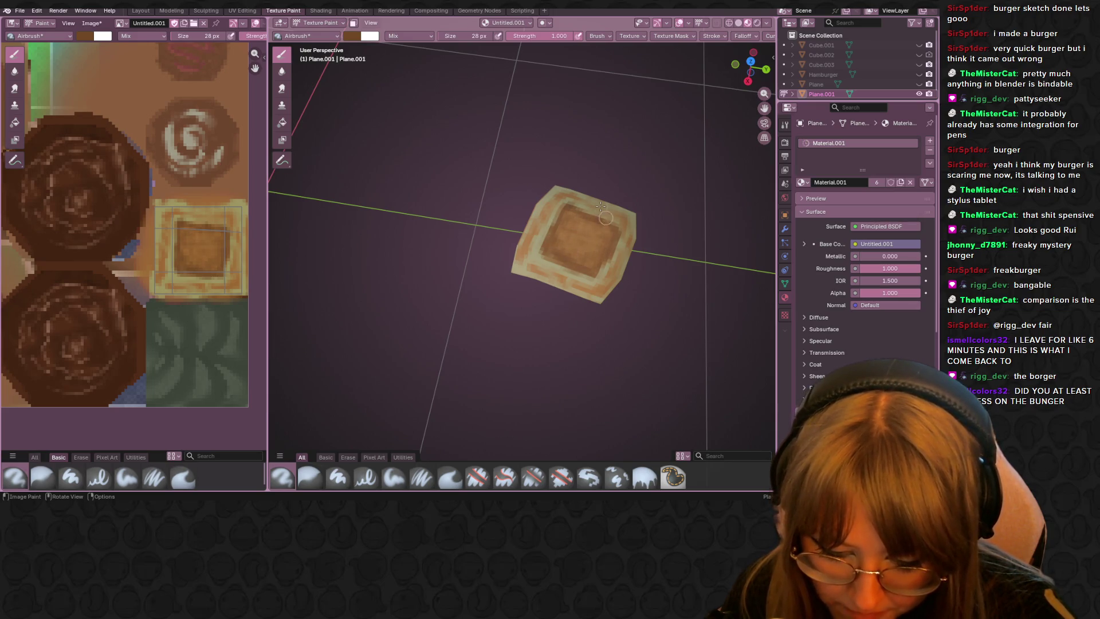
middle_drag(605, 217, 545, 173)
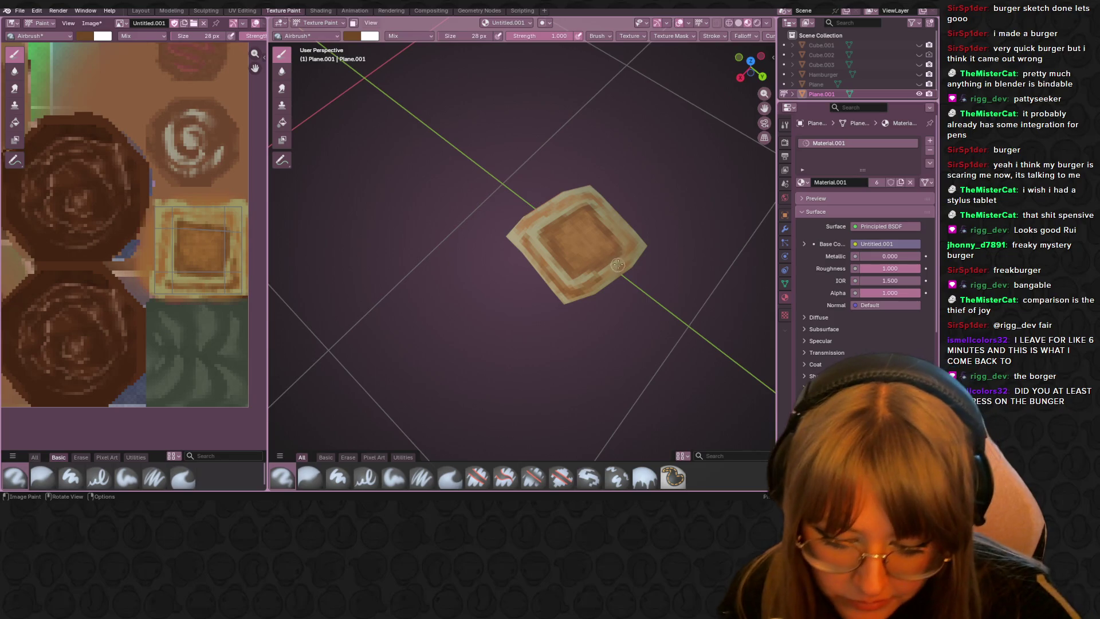
mouse_move(615, 225)
middle_down()
mouse_move(596, 199)
mouse_move(511, 188)
middle_up()
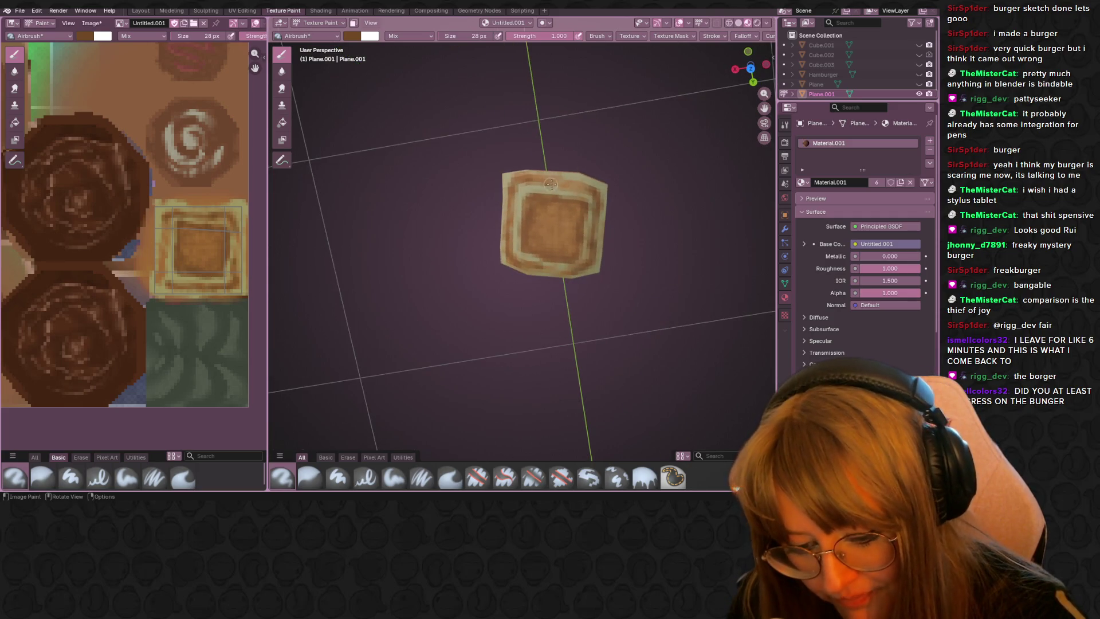
middle_drag(581, 188, 600, 141)
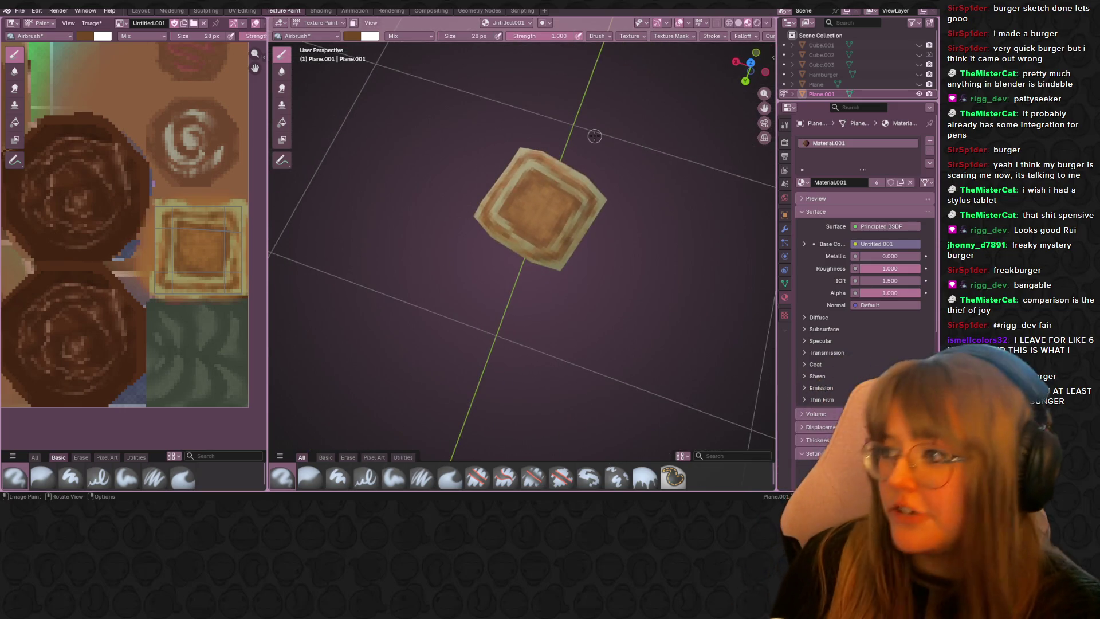
mouse_move(606, 228)
middle_down()
mouse_move(574, 176)
mouse_move(584, 145)
mouse_move(591, 277)
mouse_move(587, 219)
mouse_move(538, 264)
middle_up()
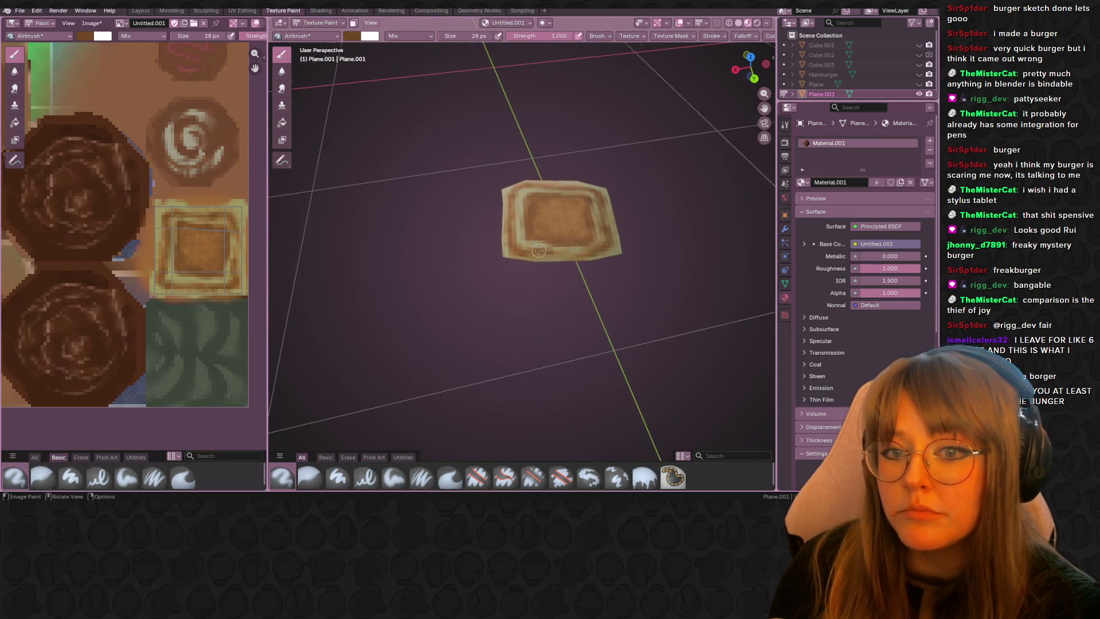
mouse_move(538, 264)
middle_down()
mouse_move(513, 260)
mouse_move(519, 189)
middle_up()
key(s)
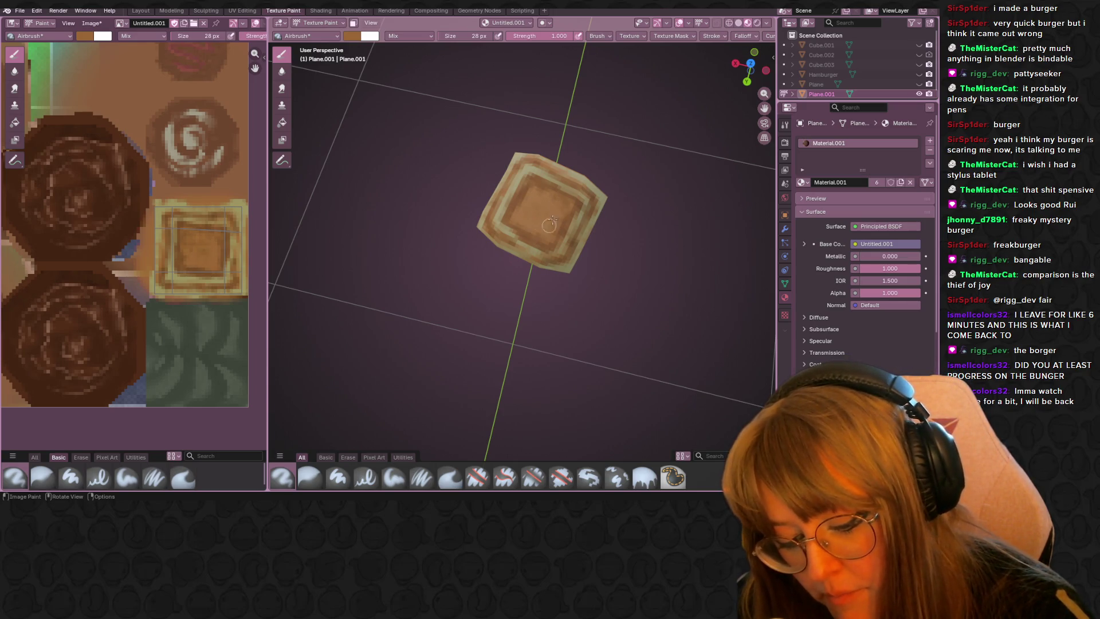
click(352, 36)
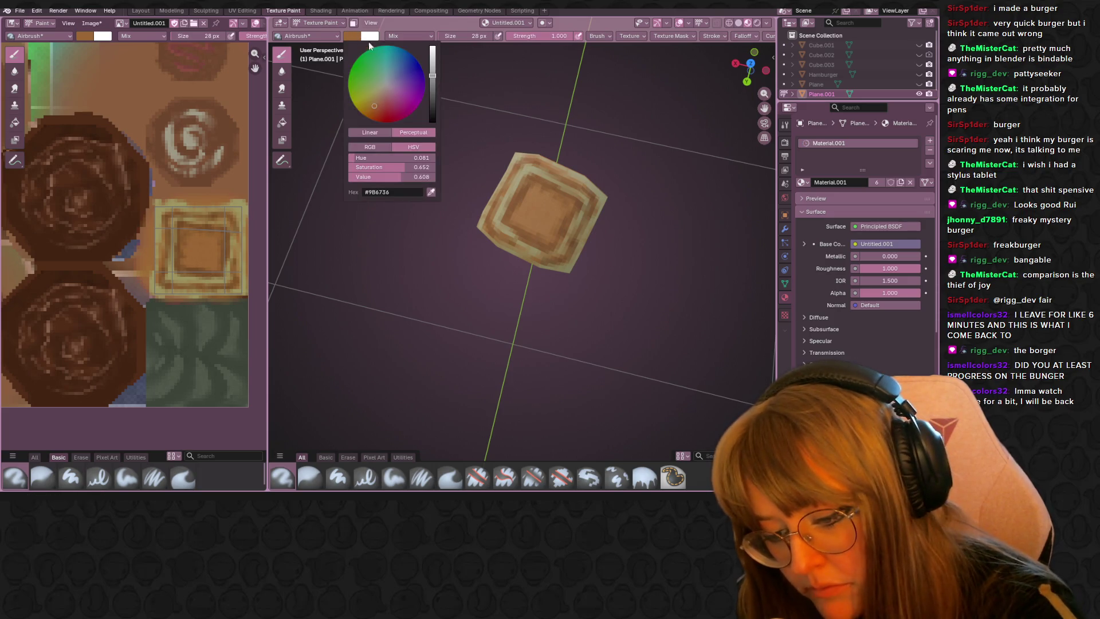
Step: Lighten the brush and airbrush light orange over the brown swirl on Plane.001's top face
drag(433, 67, 433, 48)
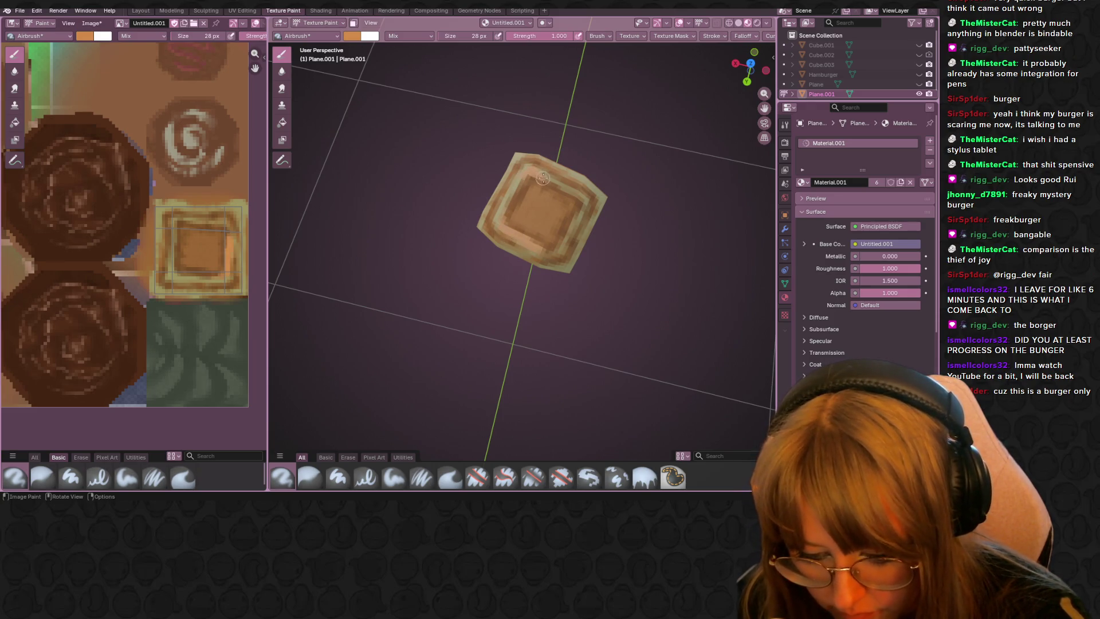
drag(558, 186, 568, 193)
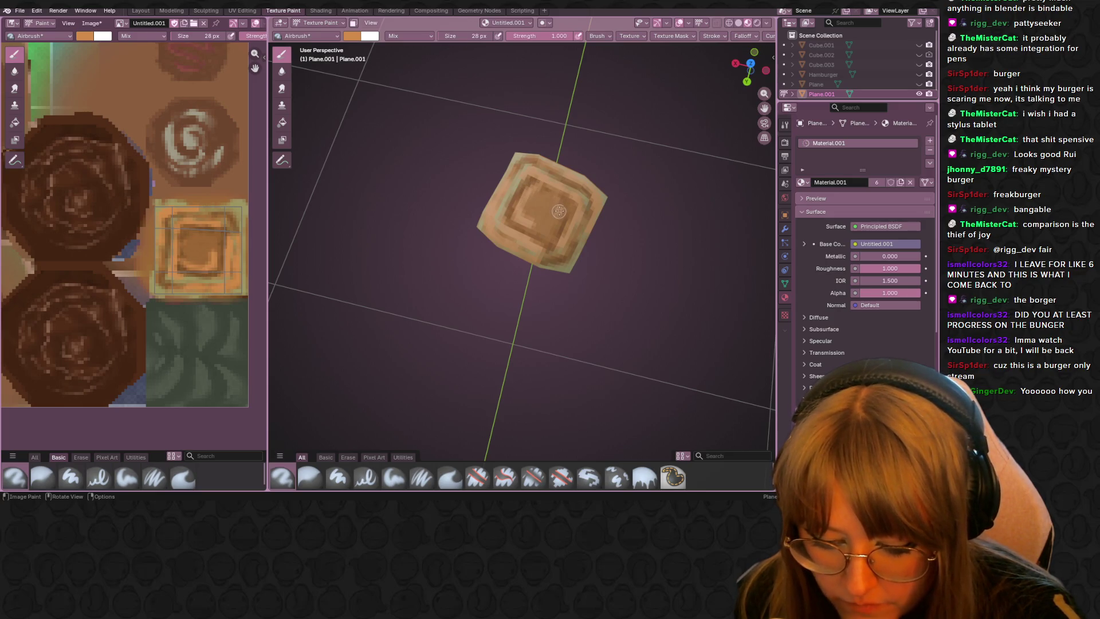
mouse_move(559, 211)
middle_down()
mouse_move(601, 152)
mouse_move(568, 208)
middle_up()
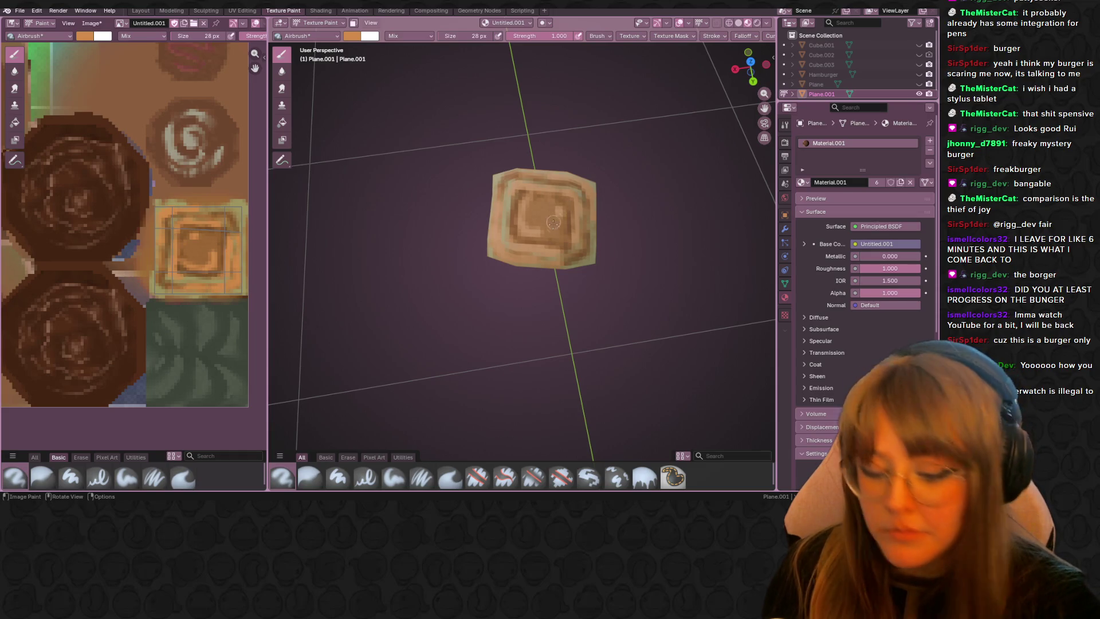
middle_drag(554, 222, 587, 247)
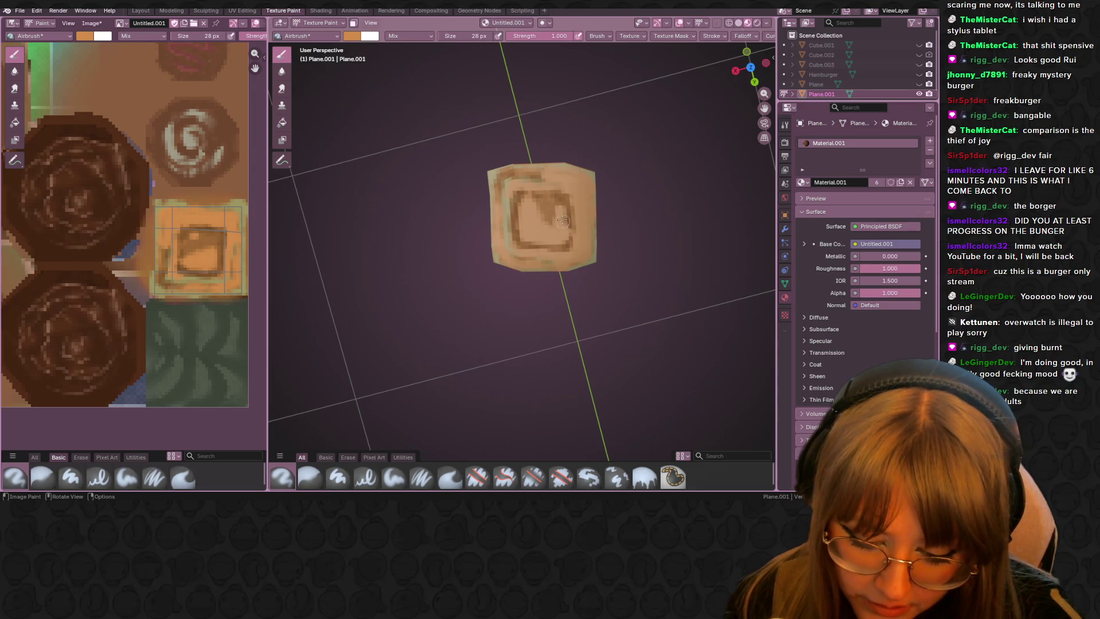
drag(563, 221, 543, 205)
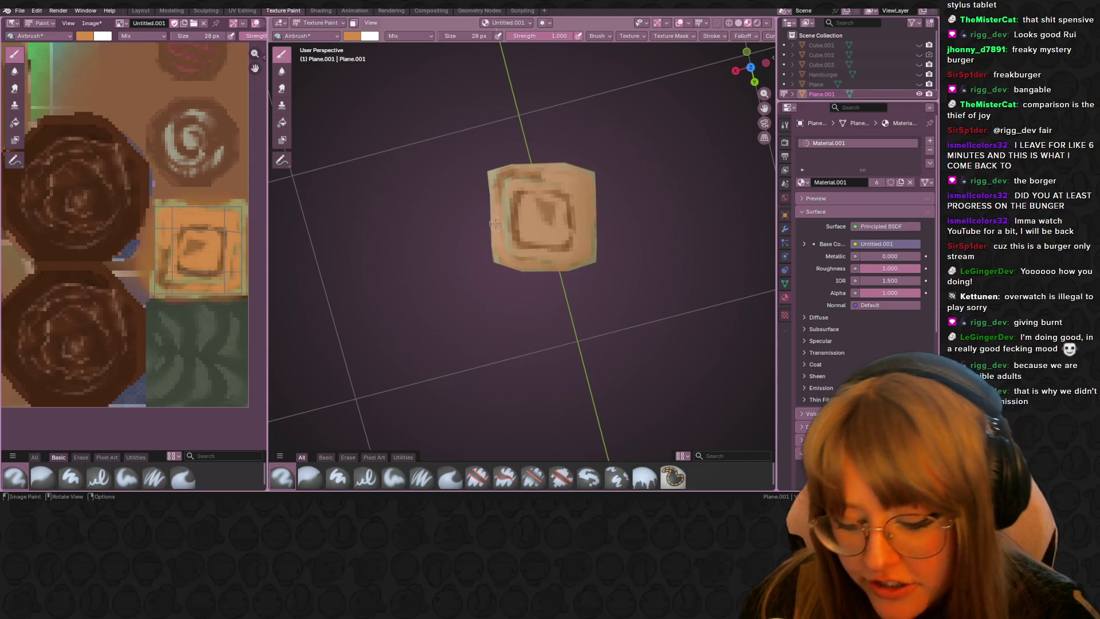
mouse_move(494, 223)
middle_down()
mouse_move(557, 145)
mouse_move(599, 223)
mouse_move(536, 270)
middle_up()
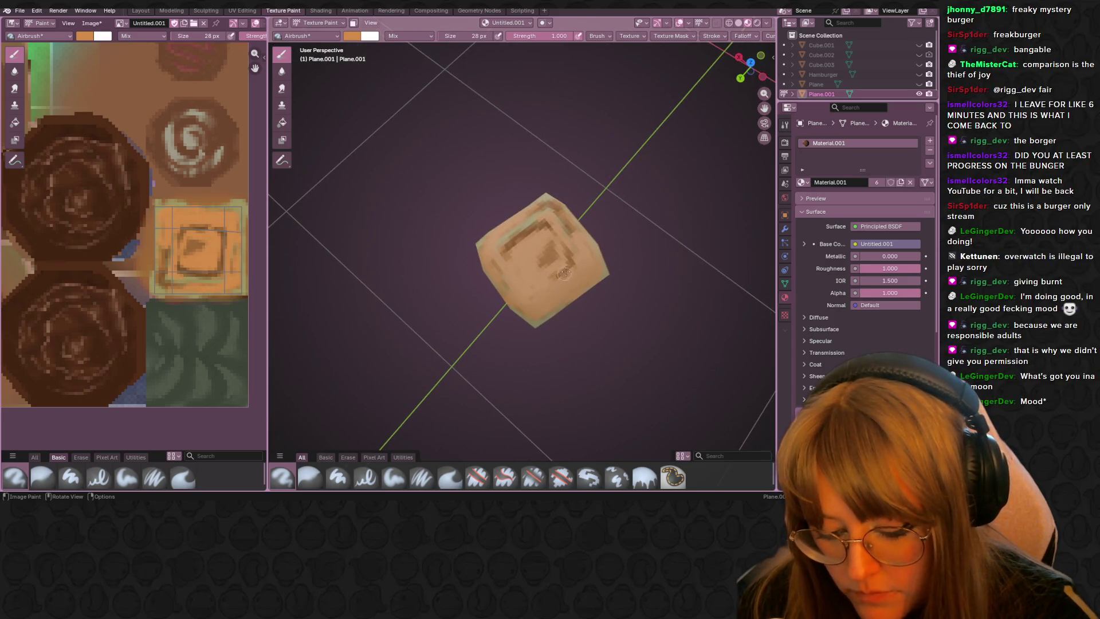
drag(501, 246, 562, 224)
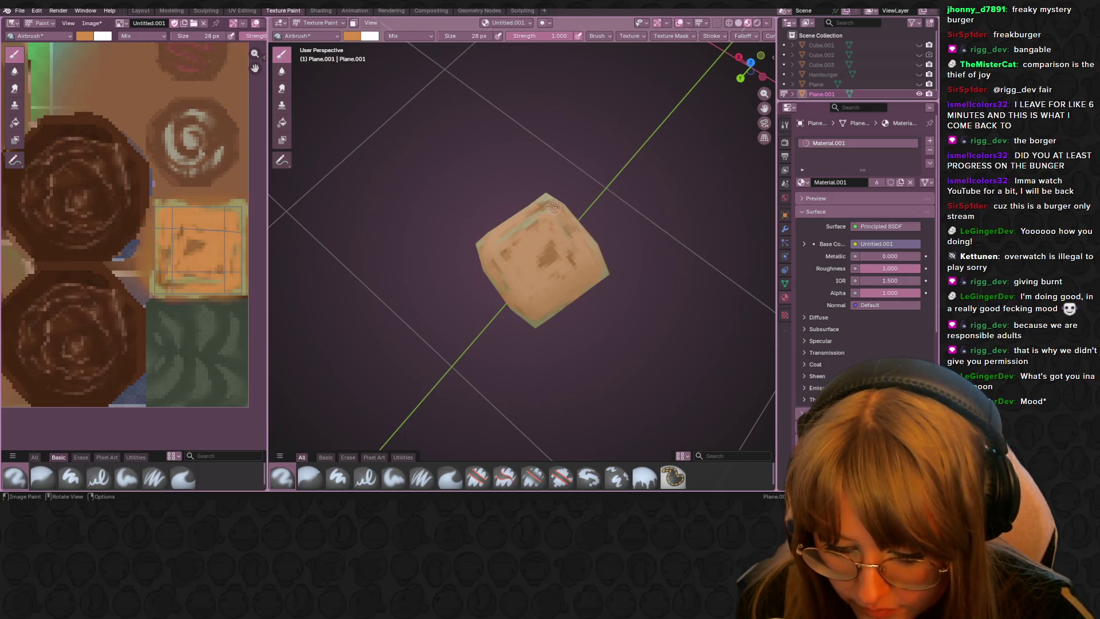
middle_drag(566, 189, 709, 178)
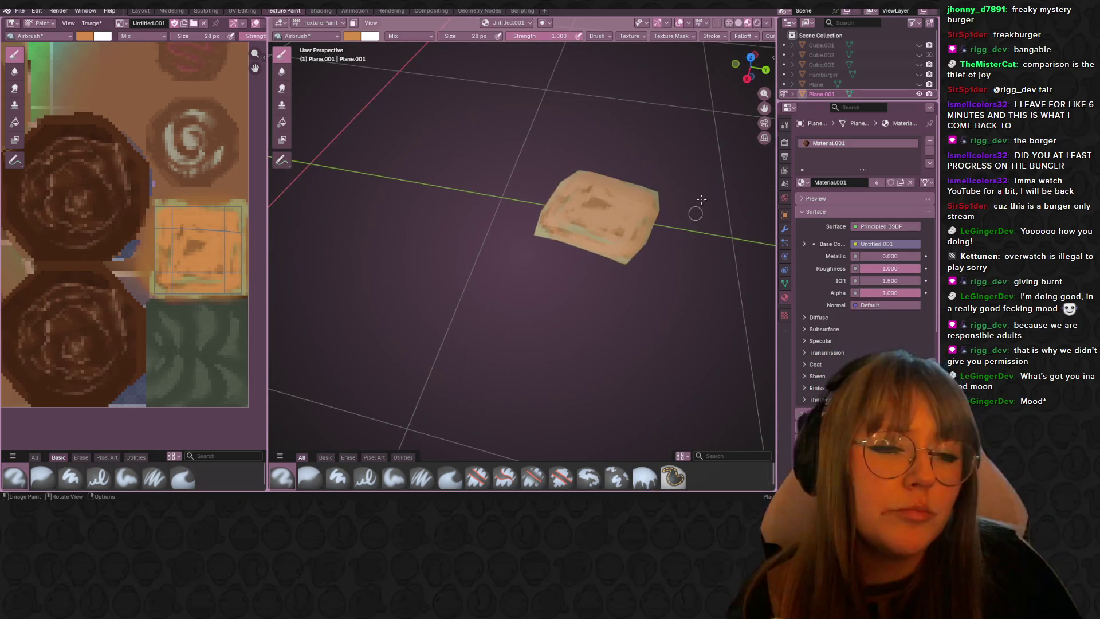
Step: Unhide the lettuce, bun, patty and top bun layers so the whole burger shows again
click(919, 84)
click(918, 65)
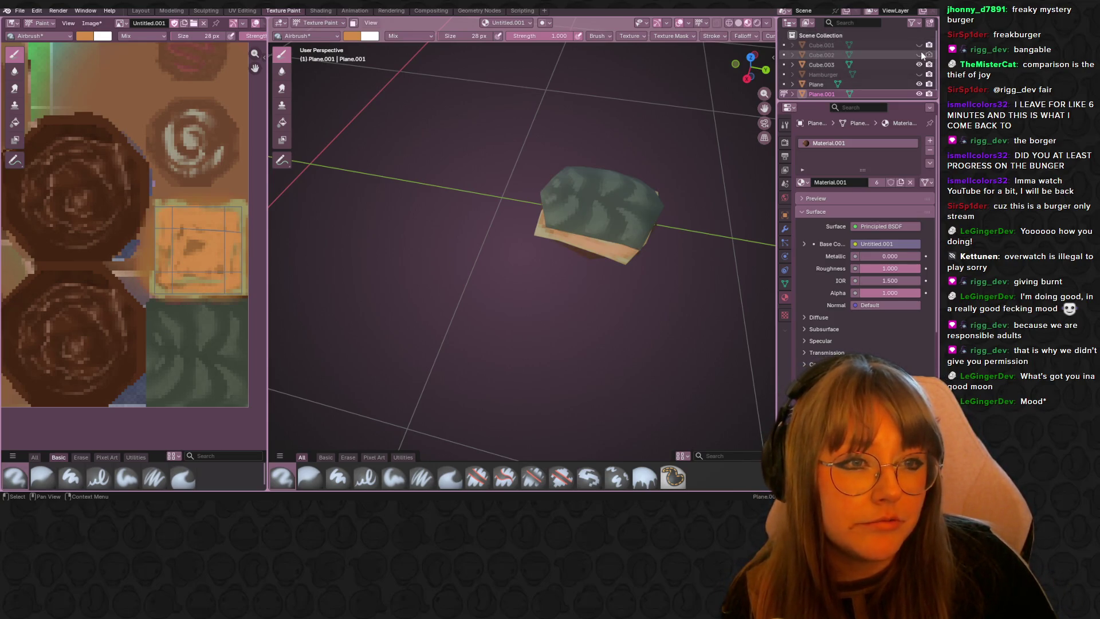
click(919, 45)
scroll(637, 215, down, 5)
mouse_move(601, 214)
middle_down()
mouse_move(637, 214)
mouse_move(624, 290)
mouse_move(601, 258)
middle_up()
scroll(593, 215, up, 3)
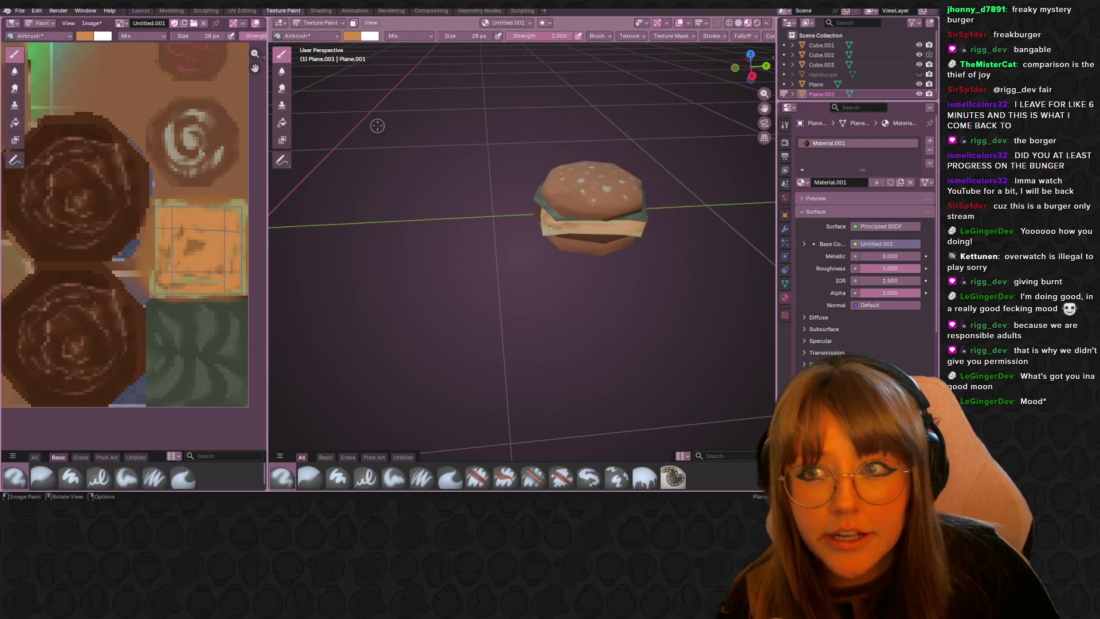
Step: Return to Object Mode, select the top bun and view the burger in Right Orthographic
click(318, 23)
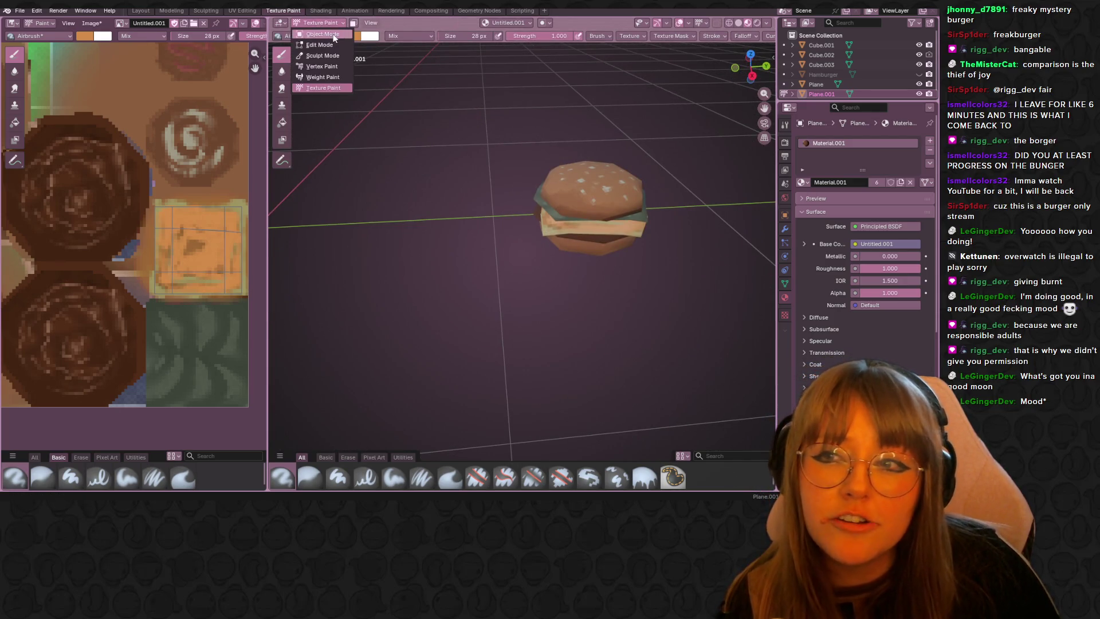
click(323, 34)
click(583, 212)
drag(767, 52, 722, 102)
scroll(716, 155, up, 4)
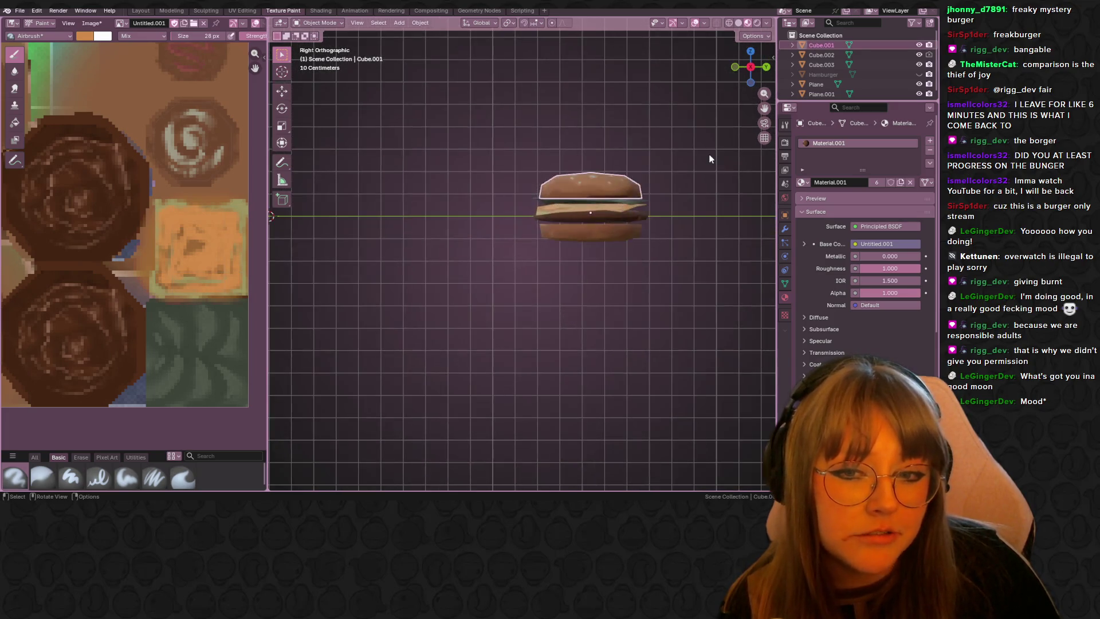
scroll(709, 159, up, 2)
Step: Inspect the burger layers and snap to a straight side view of the stack
drag(545, 103, 676, 209)
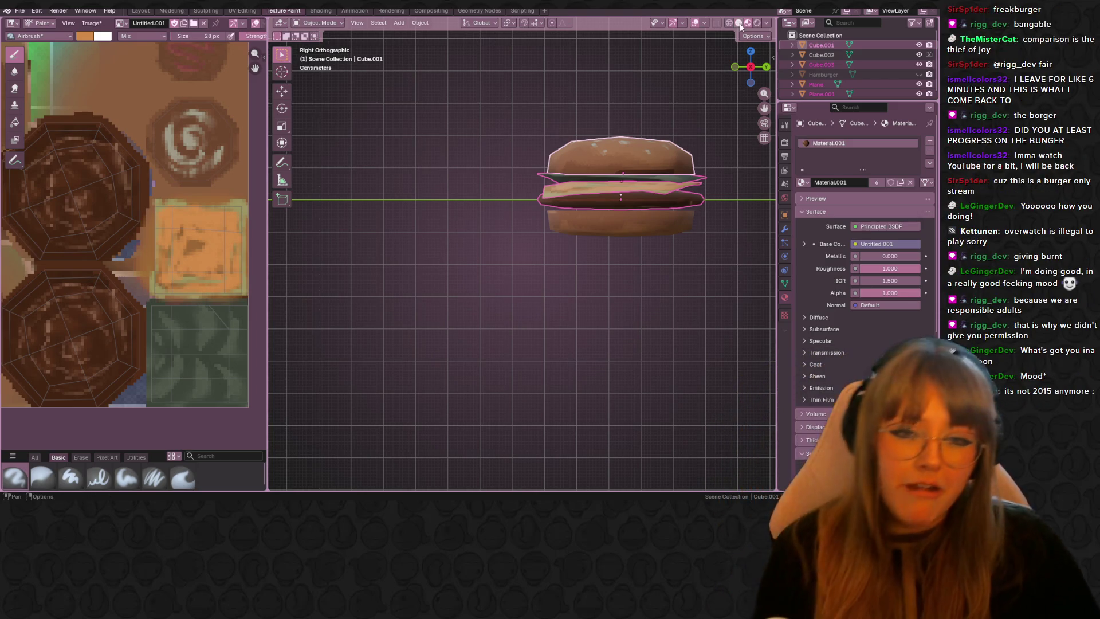
click(665, 159)
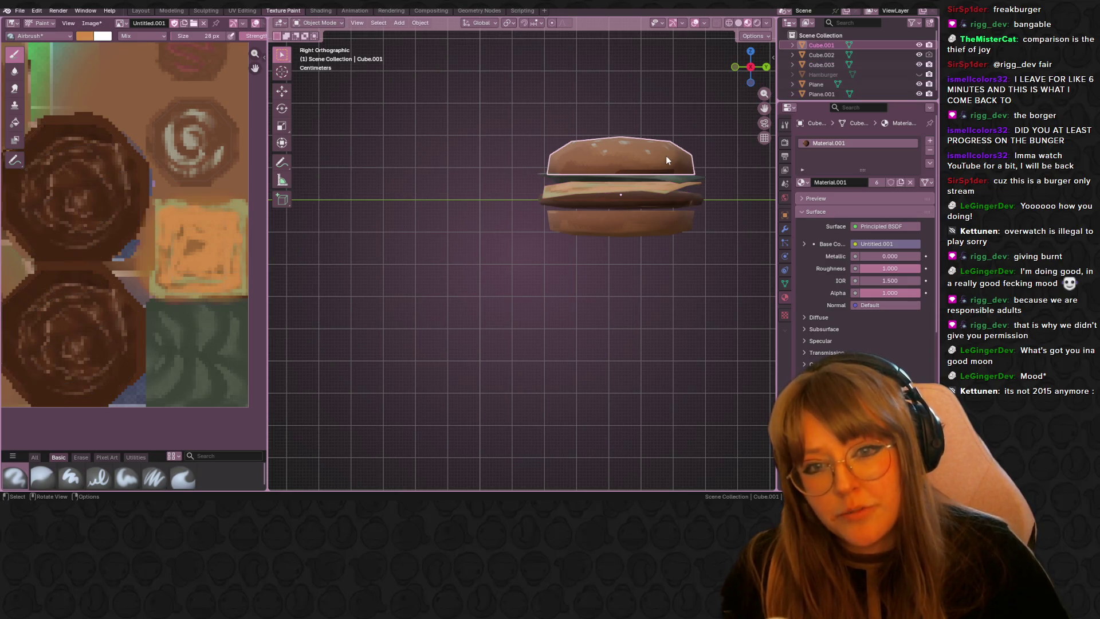
middle_drag(183, 131, 264, 185)
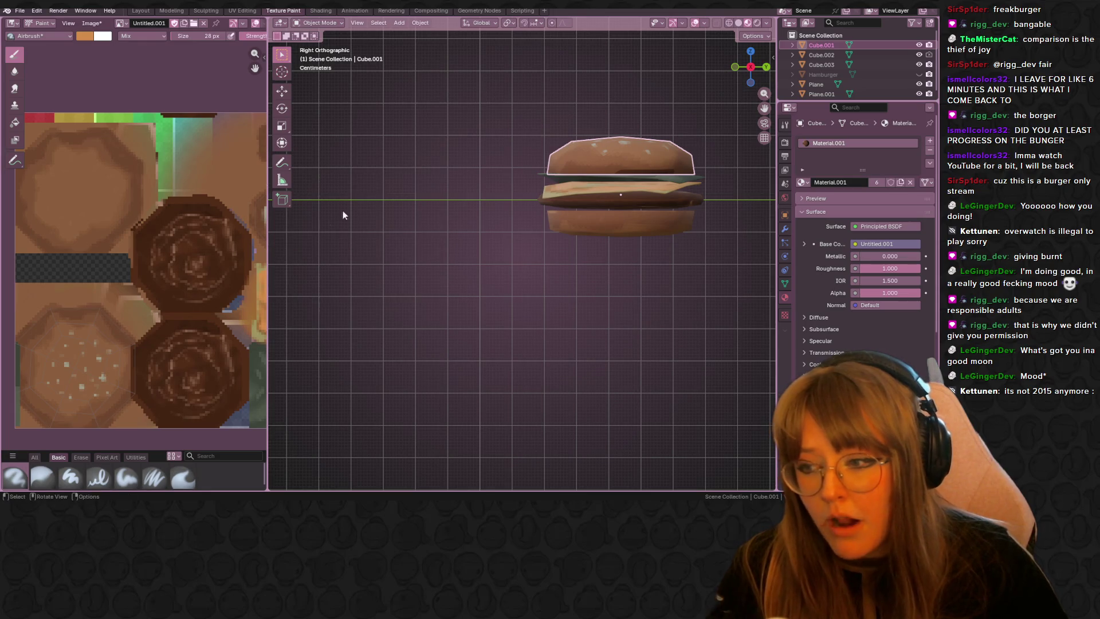
shift+middle_drag(546, 222, 459, 159)
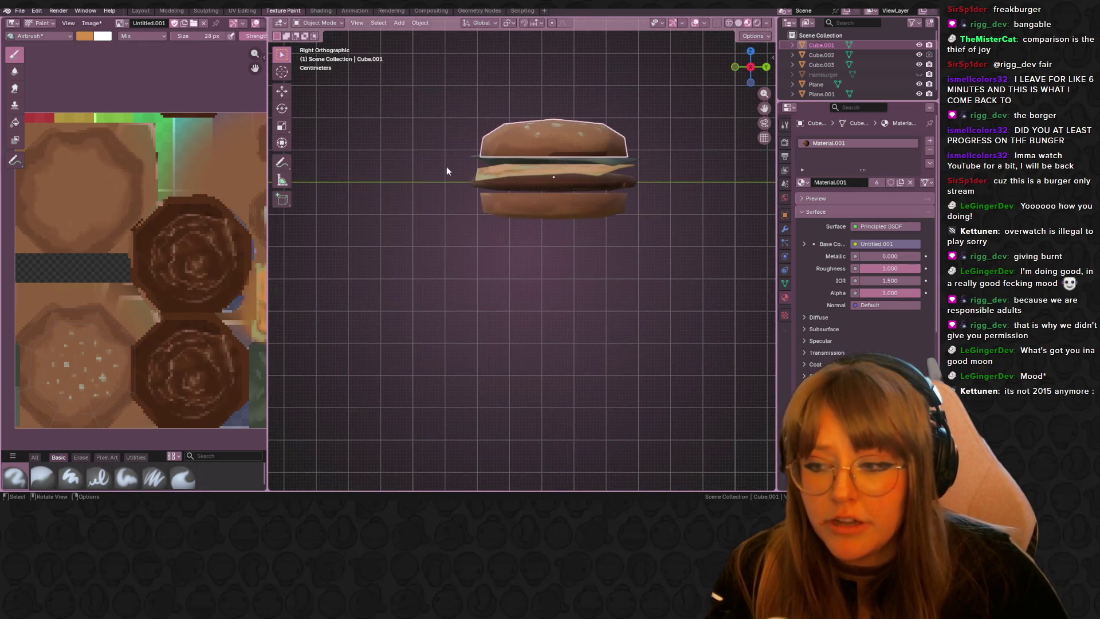
scroll(446, 166, up, 1)
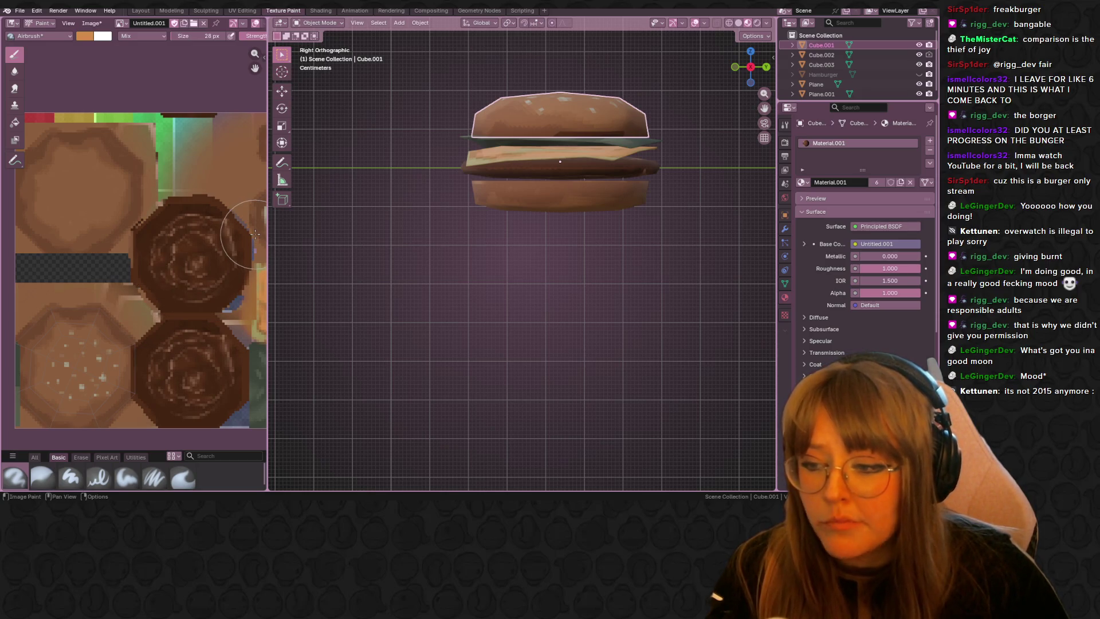
mouse_move(559, 224)
middle_down()
mouse_move(608, 150)
mouse_move(583, 200)
mouse_move(586, 245)
middle_up()
scroll(607, 150, up, 3)
scroll(604, 150, down, 5)
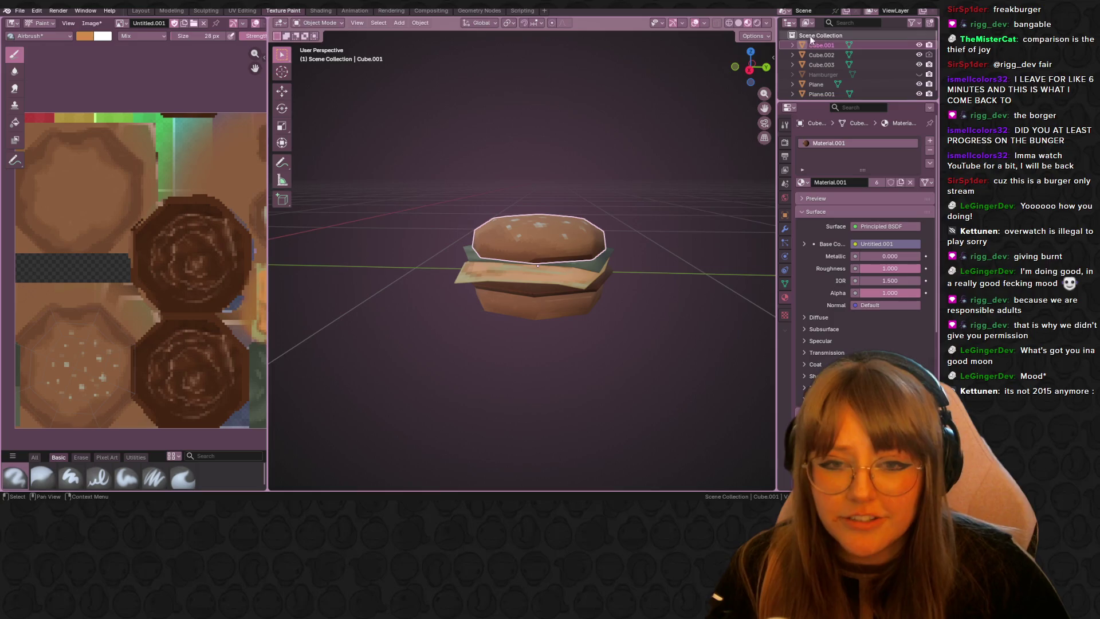
click(749, 69)
scroll(511, 270, up, 3)
scroll(511, 270, up, 10)
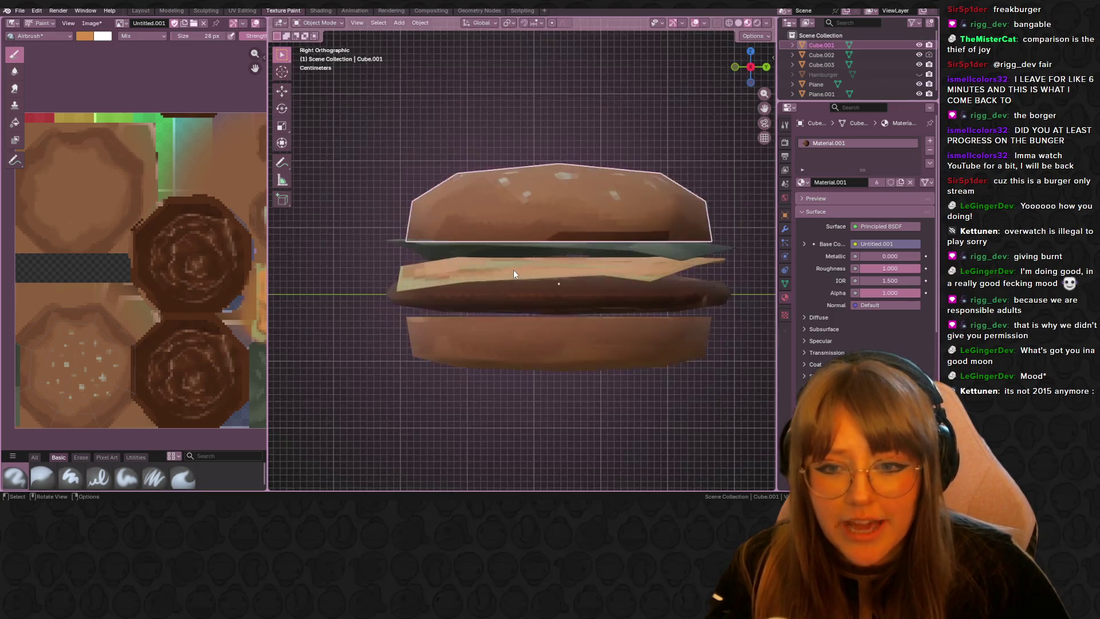
Step: Move the cheese and patty lower, then drop the lettuce just under the top bun
click(514, 269)
shift+click(530, 301)
key(g)
click(590, 256)
click(566, 238)
key(g)
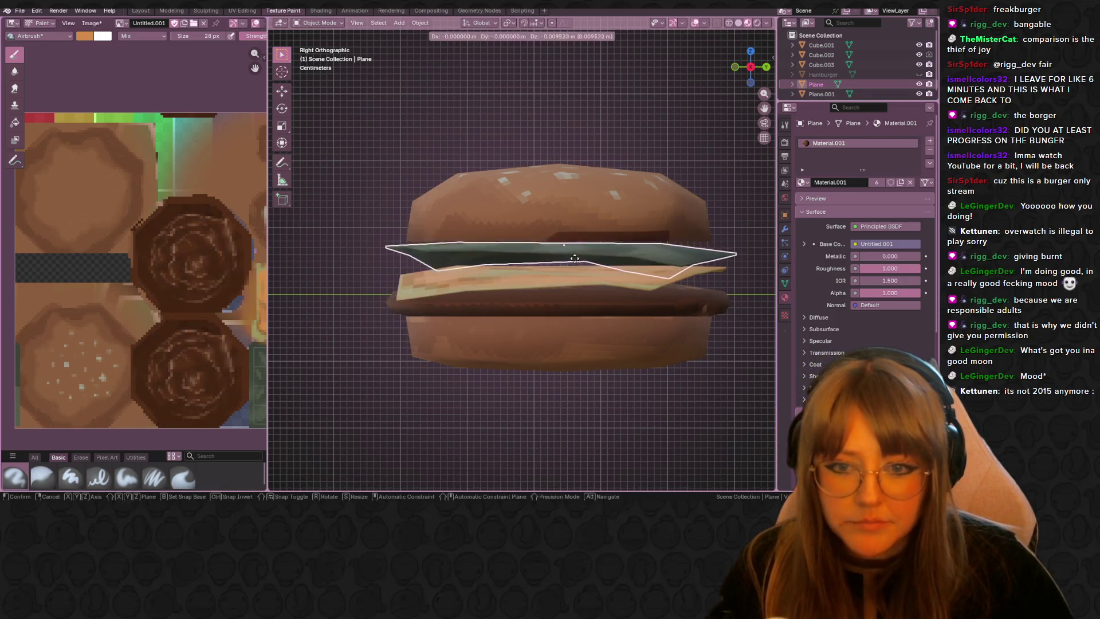
click(571, 259)
click(567, 234)
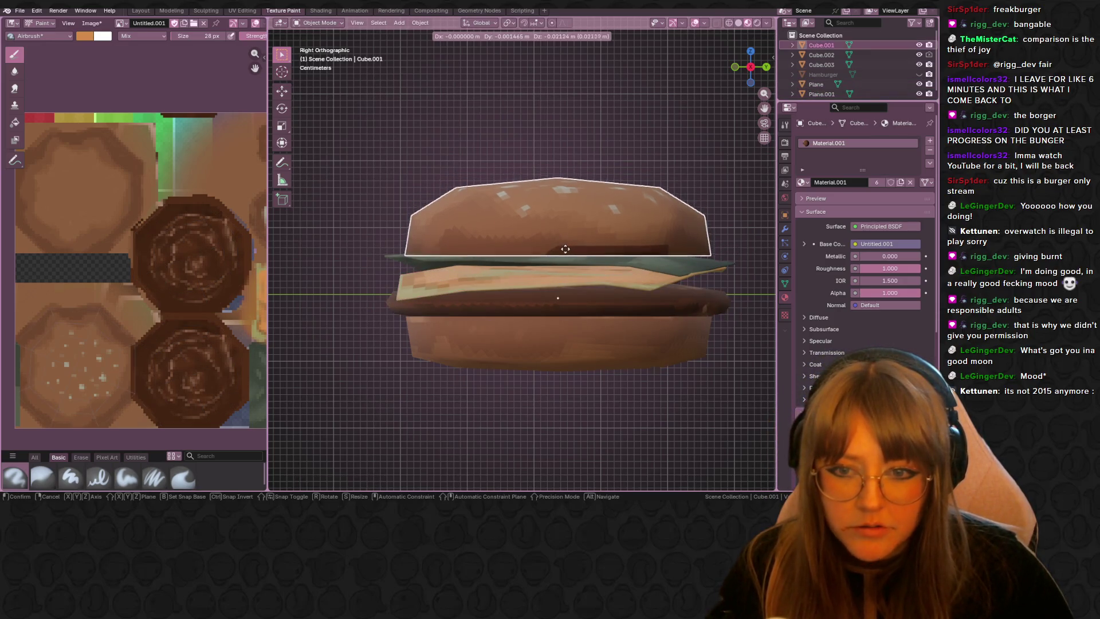
click(601, 158)
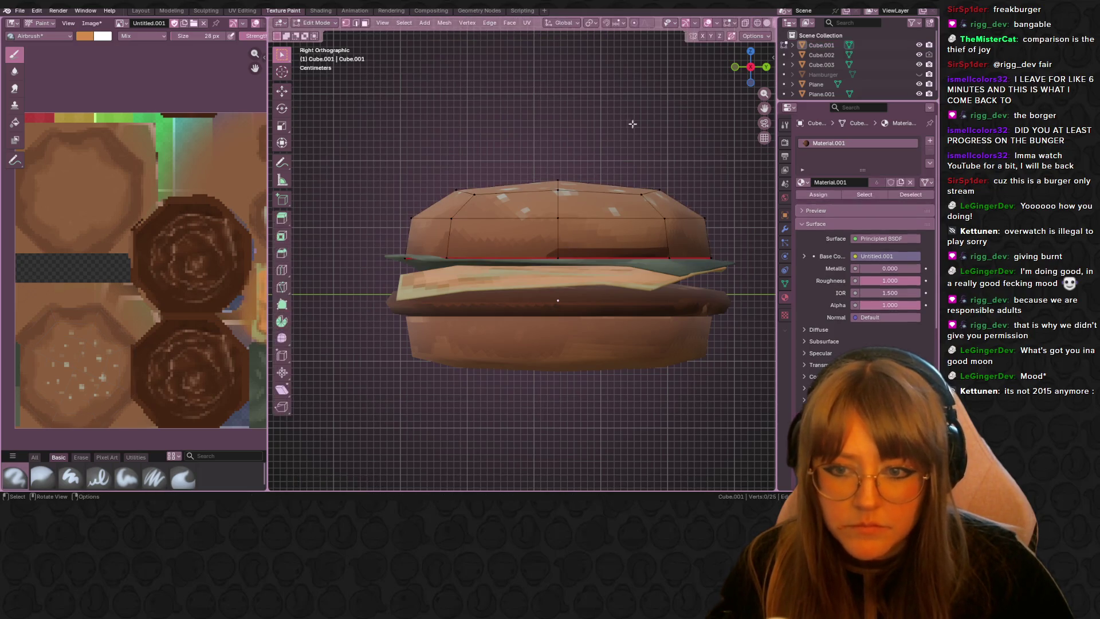
scroll(642, 131, down, 1)
scroll(642, 131, down, 2)
middle_drag(628, 127, 623, 205)
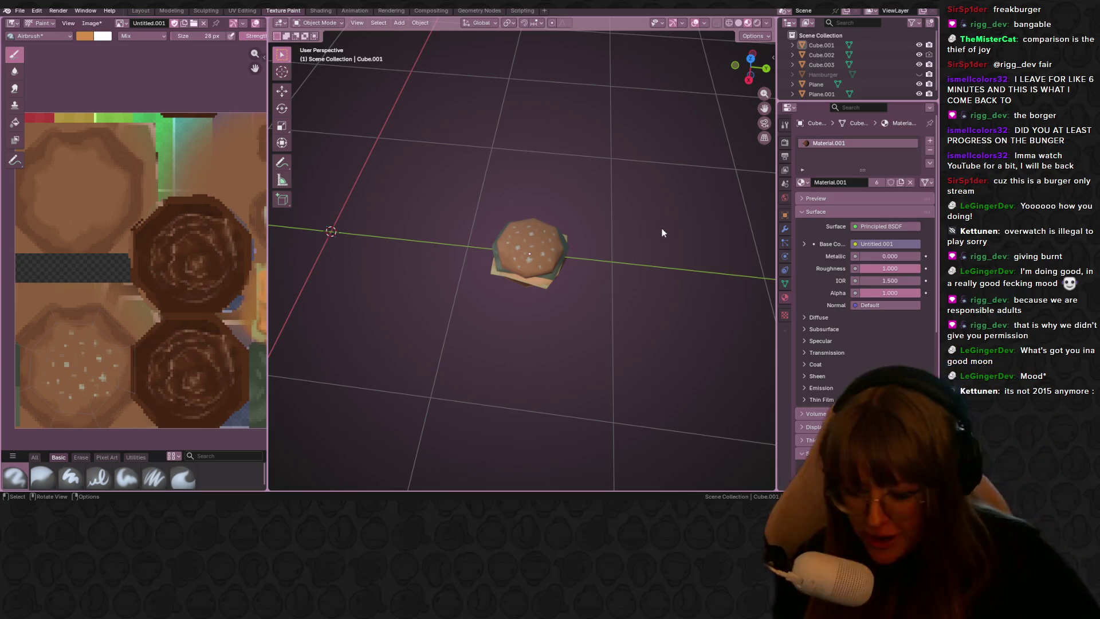
Step: Search the Steam store for 'burgeria', find no matches, and close Steam to return to the burger
key(alt+Tab)
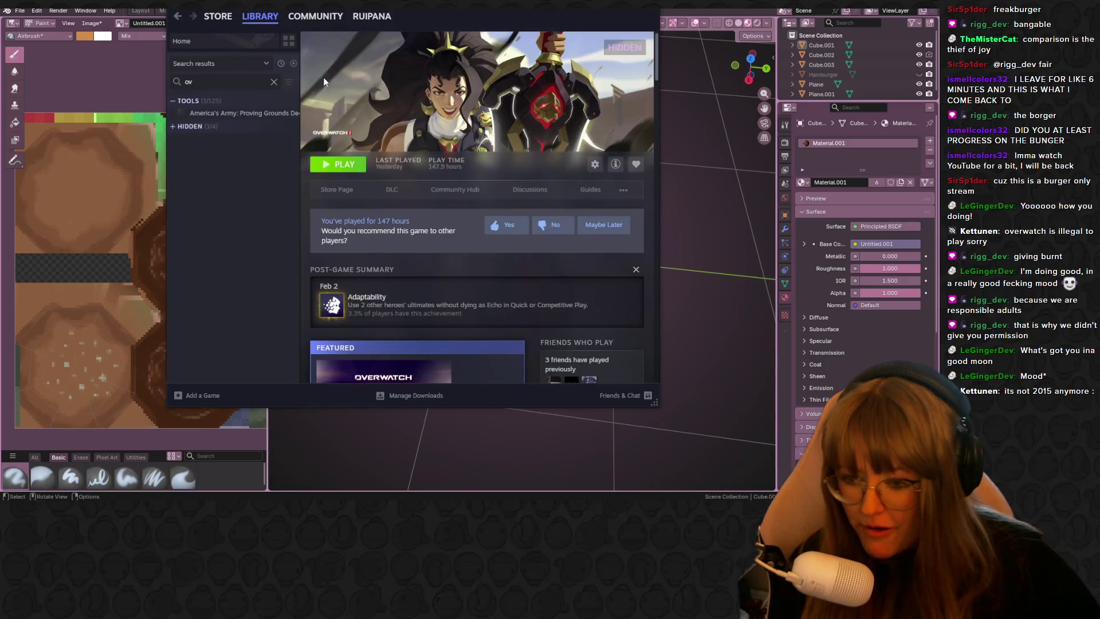
click(216, 17)
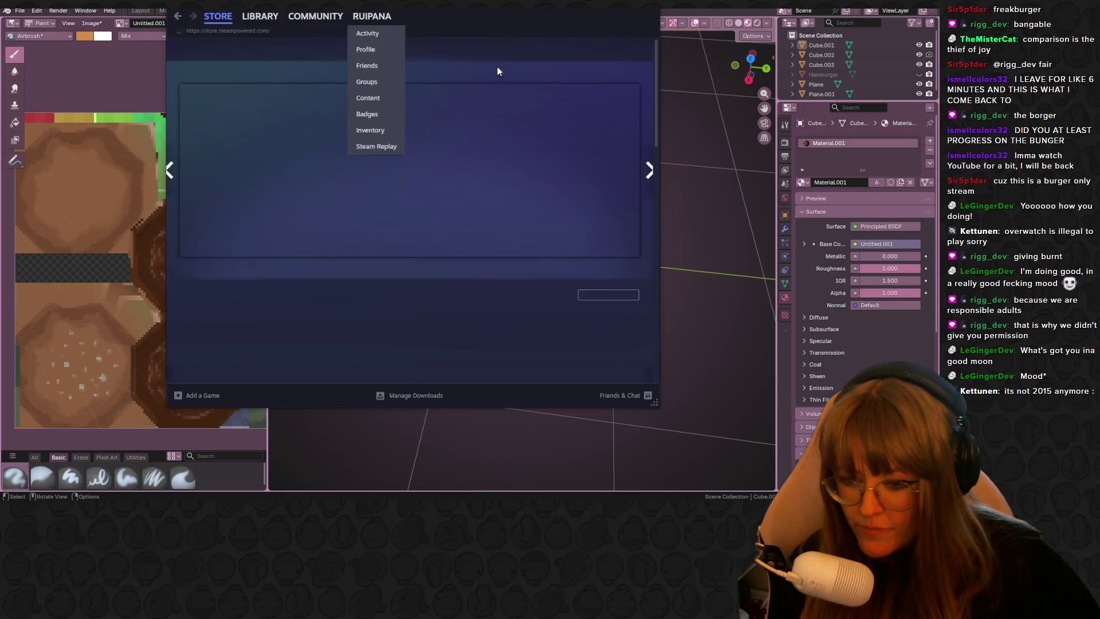
click(567, 50)
text(papas burg)
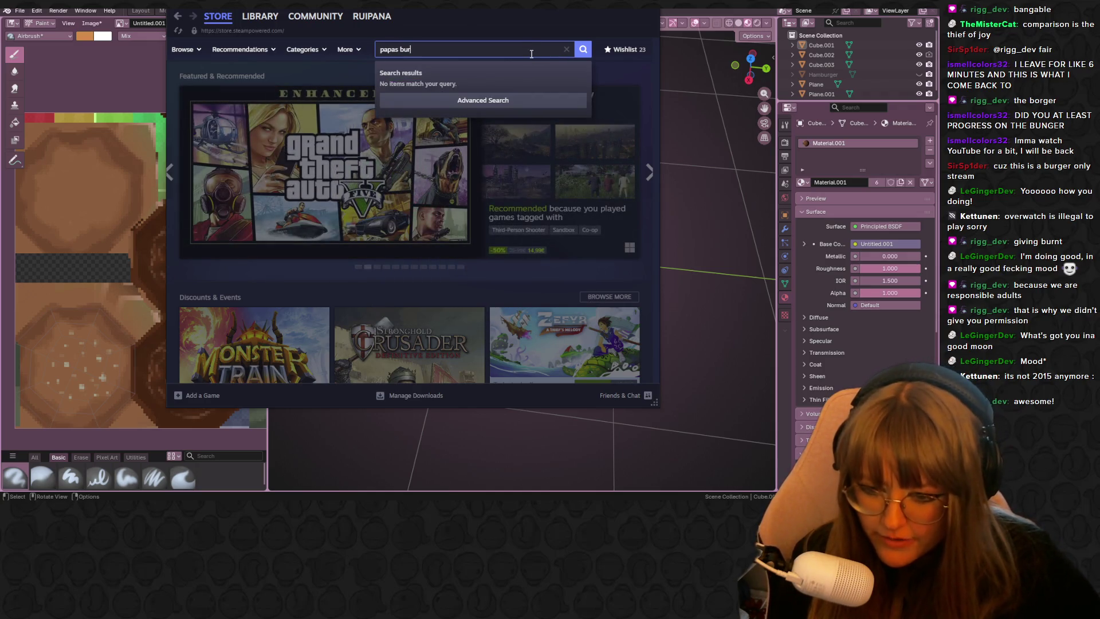
key(BackSpace)
key(BackSpace)
key(BackSpace)
key(BackSpace)
key(BackSpace)
key(BackSpace)
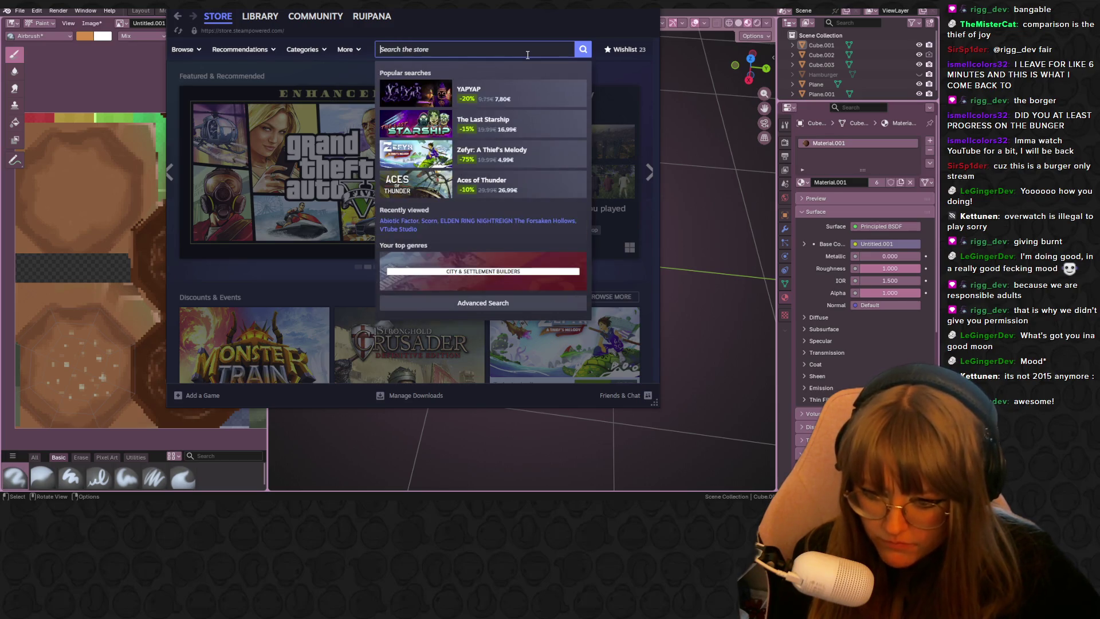
text(burgeria)
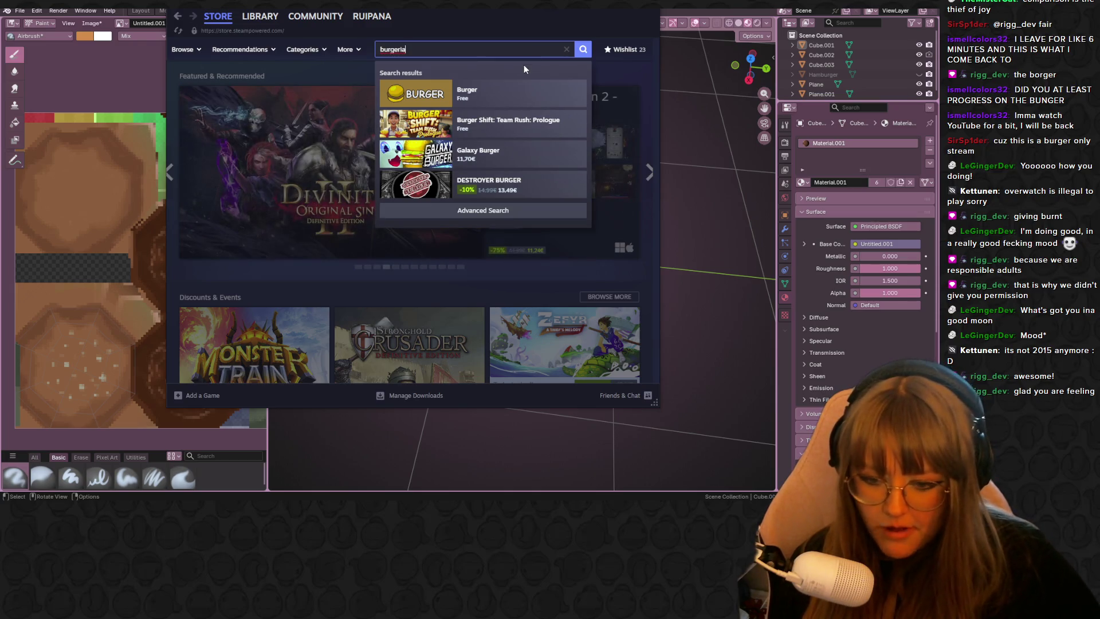
key(Return)
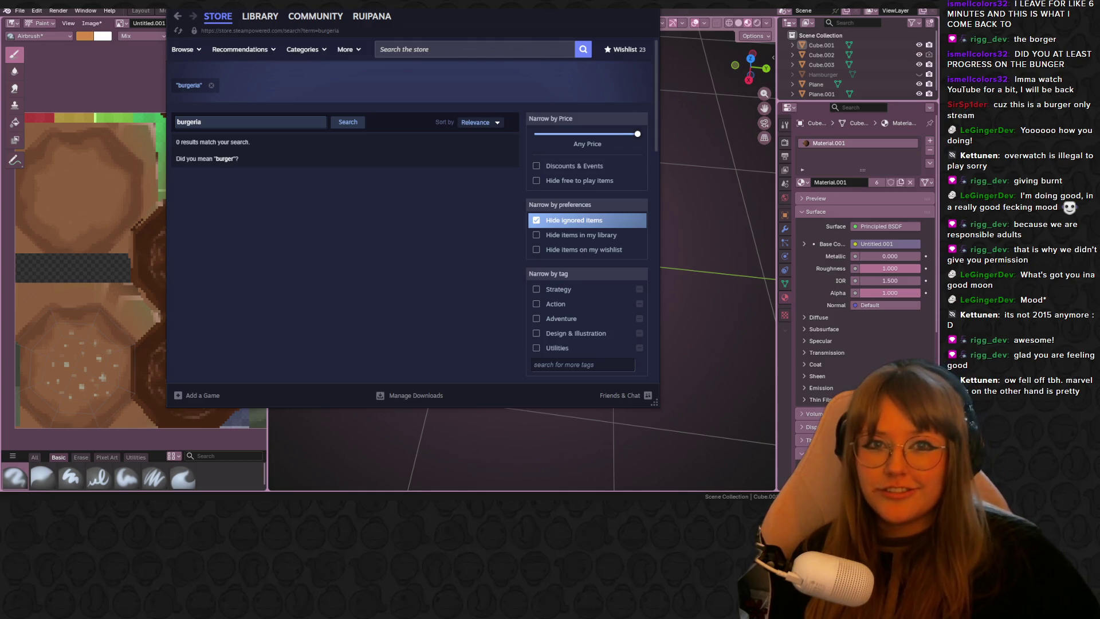
click(653, 10)
mouse_move(671, 354)
middle_down()
mouse_move(599, 241)
mouse_move(476, 246)
mouse_move(388, 316)
mouse_move(448, 295)
mouse_move(474, 264)
mouse_move(418, 235)
mouse_move(332, 247)
mouse_move(751, 180)
mouse_move(643, 260)
middle_up()
scroll(643, 260, down, 5)
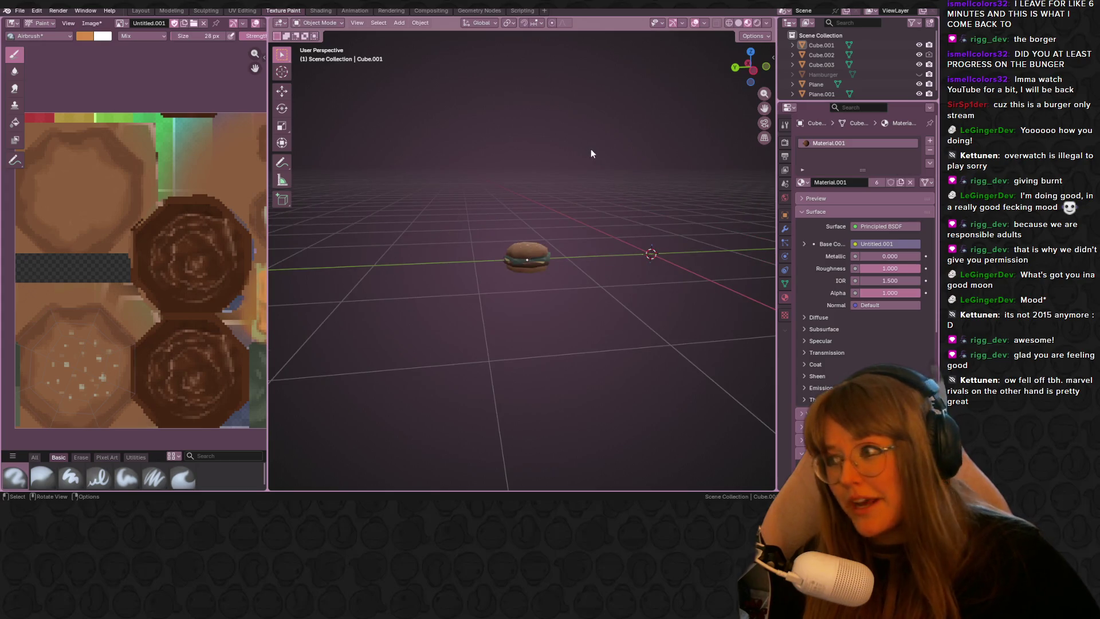
middle_drag(626, 111, 632, 159)
scroll(634, 162, up, 2)
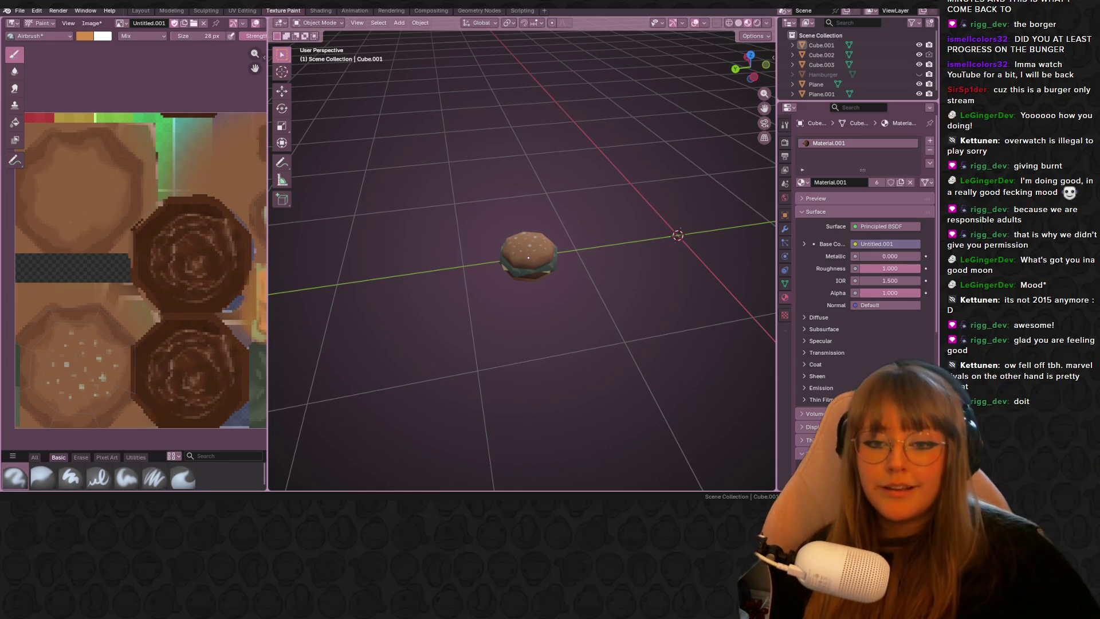
scroll(158, 287, down, 1)
scroll(159, 286, down, 1)
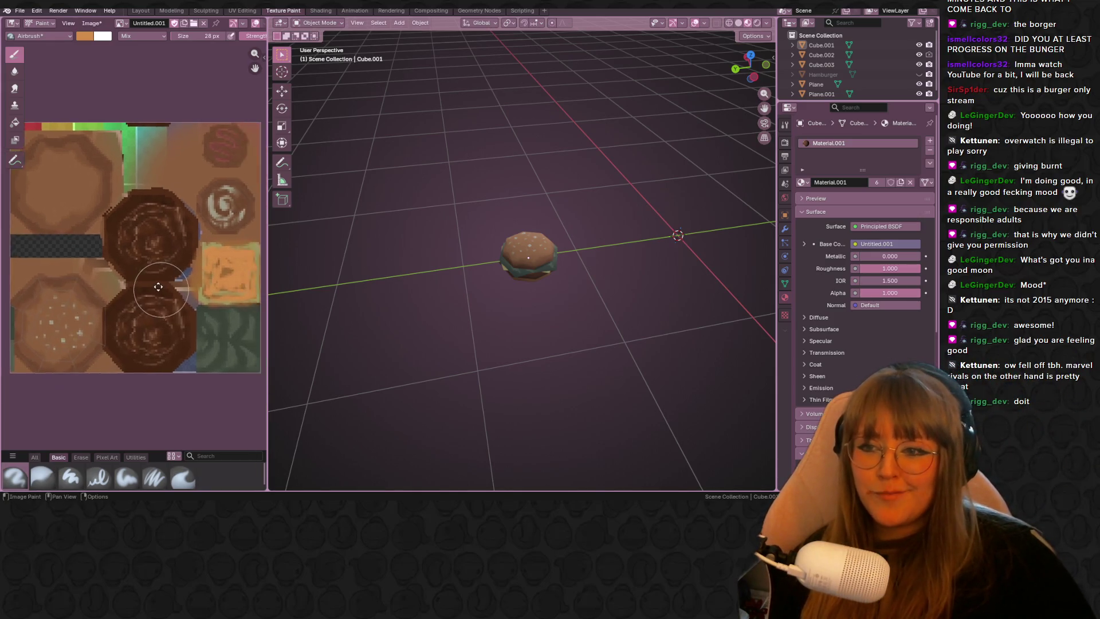
middle_drag(158, 286, 133, 256)
mouse_move(523, 361)
middle_down()
mouse_move(598, 273)
mouse_move(663, 287)
mouse_move(749, 249)
mouse_move(682, 261)
mouse_move(642, 226)
mouse_move(425, 234)
middle_up()
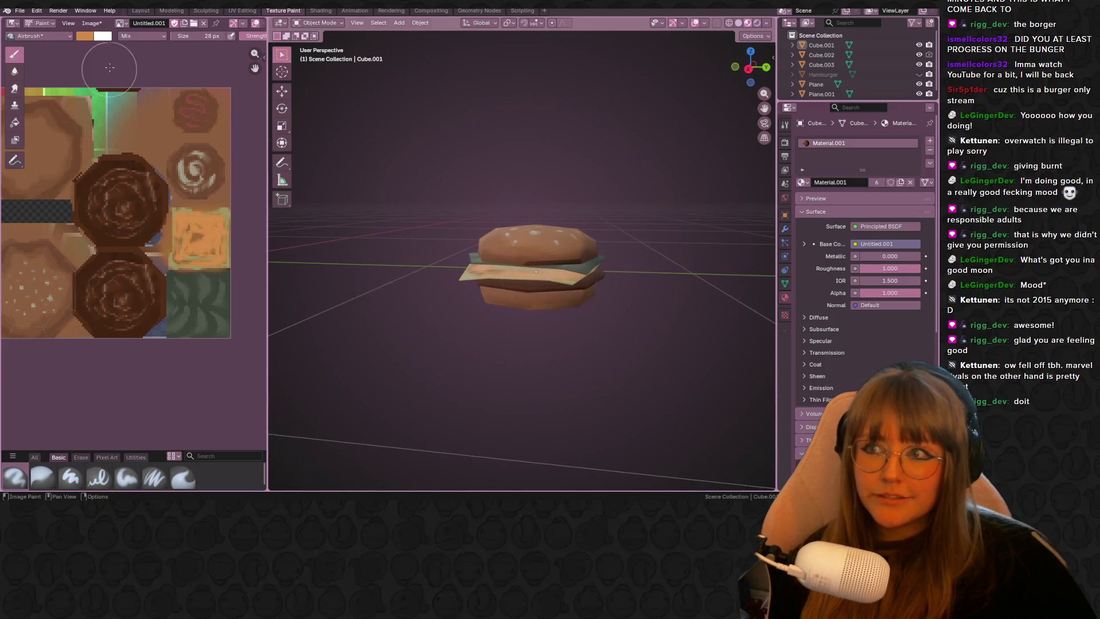
click(94, 23)
Step: Save the Hamburger2 texture image and pack the external images into the project via File > External Data
click(106, 121)
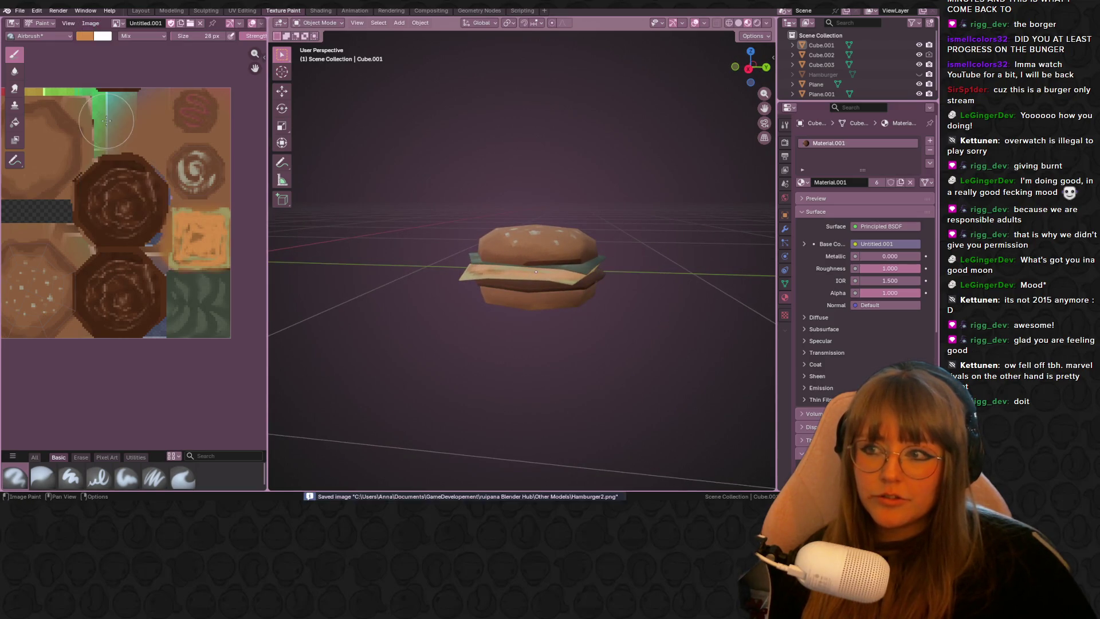
click(140, 10)
click(36, 11)
click(26, 12)
mouse_move(36, 160)
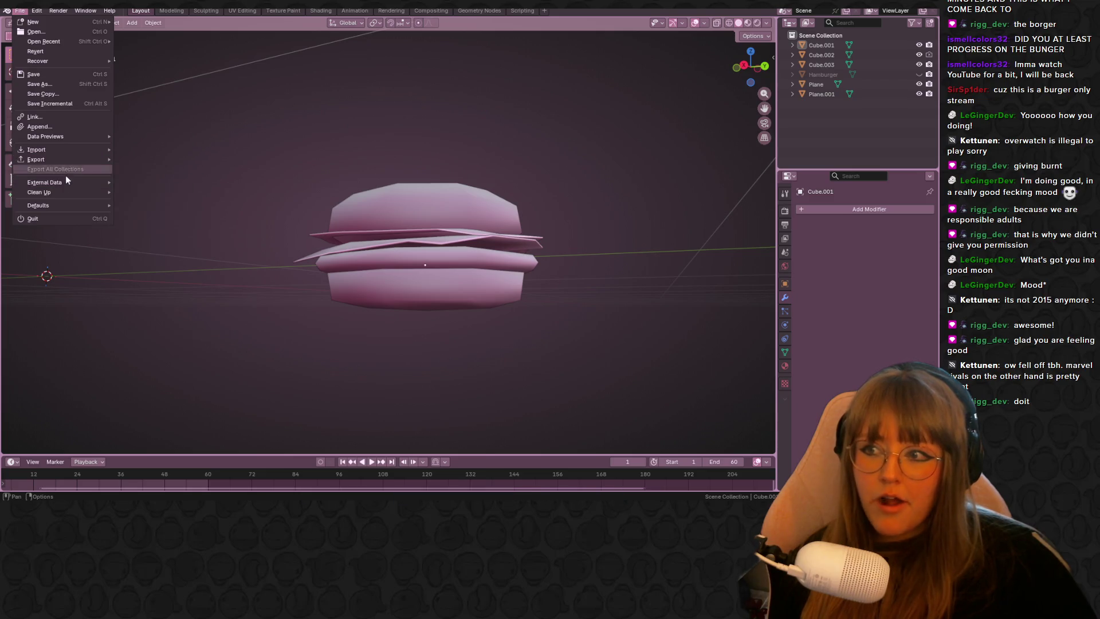
click(147, 192)
Step: Enable Material Preview shading and orbit to show both textured burgers together
middle_drag(289, 163, 701, 43)
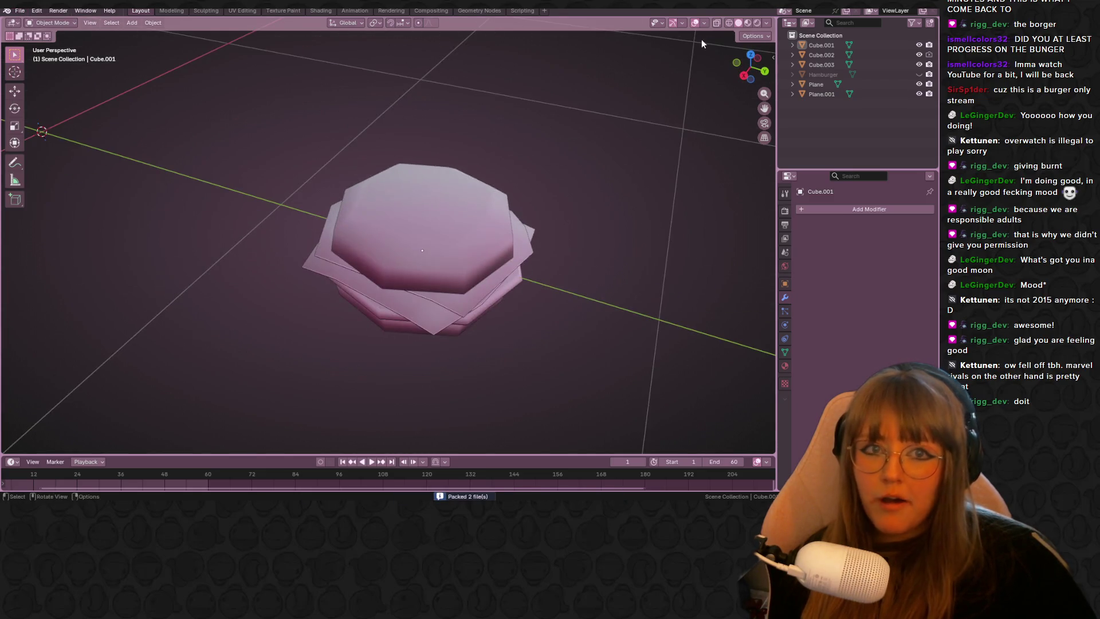
click(752, 24)
click(918, 74)
mouse_move(510, 151)
middle_down()
mouse_move(521, 152)
mouse_move(314, 119)
mouse_move(453, 184)
mouse_move(471, 205)
mouse_move(521, 211)
mouse_move(596, 113)
middle_up()
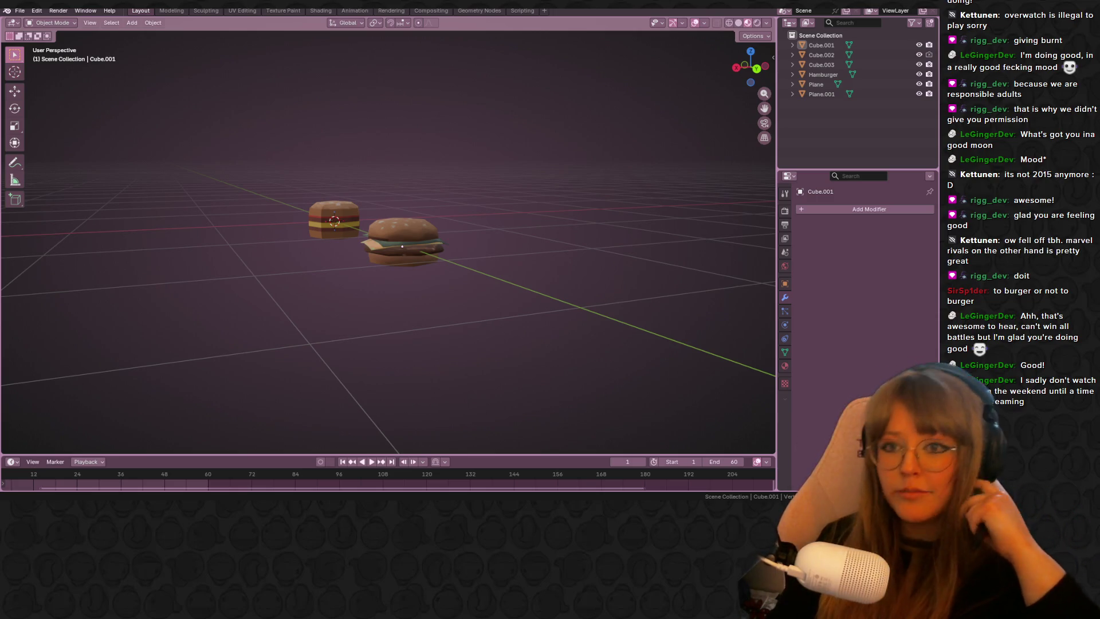
mouse_move(326, 249)
middle_down()
mouse_move(316, 276)
mouse_move(656, 204)
mouse_move(372, 322)
mouse_move(523, 275)
mouse_move(576, 237)
mouse_move(575, 205)
mouse_move(569, 213)
middle_up()
scroll(567, 223, down, 2)
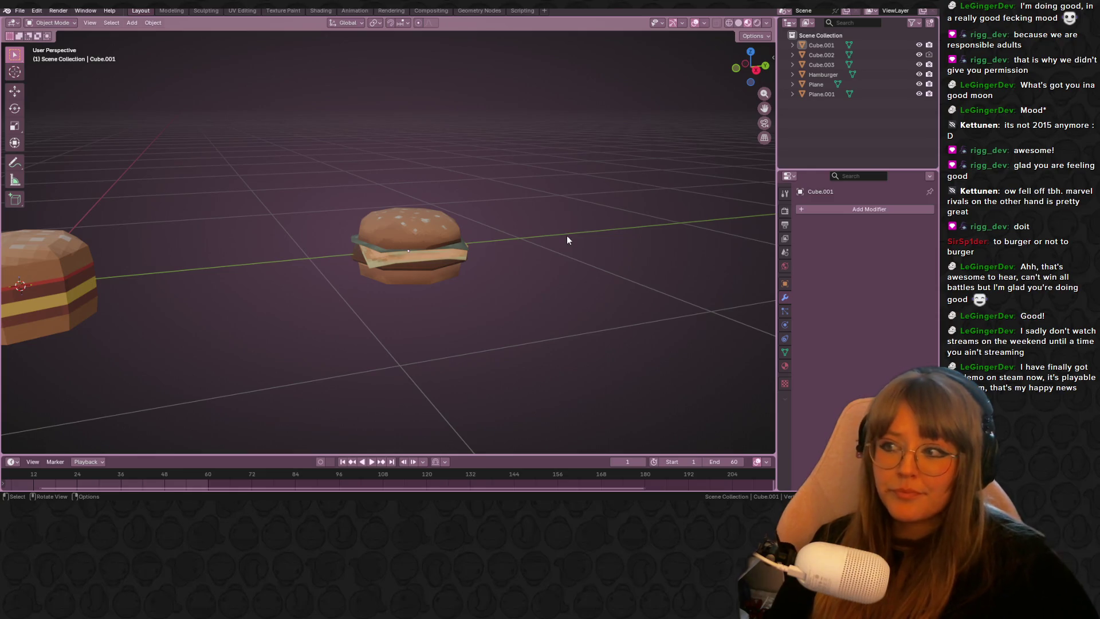
mouse_move(301, 233)
middle_down()
mouse_move(364, 269)
mouse_move(516, 309)
mouse_move(470, 258)
mouse_move(356, 252)
mouse_move(304, 232)
mouse_move(237, 275)
mouse_move(289, 308)
middle_up()
middle_drag(364, 271, 376, 275)
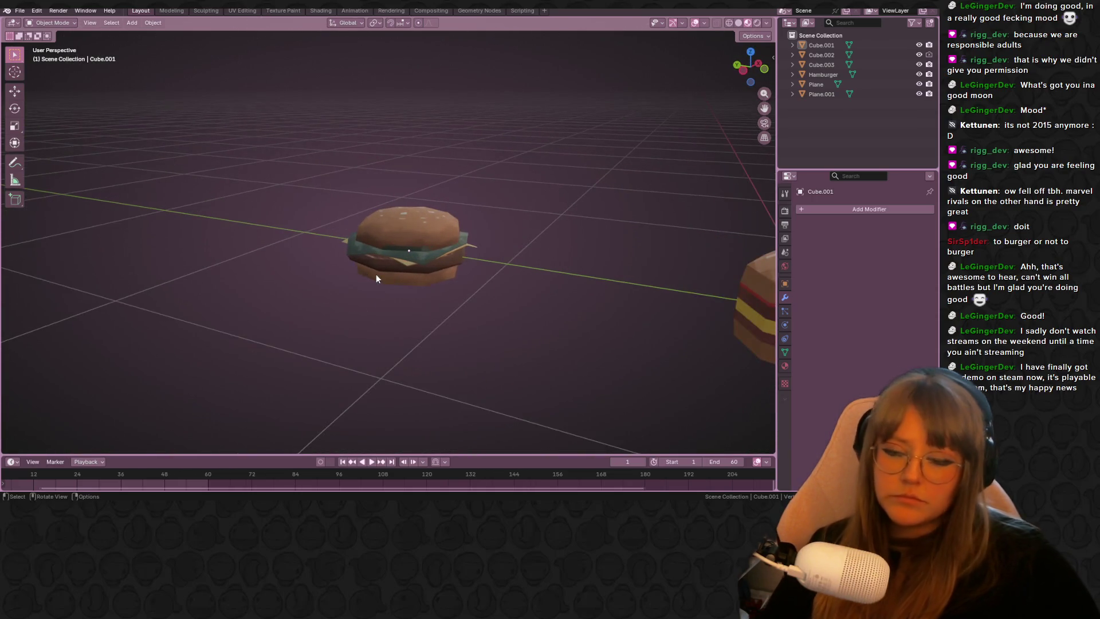
mouse_move(495, 270)
middle_down()
mouse_move(469, 237)
mouse_move(384, 214)
middle_up()
click(366, 207)
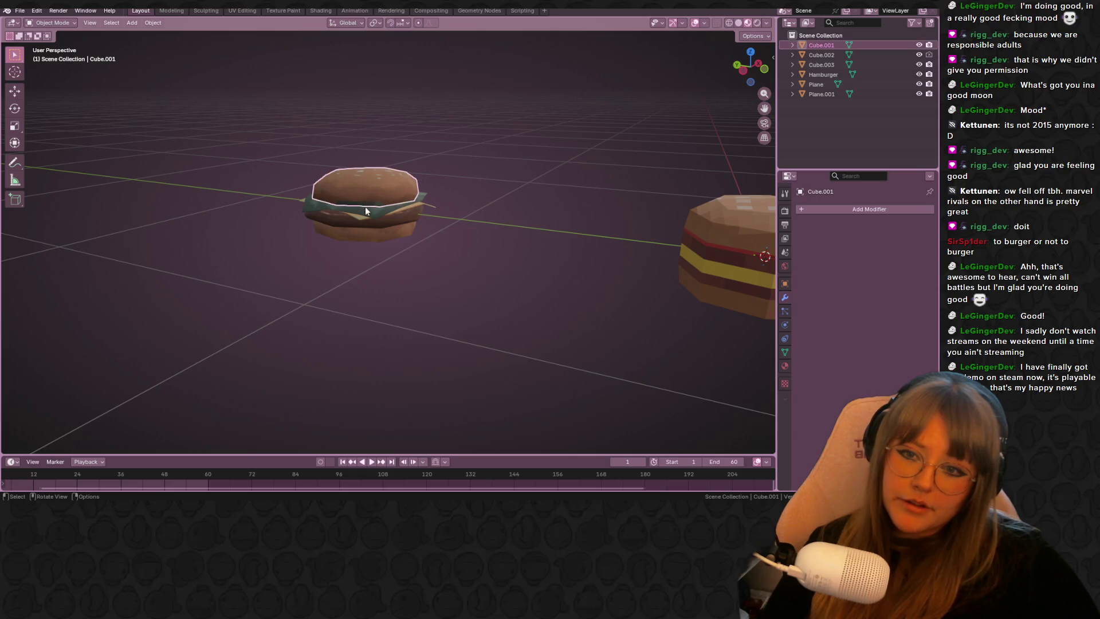
Step: In Left Orthographic view, Shift+D duplicate the patty to the burger's left and enter Edit Mode
shift+click(371, 236)
click(742, 69)
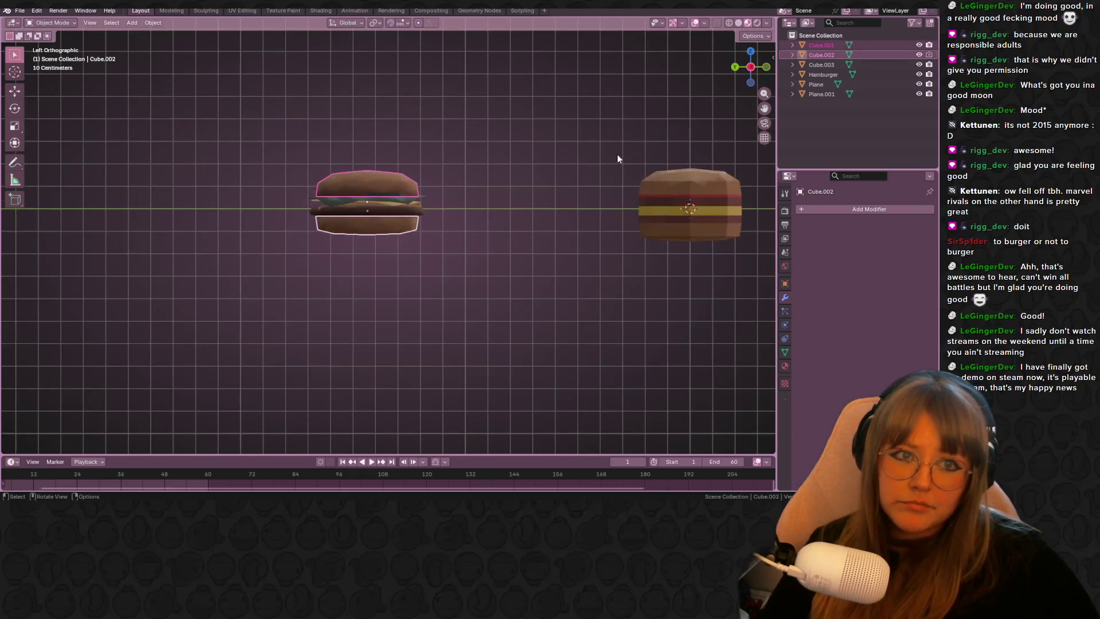
scroll(617, 154, down, 2)
shift+middle_drag(535, 158, 596, 141)
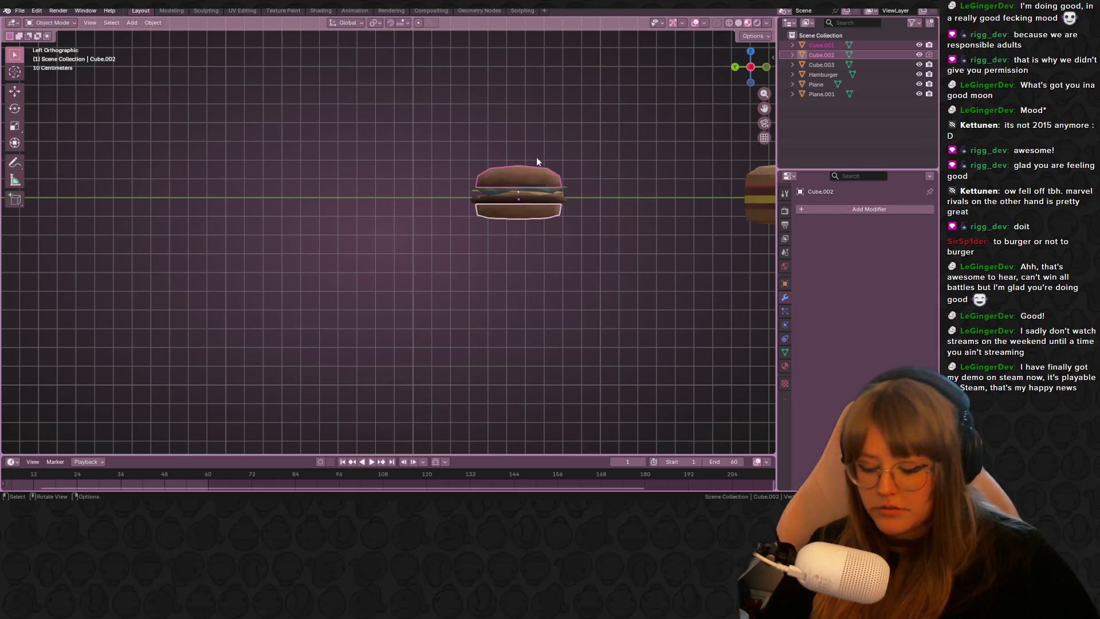
click(530, 201)
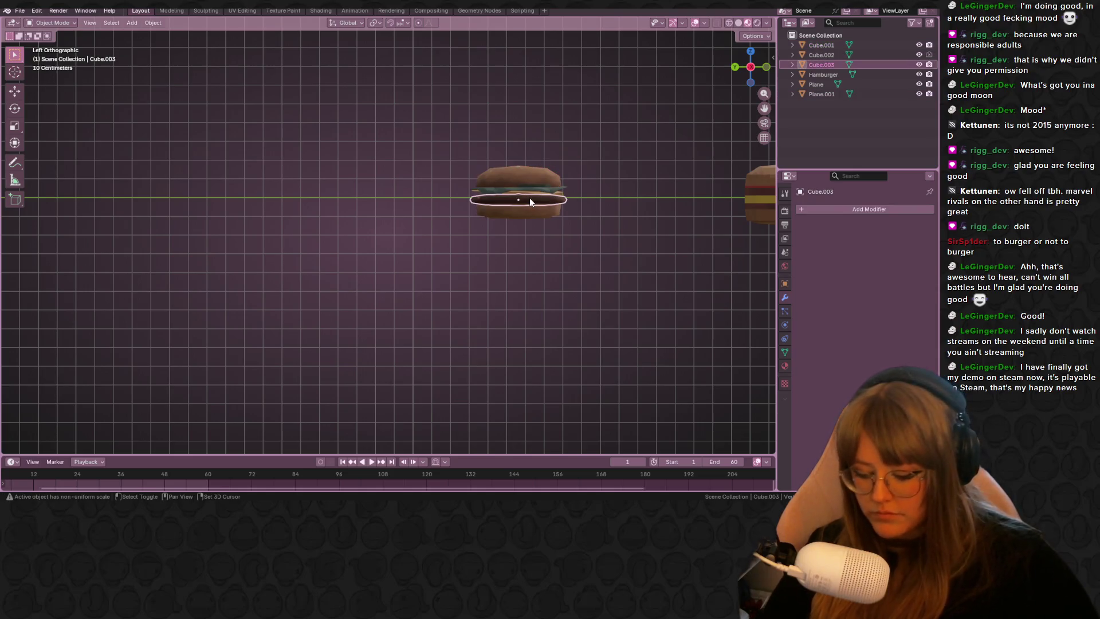
key(shift+d)
click(317, 199)
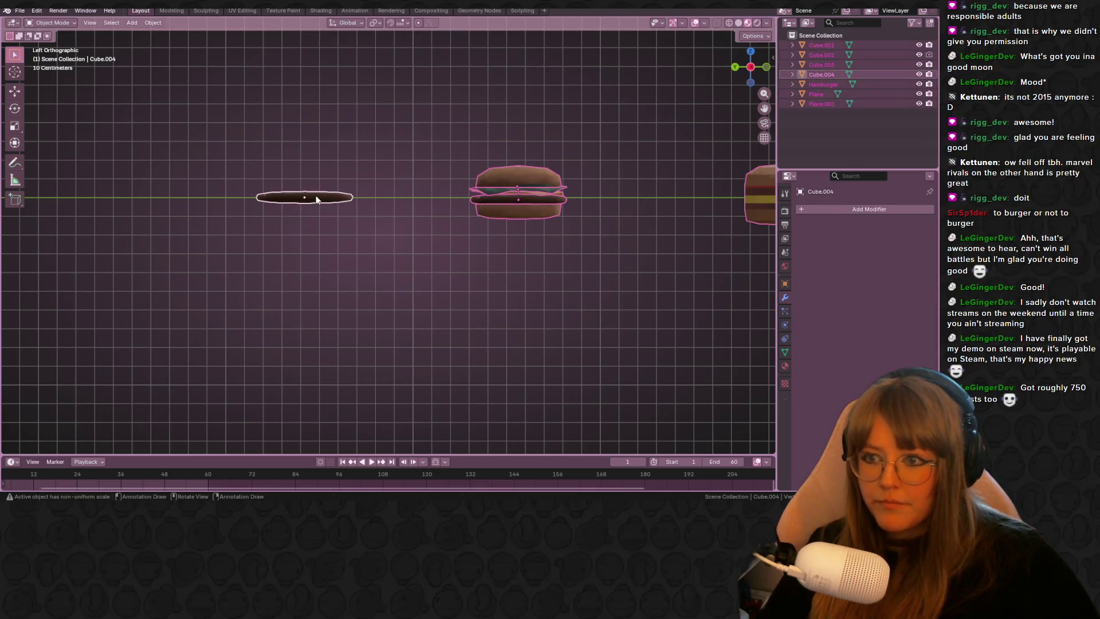
key(Tab)
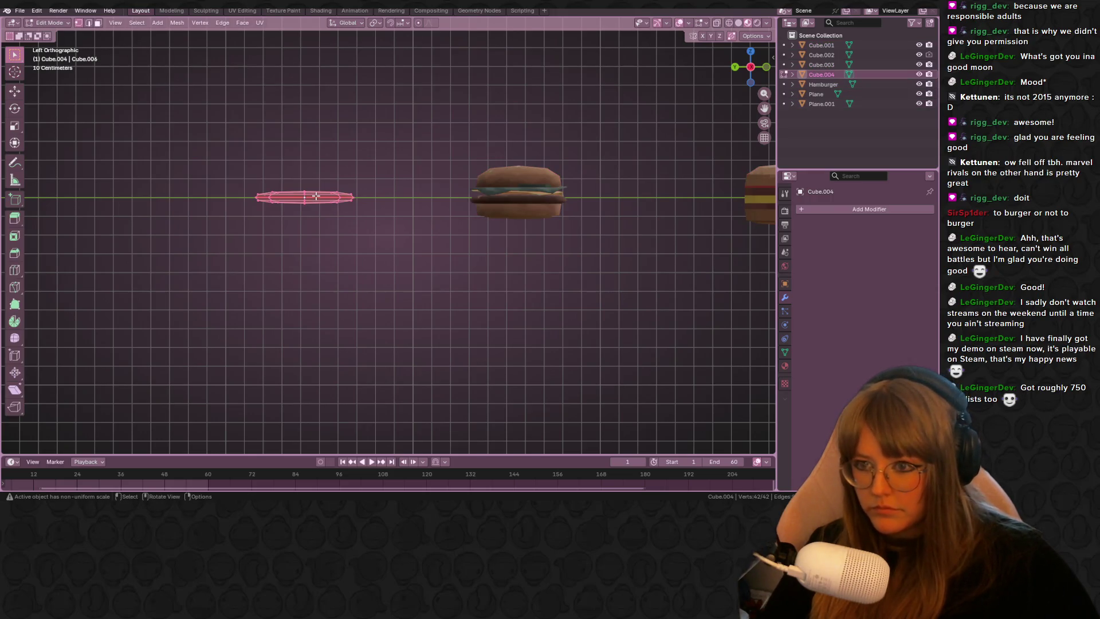
Step: Scale the copied patty about four times taller along Z and return to Object Mode
key(s)
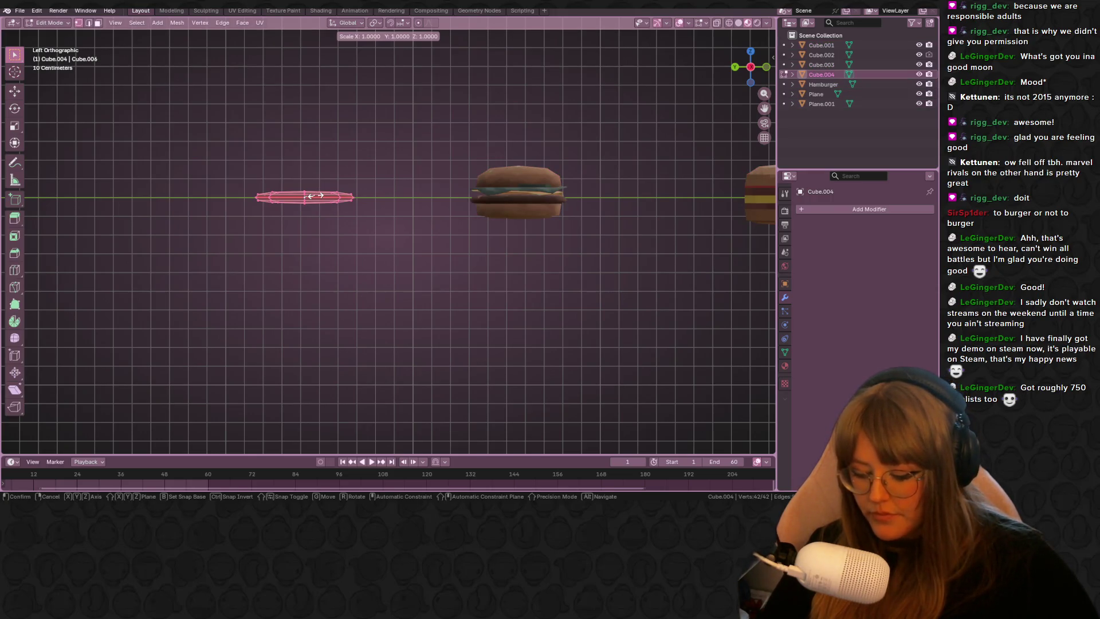
key(z)
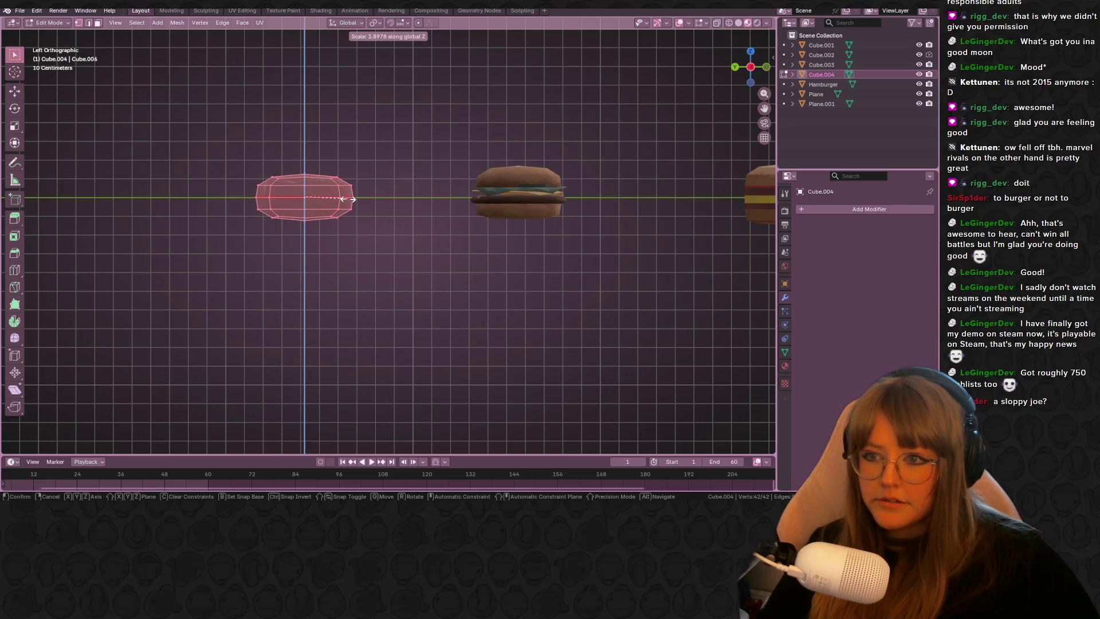
click(351, 199)
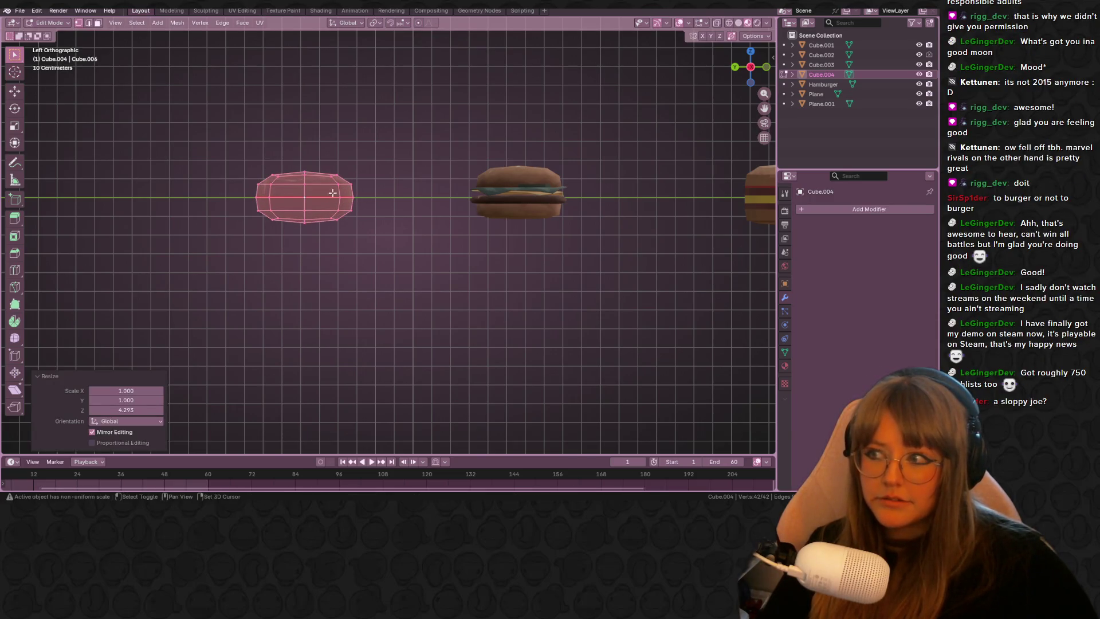
scroll(351, 199, up, 2)
shift+middle_drag(321, 195, 411, 195)
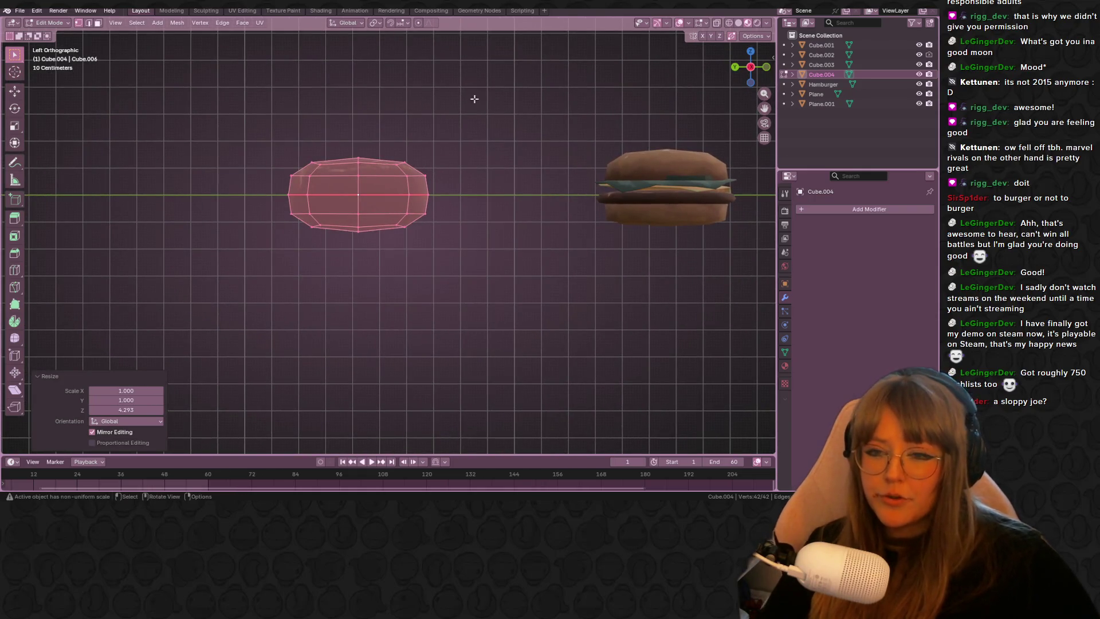
drag(285, 138, 422, 170)
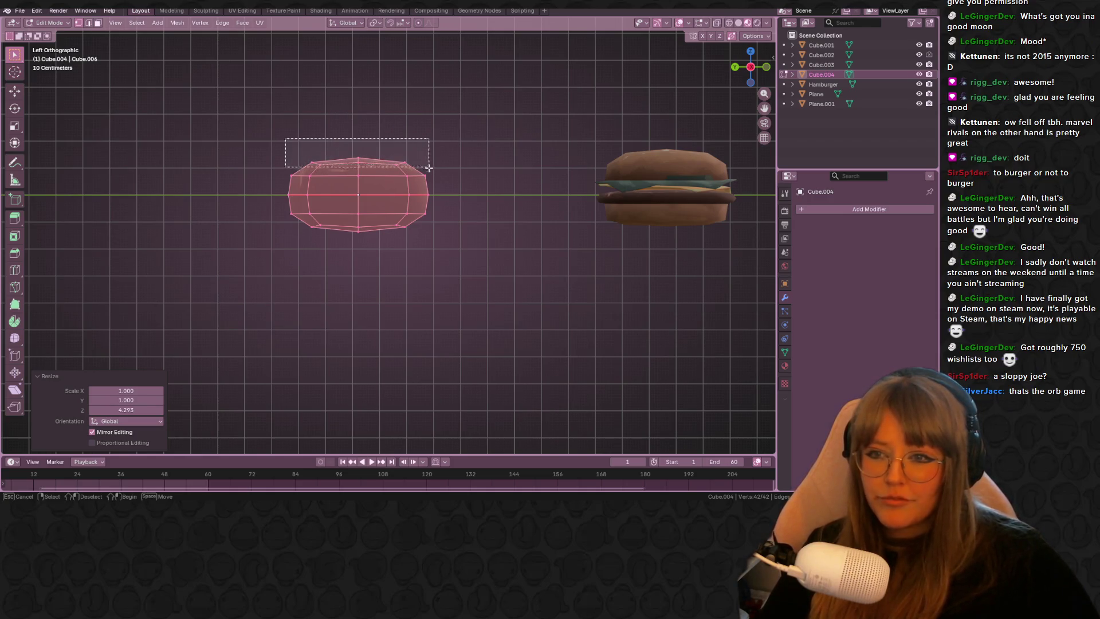
drag(427, 163, 428, 163)
key(Tab)
mouse_move(393, 85)
middle_down()
mouse_move(450, 151)
mouse_move(539, 164)
mouse_move(602, 115)
middle_up()
click(283, 10)
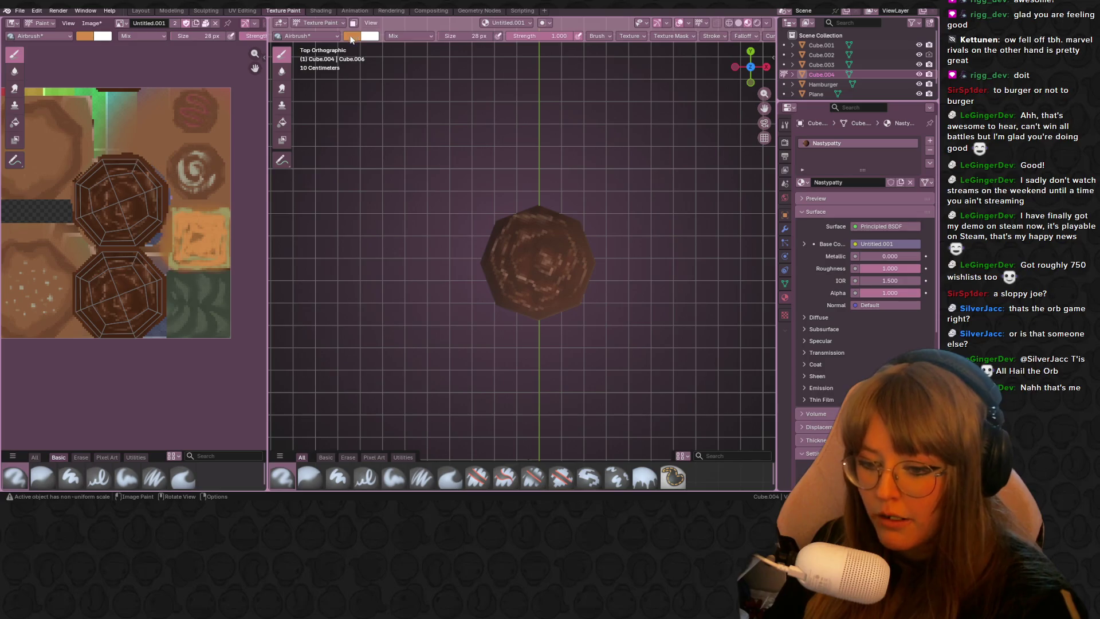
Step: Airbrush light greyish-white streaks across the top of the thick Nastypatty patty
click(351, 38)
drag(400, 61, 385, 90)
drag(433, 60, 434, 76)
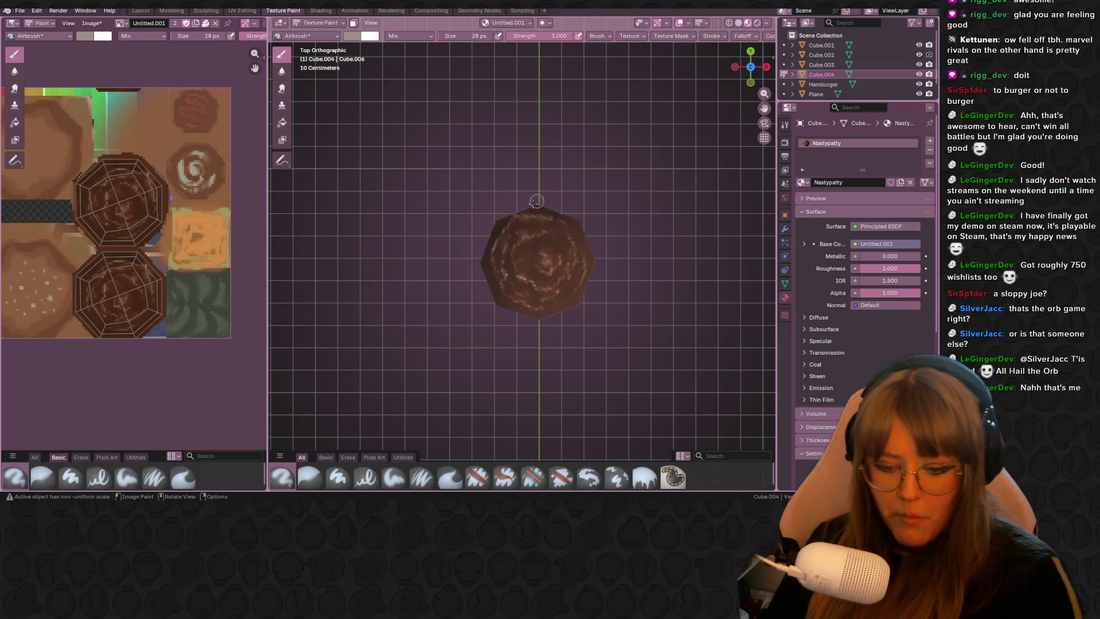
drag(530, 253, 522, 240)
drag(554, 273, 557, 261)
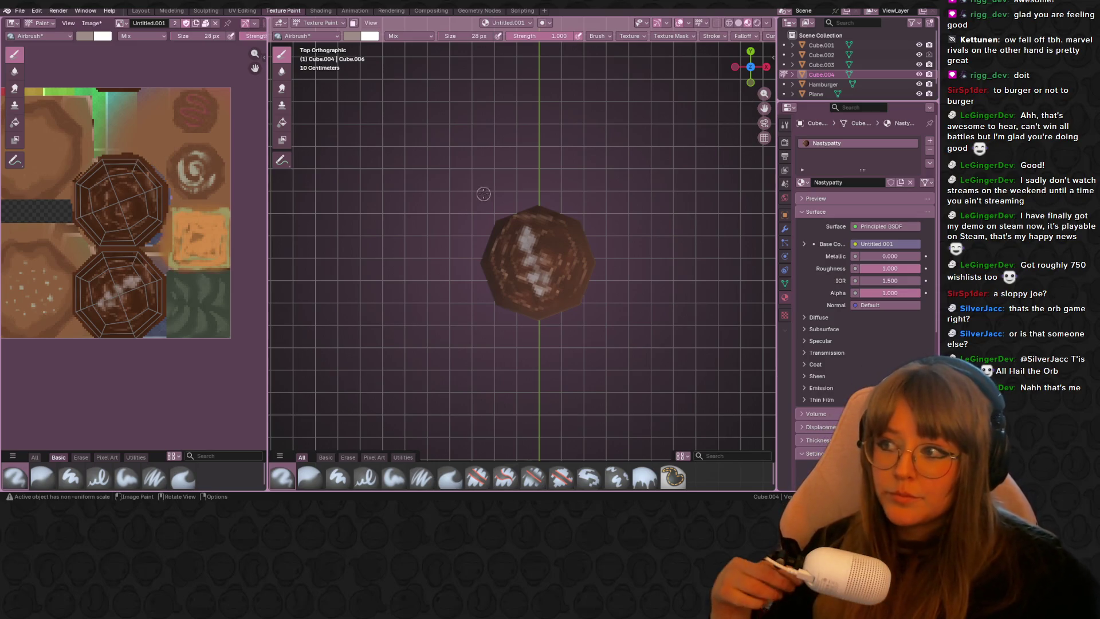
scroll(484, 197, down, 2)
scroll(560, 121, down, 1)
mouse_move(526, 255)
mouse_down()
mouse_move(533, 272)
mouse_move(558, 269)
mouse_up()
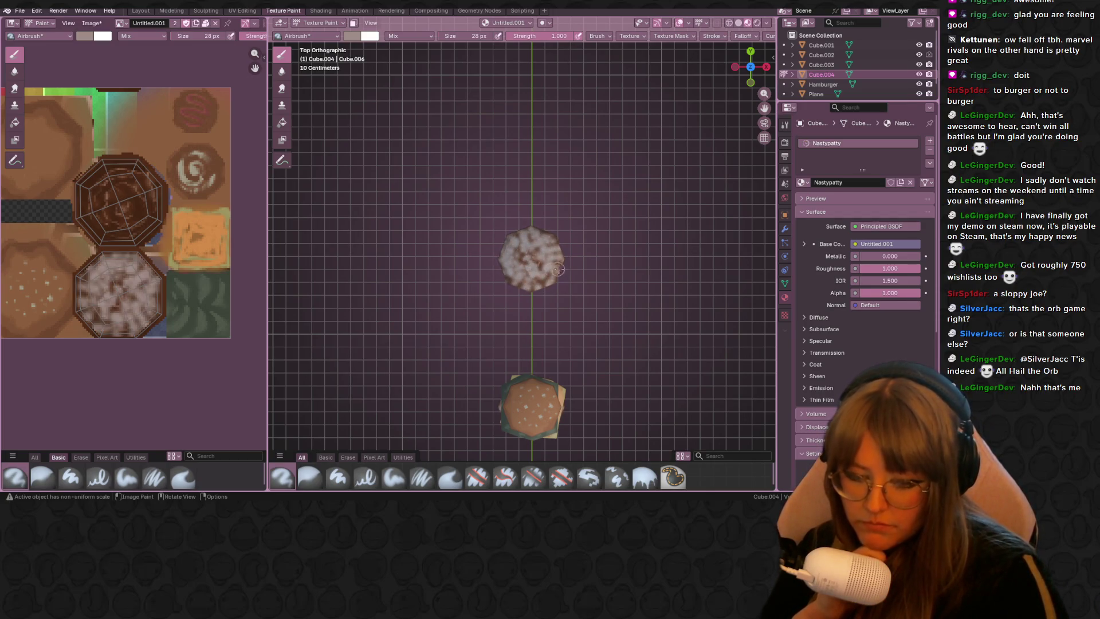
Step: Orbit the view to inspect the streaked patty at an angle and edge-on
mouse_move(584, 318)
middle_down()
mouse_move(573, 281)
mouse_move(534, 245)
middle_up()
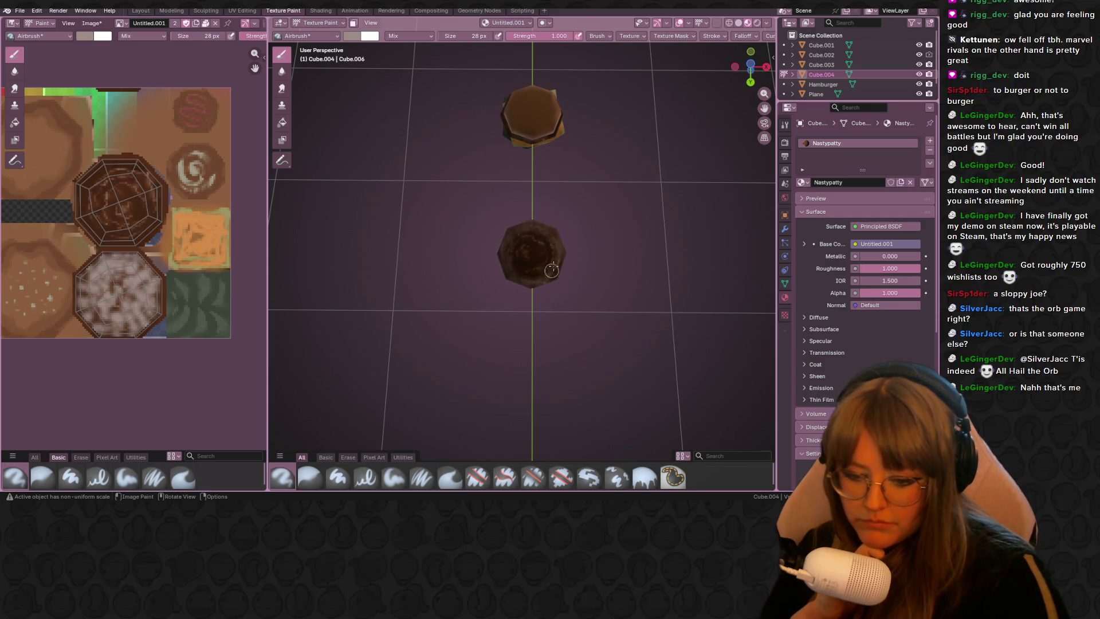
mouse_move(529, 258)
middle_down()
mouse_move(589, 402)
mouse_move(536, 270)
middle_up()
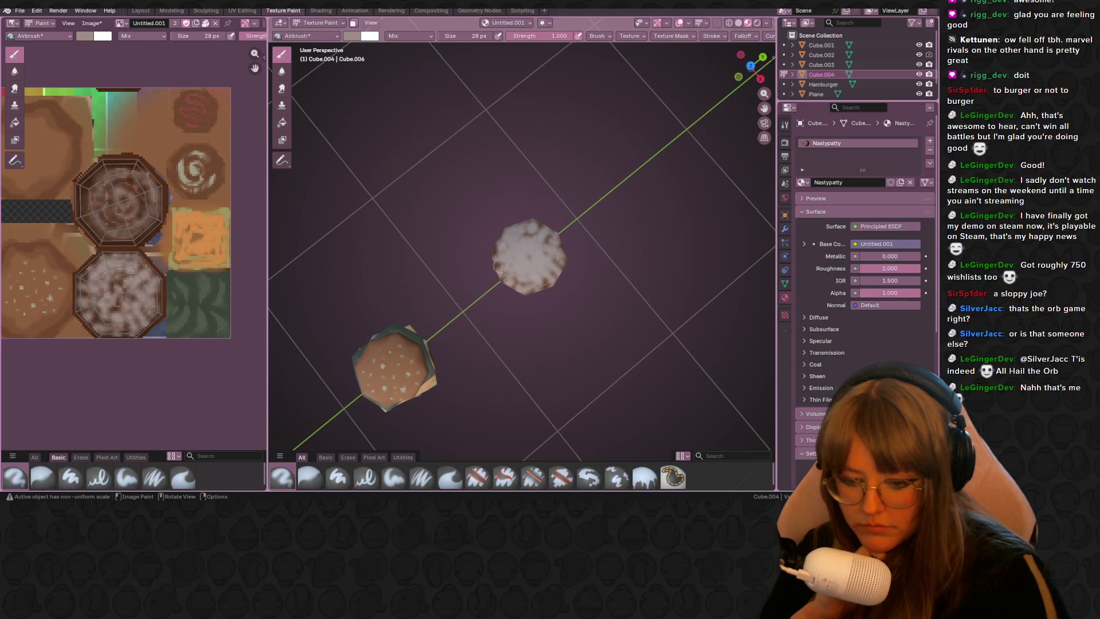
middle_drag(503, 276, 570, 251)
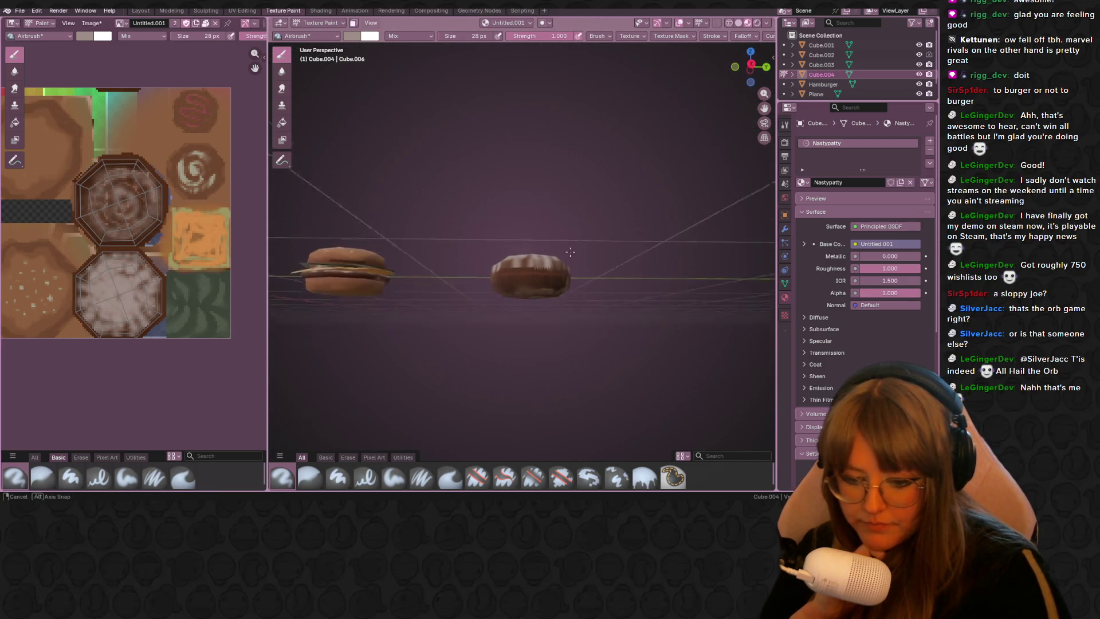
Step: Paint a white drip streak down one side of the patty from a flat side view
alt+middle_drag(569, 251, 581, 249)
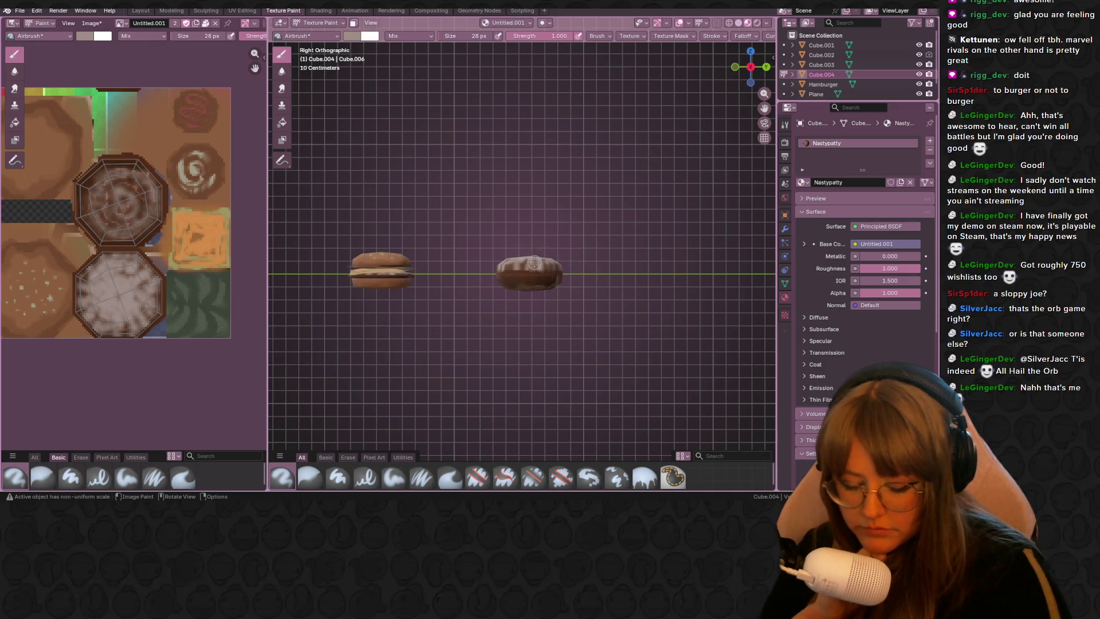
scroll(537, 256, up, 3)
scroll(539, 244, up, 1)
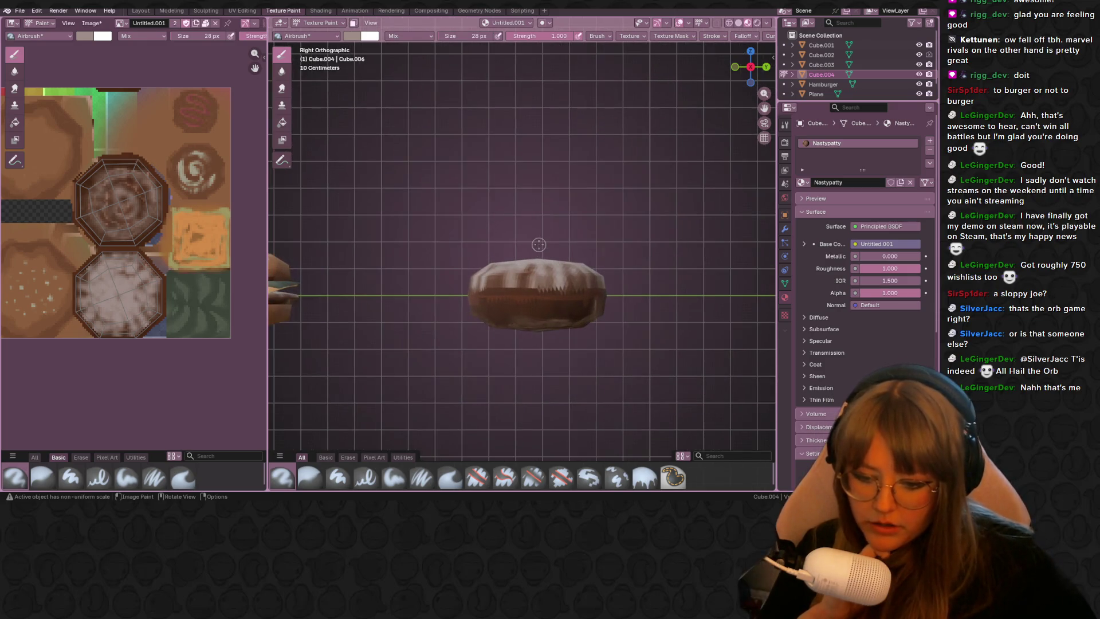
mouse_move(540, 305)
mouse_down()
mouse_move(541, 284)
mouse_move(483, 298)
mouse_up()
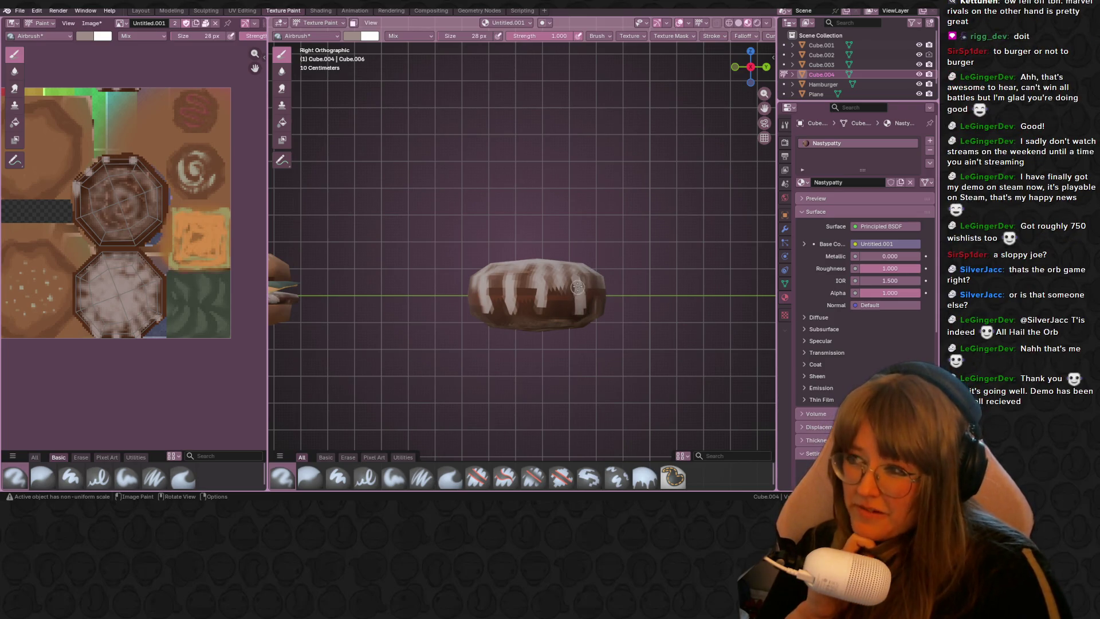
middle_drag(612, 292, 668, 179)
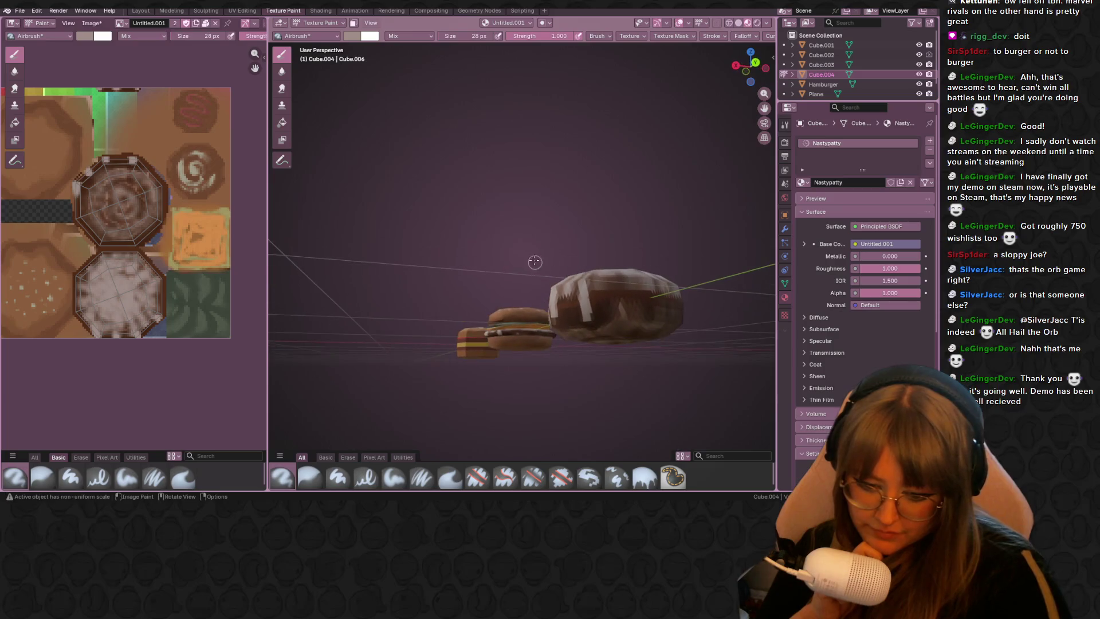
Step: Paint another white streak on the patty's left side using Back and Left orthographic views
key(ctrl+KP_1)
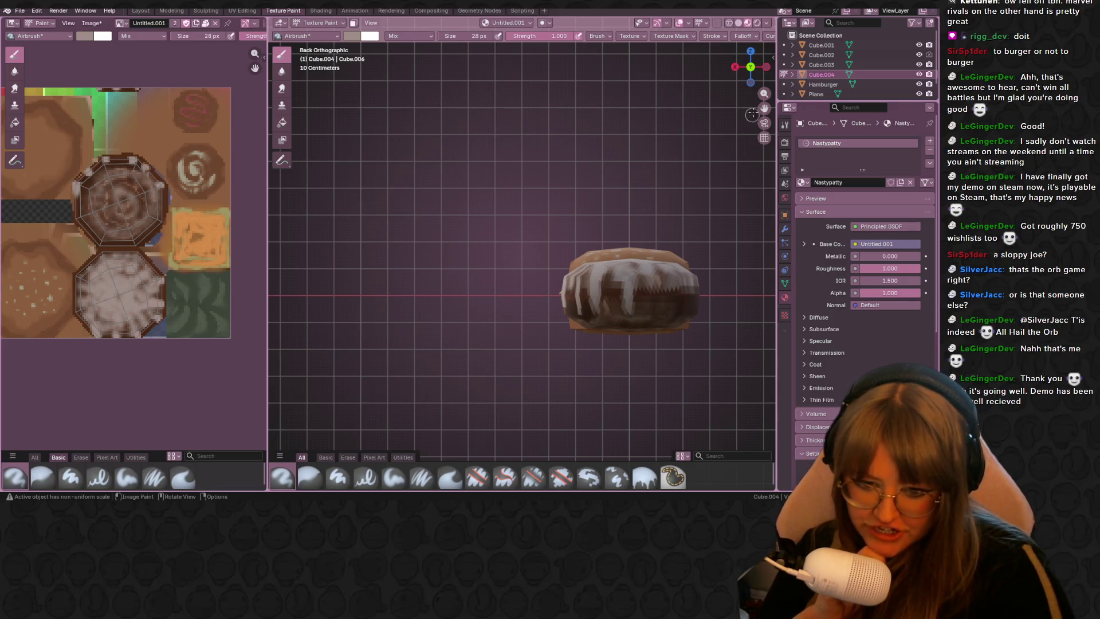
key(ctrl+KP_3)
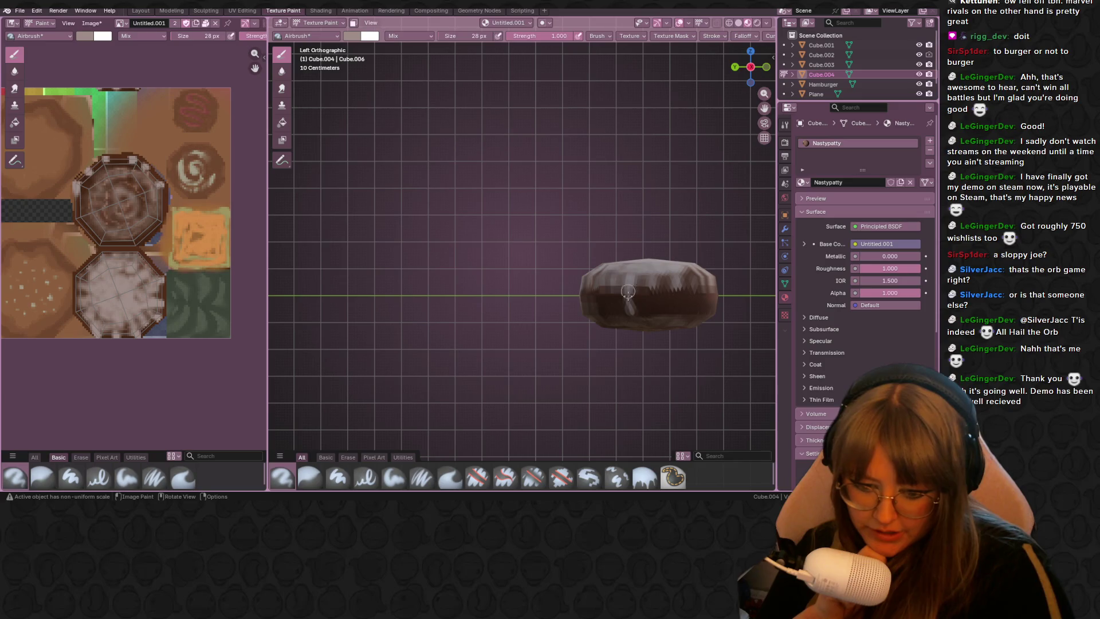
mouse_move(606, 271)
mouse_down()
mouse_move(601, 303)
mouse_move(588, 307)
mouse_up()
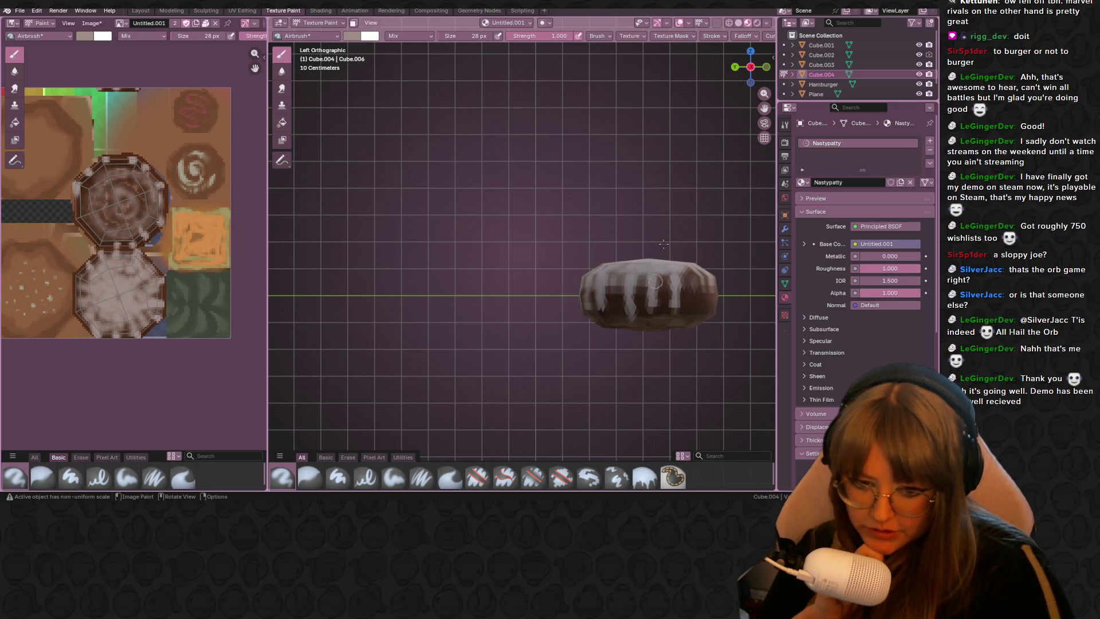
click(765, 66)
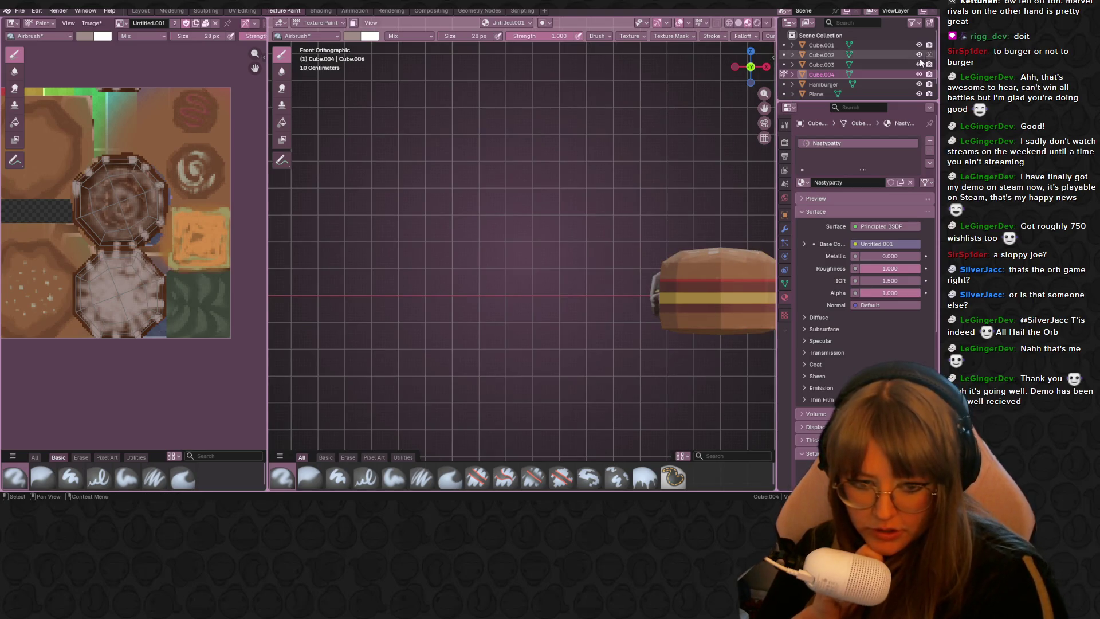
Step: Hide Hamburger and the Cube objects in the Outliner, leaving only the Nastypatty visible
click(919, 84)
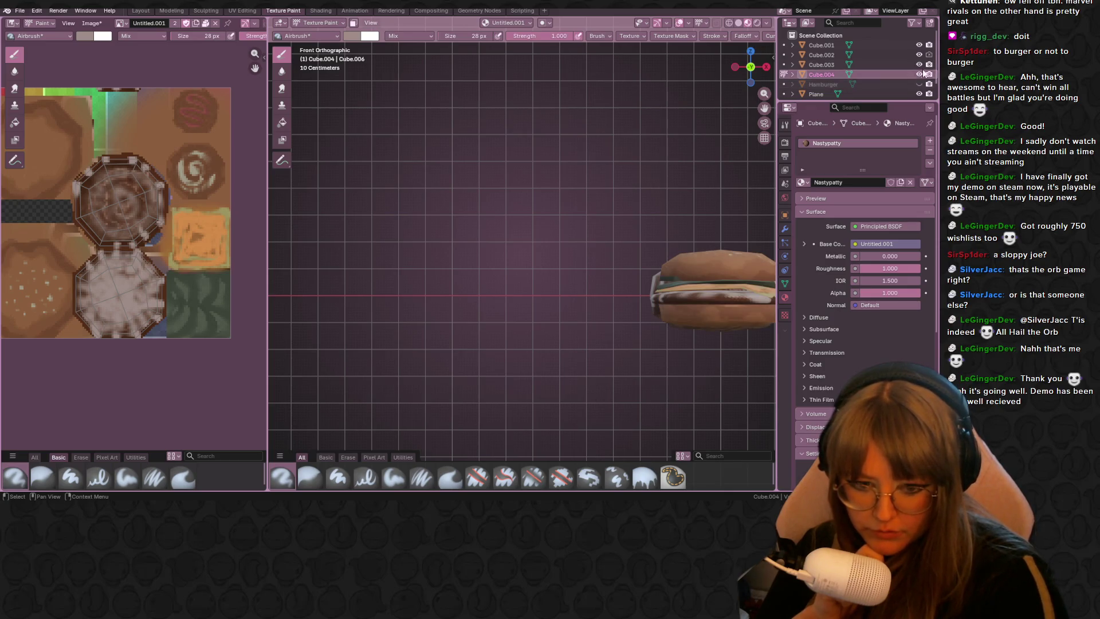
click(918, 44)
click(918, 64)
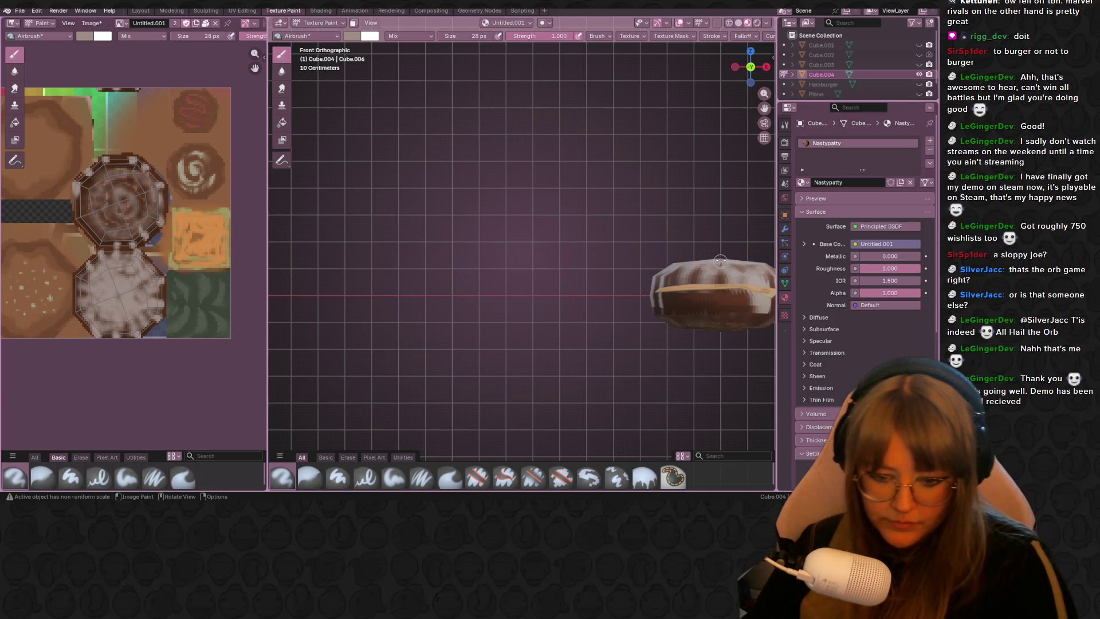
scroll(929, 90, down, 2)
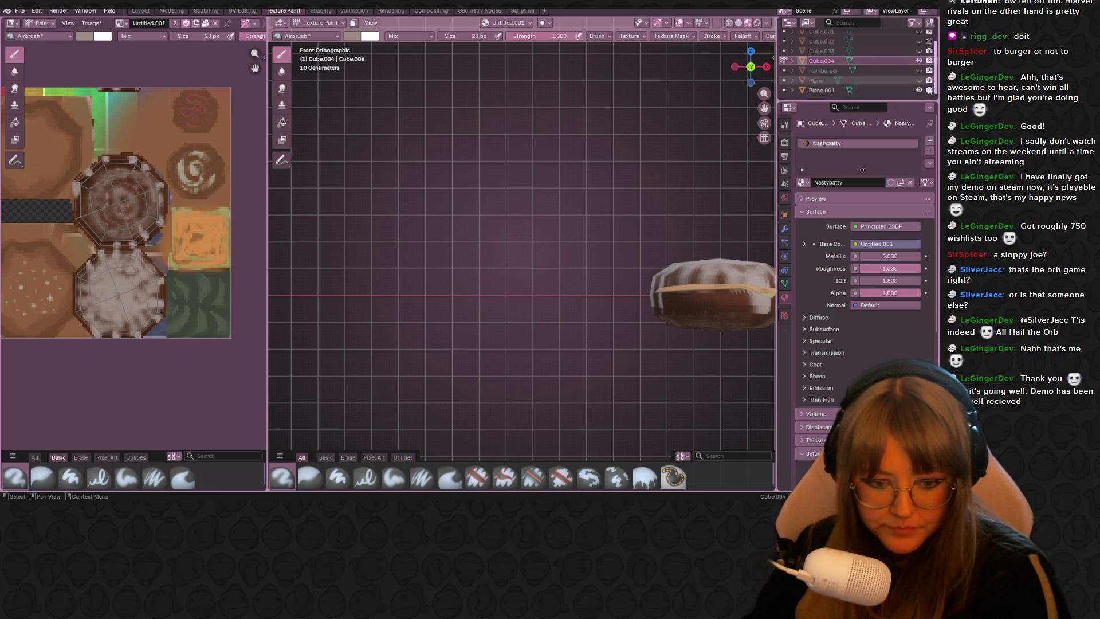
Step: Orbit to look down on the patty and bring up the brush colour swatch for a light colour
mouse_move(601, 258)
middle_down()
mouse_move(627, 264)
mouse_move(524, 166)
mouse_move(625, 269)
middle_up()
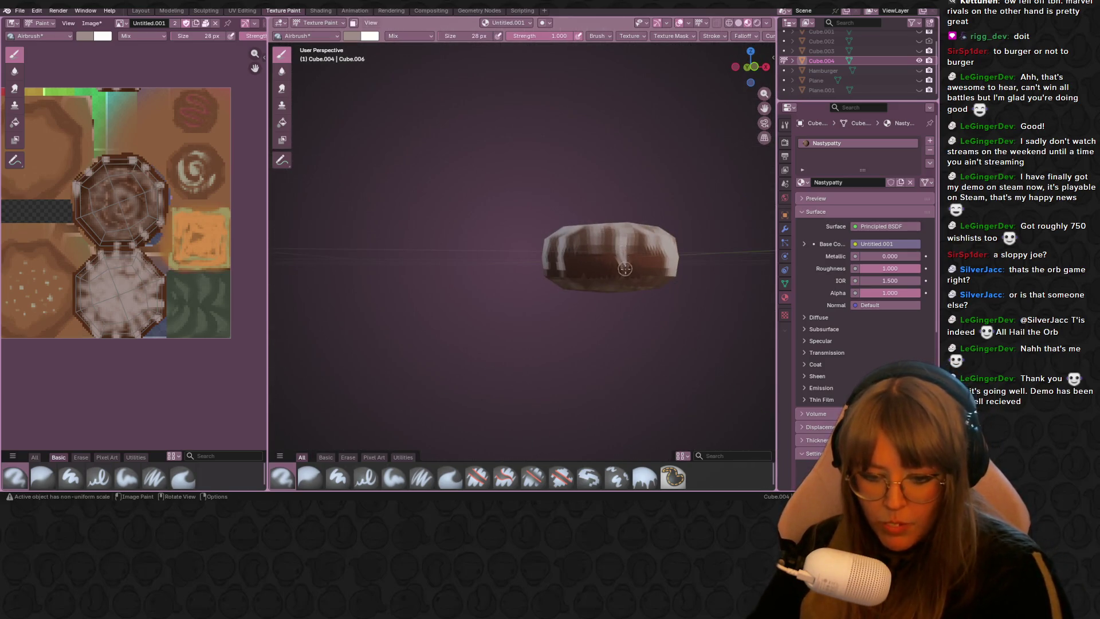
middle_drag(609, 227, 631, 294)
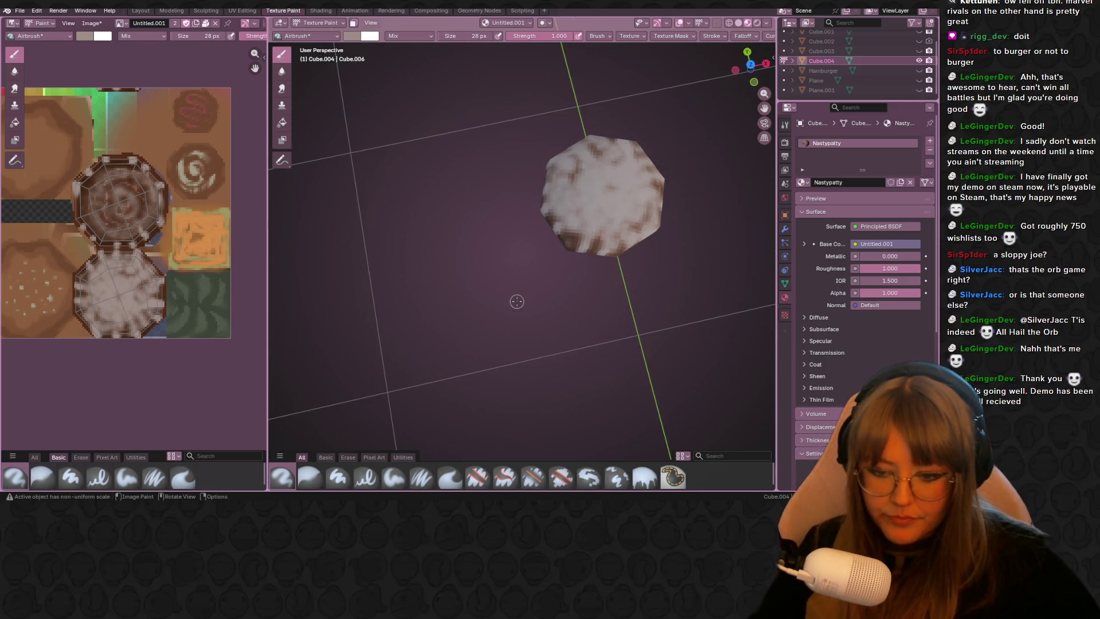
middle_drag(516, 301, 341, 72)
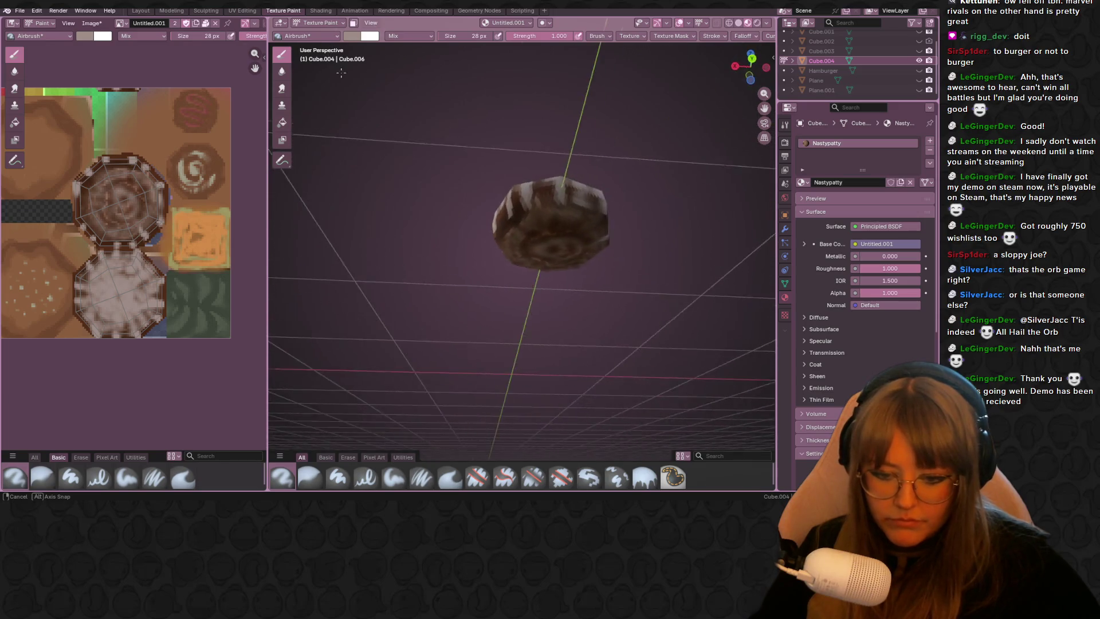
middle_drag(342, 72, 676, 206)
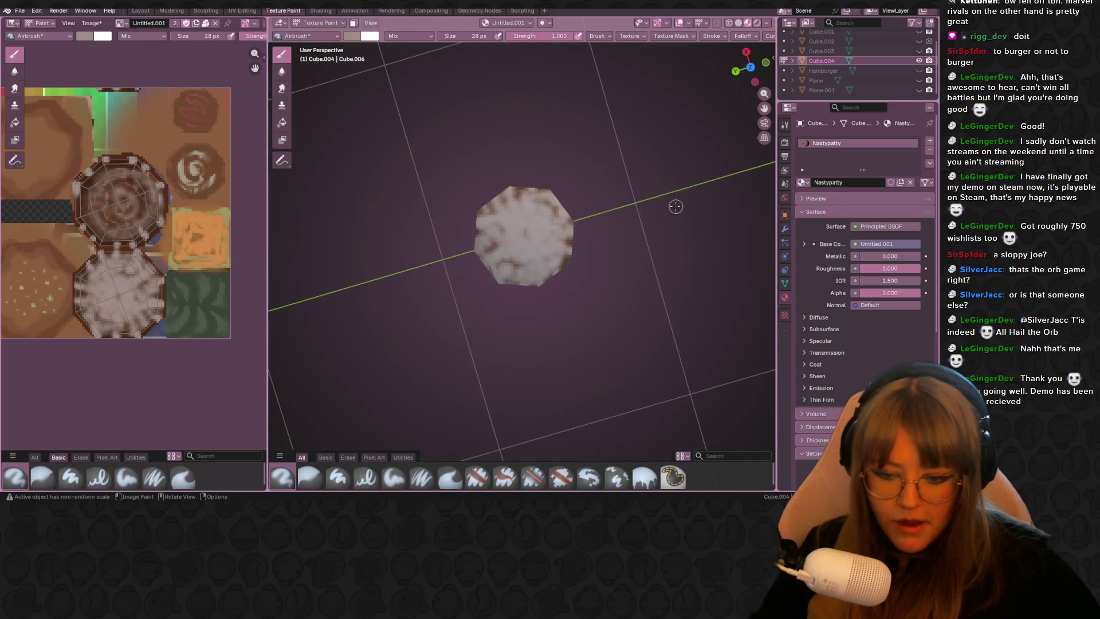
scroll(675, 206, up, 2)
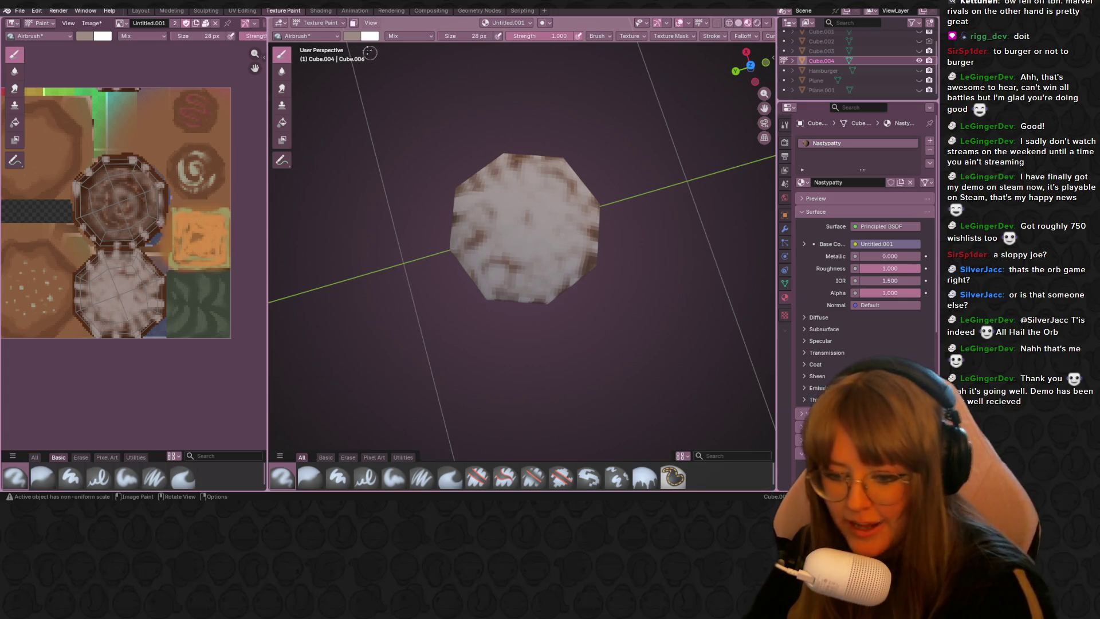
click(369, 35)
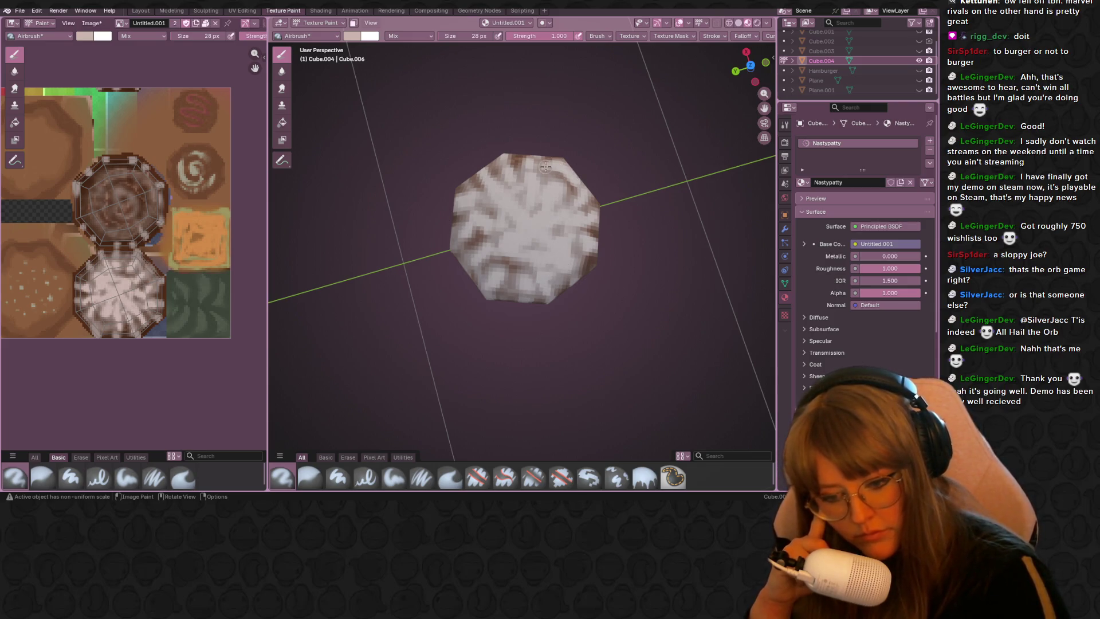
scroll(485, 195, down, 2)
Step: Dab a light airbrush stroke on the patty while orbiting to check its sides
middle_drag(486, 195, 552, 198)
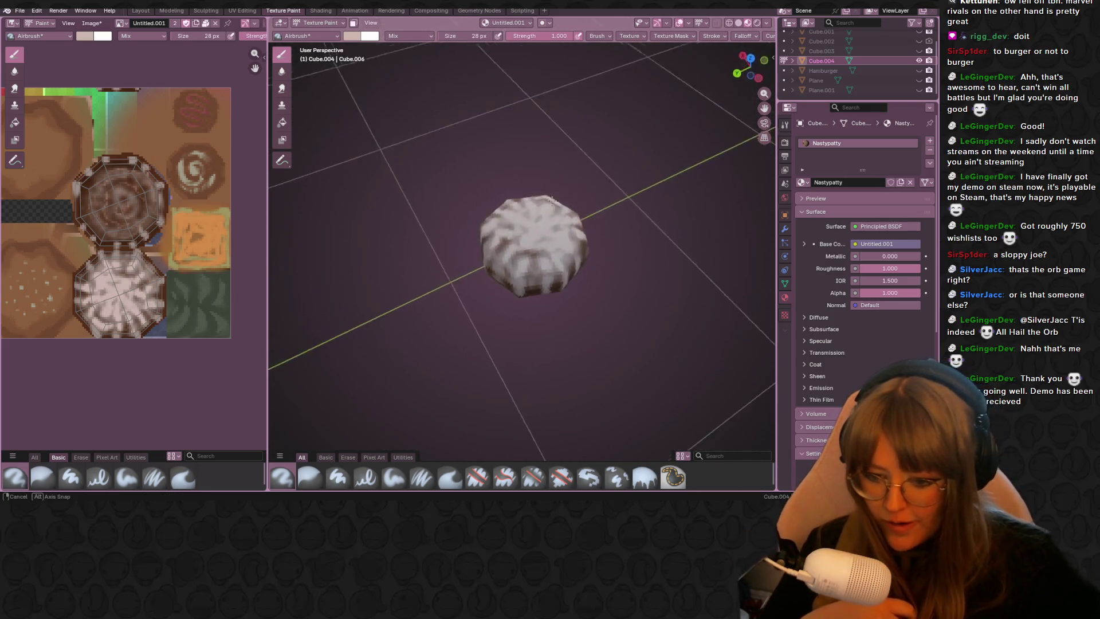
mouse_move(552, 200)
middle_down()
mouse_move(609, 131)
mouse_move(632, 166)
middle_up()
click(531, 245)
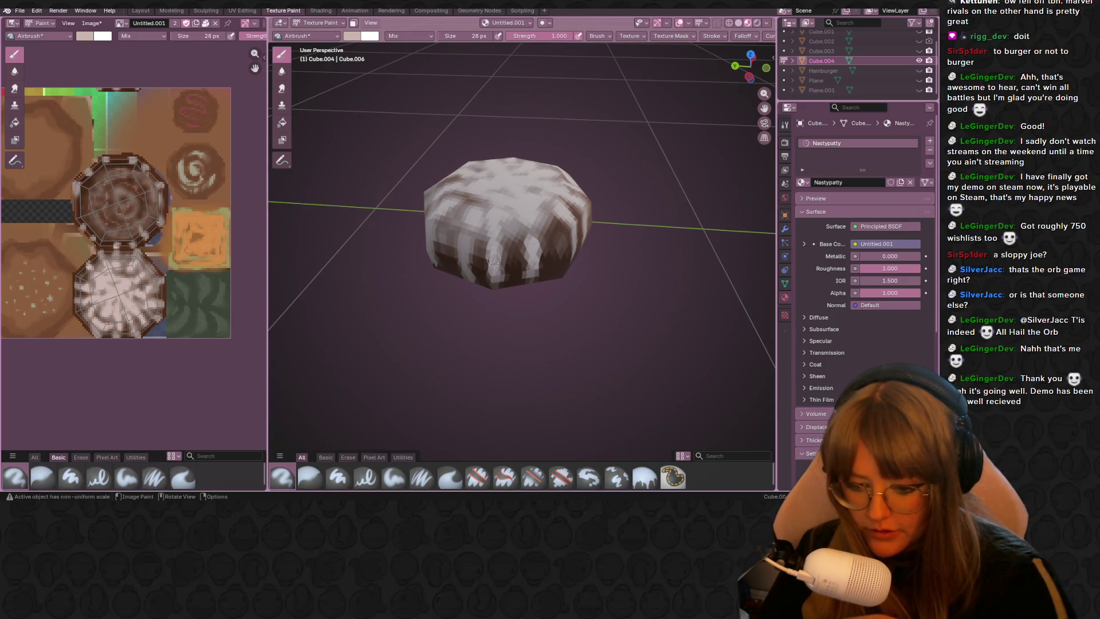
mouse_move(461, 228)
middle_down()
mouse_move(519, 202)
mouse_move(508, 196)
mouse_move(574, 191)
middle_up()
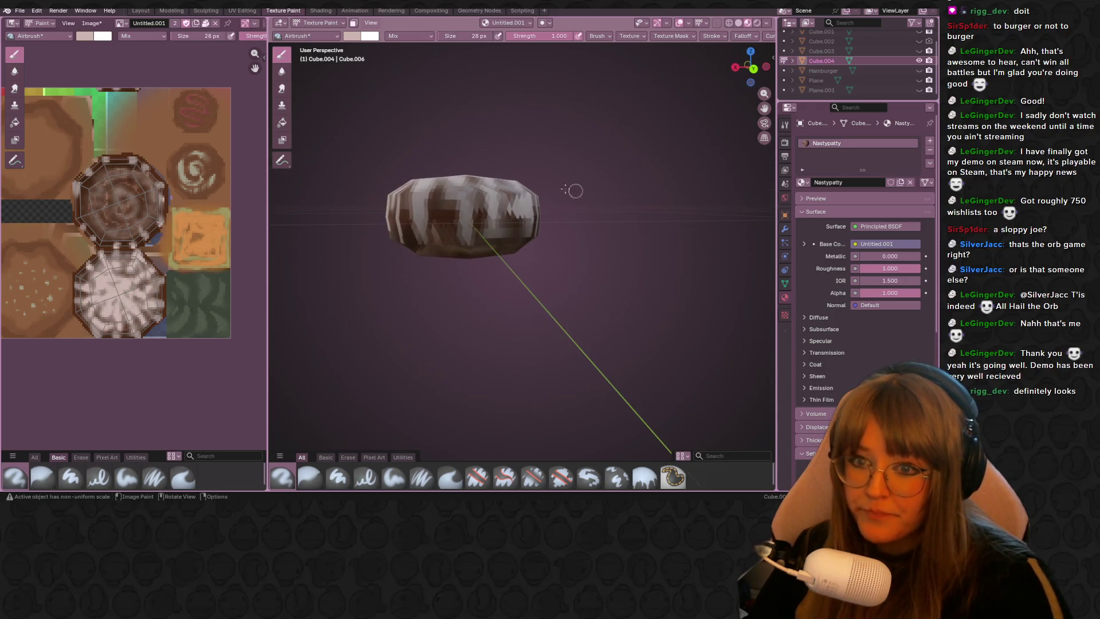
mouse_move(461, 213)
middle_down()
mouse_move(616, 240)
mouse_move(547, 293)
middle_up()
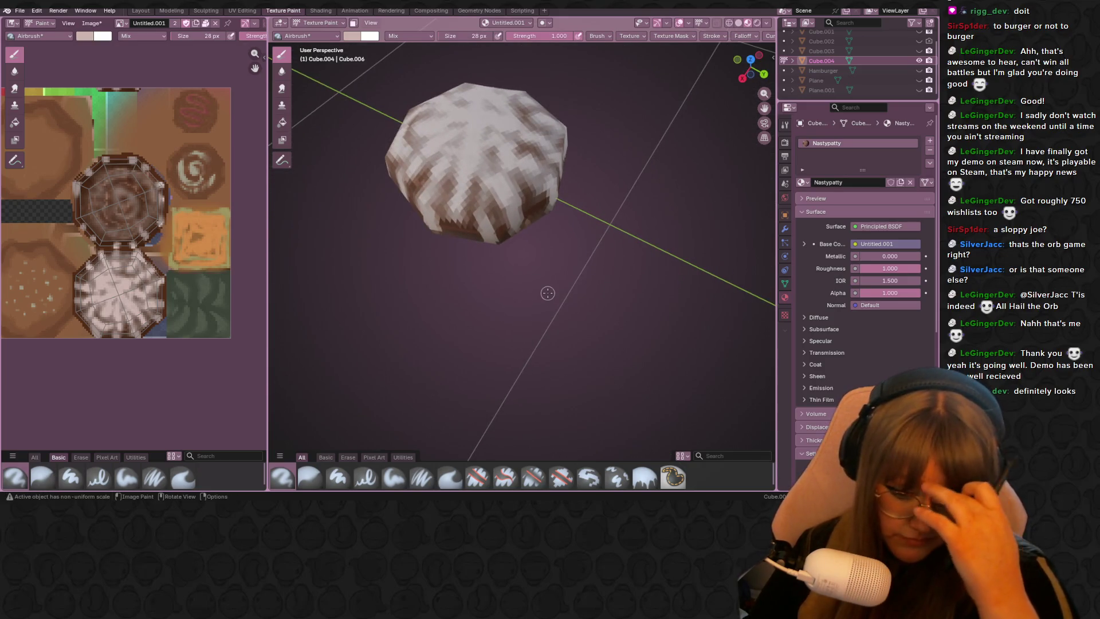
middle_drag(548, 294, 506, 177)
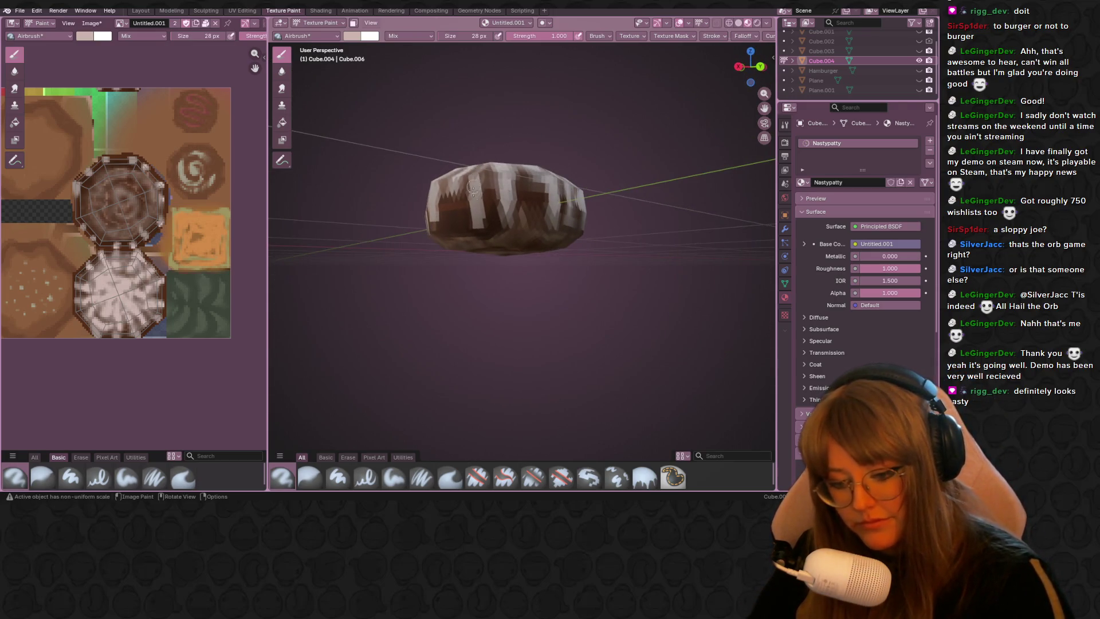
mouse_move(481, 225)
middle_down()
mouse_move(550, 225)
mouse_move(519, 203)
middle_up()
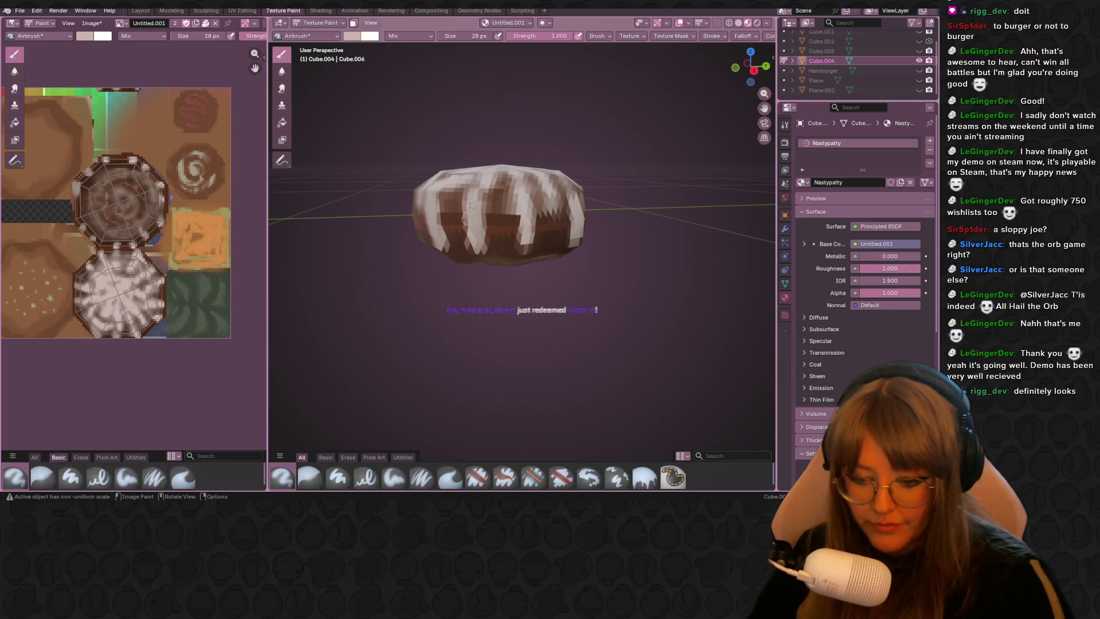
middle_drag(477, 208, 566, 245)
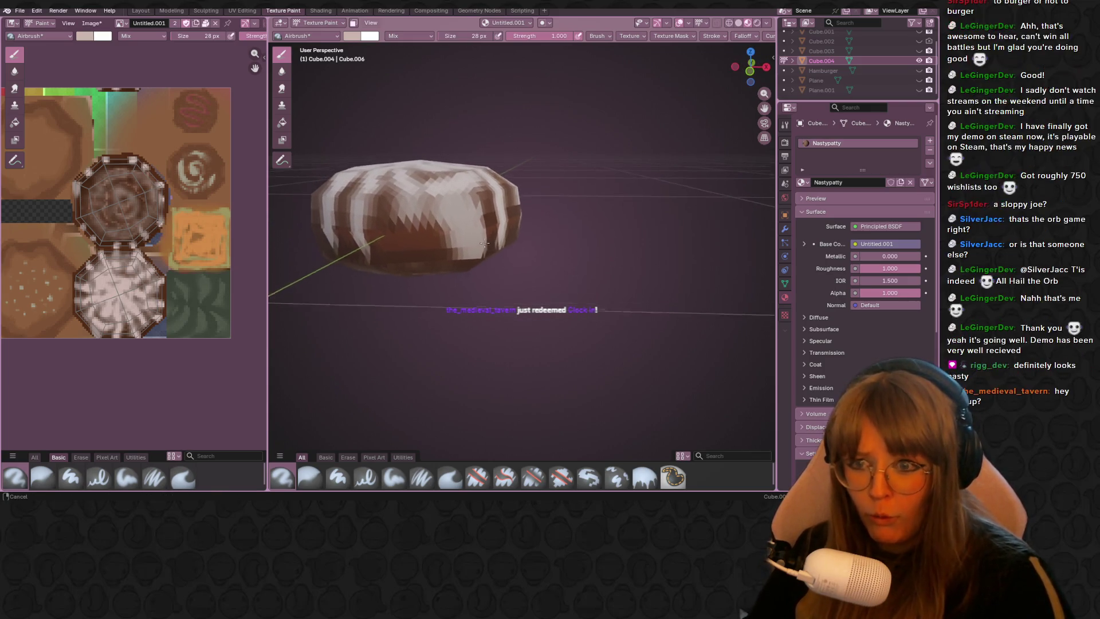
shift+middle_drag(467, 248, 515, 249)
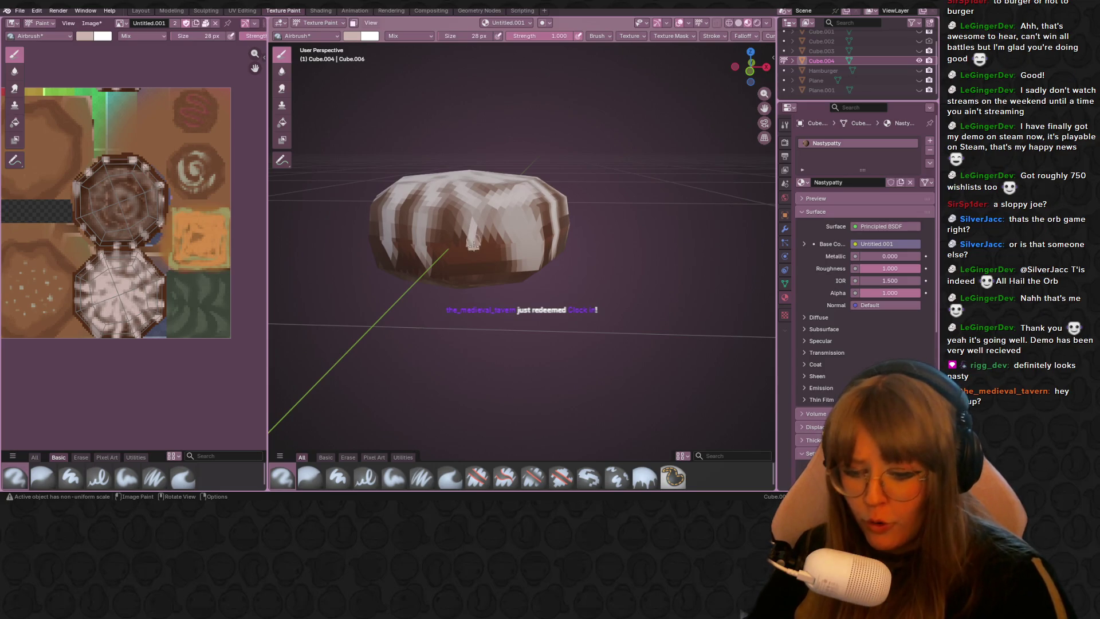
Step: Extend white streaks down the patty's front and add a new one on another side
drag(472, 243, 474, 262)
drag(468, 203, 464, 241)
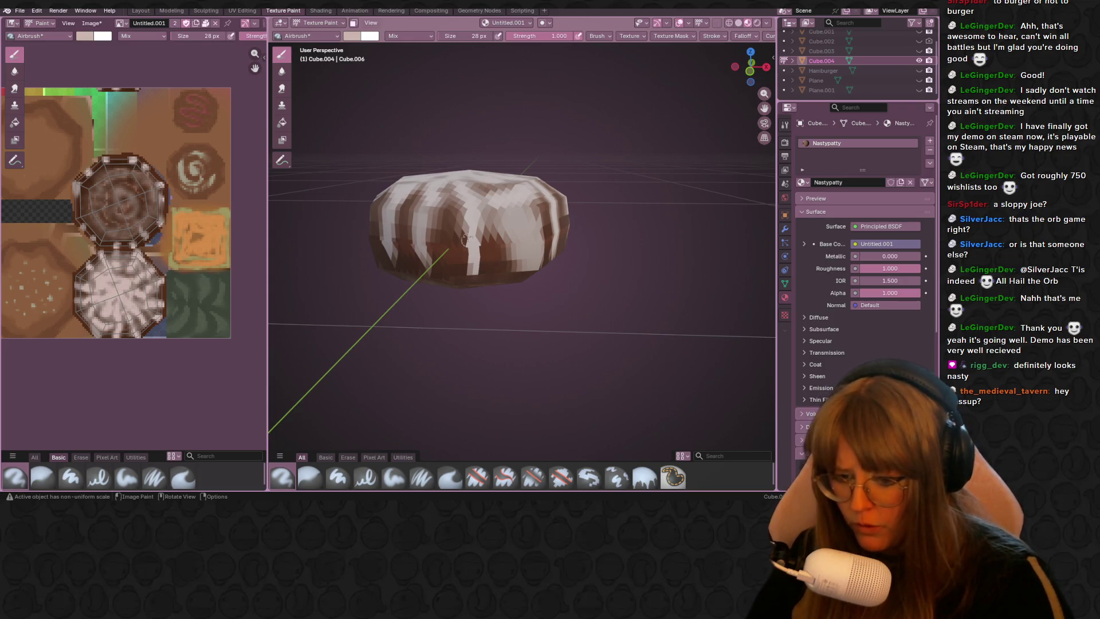
mouse_move(465, 240)
middle_down()
mouse_move(570, 273)
mouse_move(540, 156)
middle_up()
drag(540, 156, 528, 156)
mouse_move(516, 203)
shift+middle_down()
mouse_move(498, 180)
mouse_move(540, 197)
shift+middle_up()
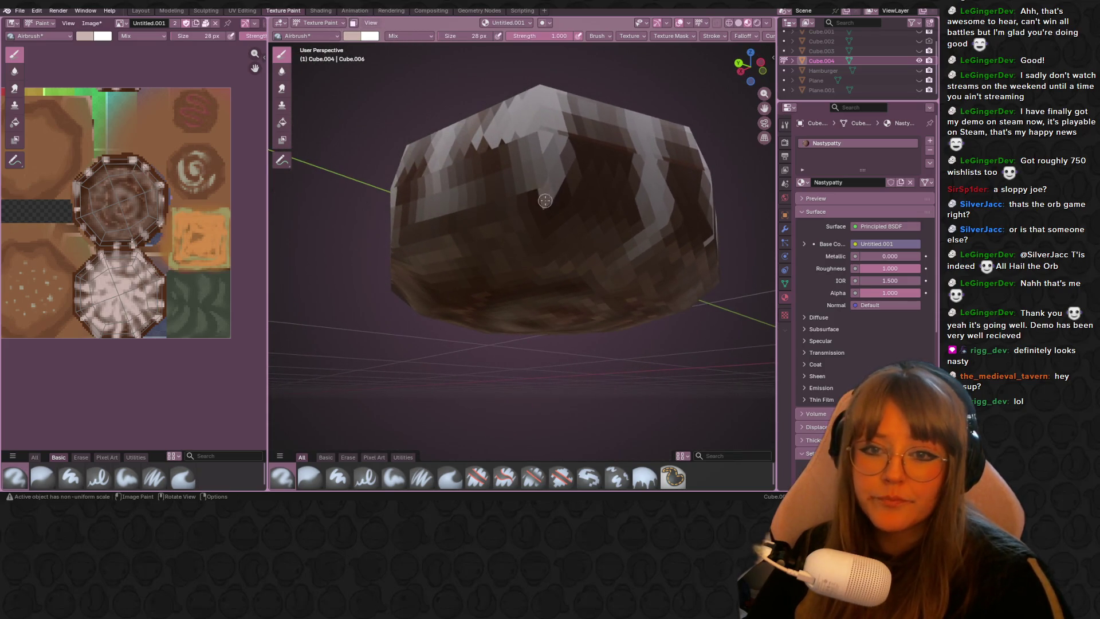
mouse_move(516, 220)
middle_down()
mouse_move(545, 184)
mouse_move(559, 200)
middle_up()
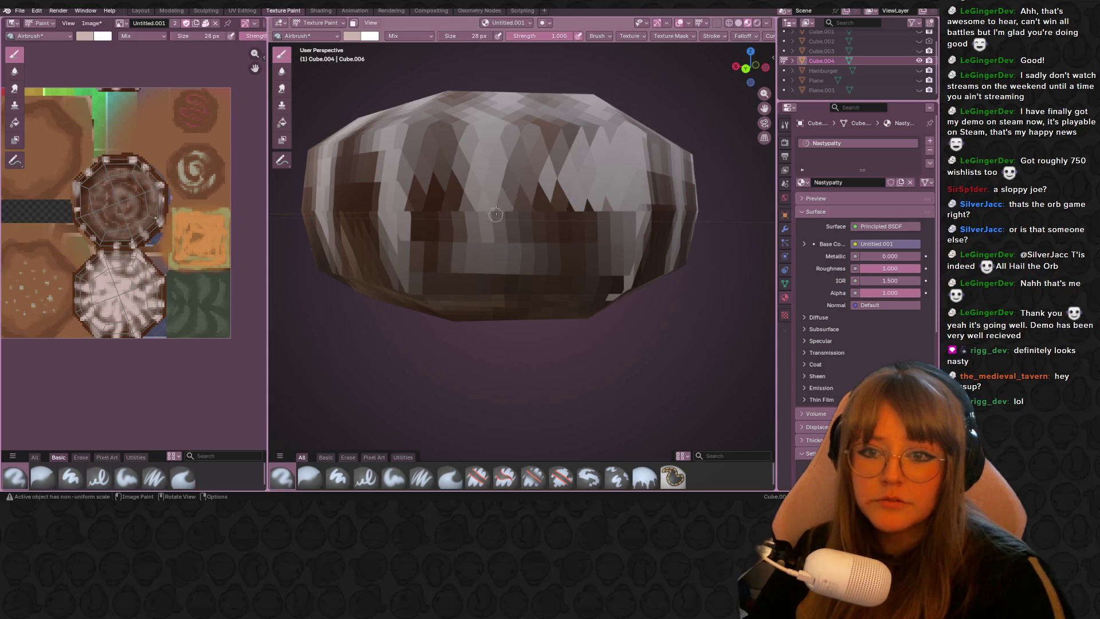
mouse_move(483, 212)
middle_down()
mouse_move(497, 176)
mouse_move(417, 238)
mouse_move(568, 185)
mouse_move(334, 143)
mouse_move(455, 143)
mouse_move(584, 233)
middle_up()
scroll(567, 185, down, 3)
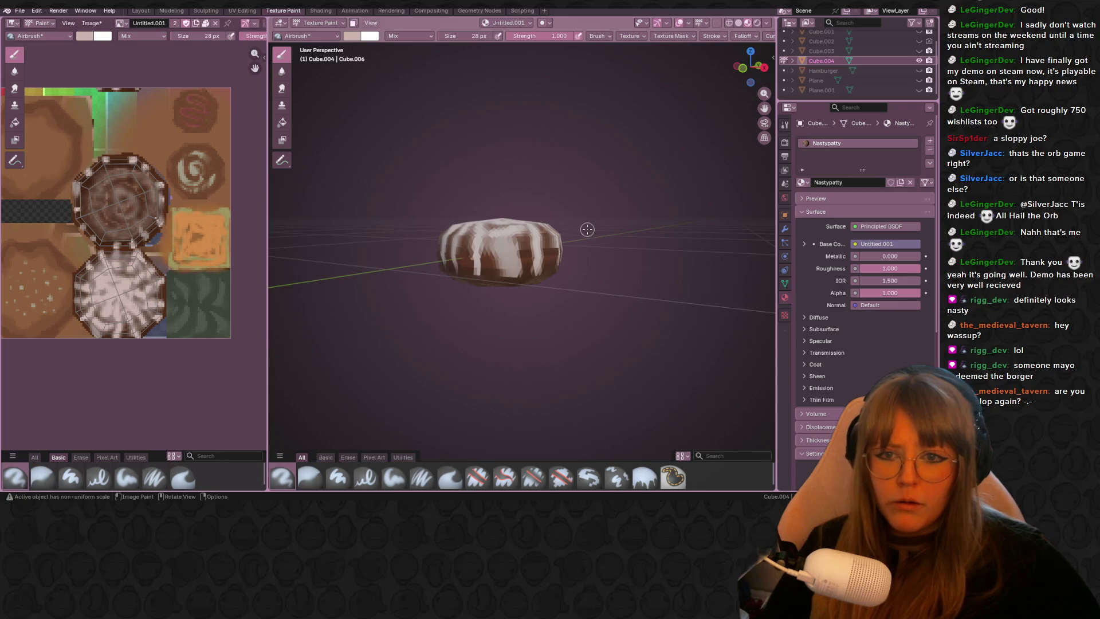
scroll(586, 231, up, 3)
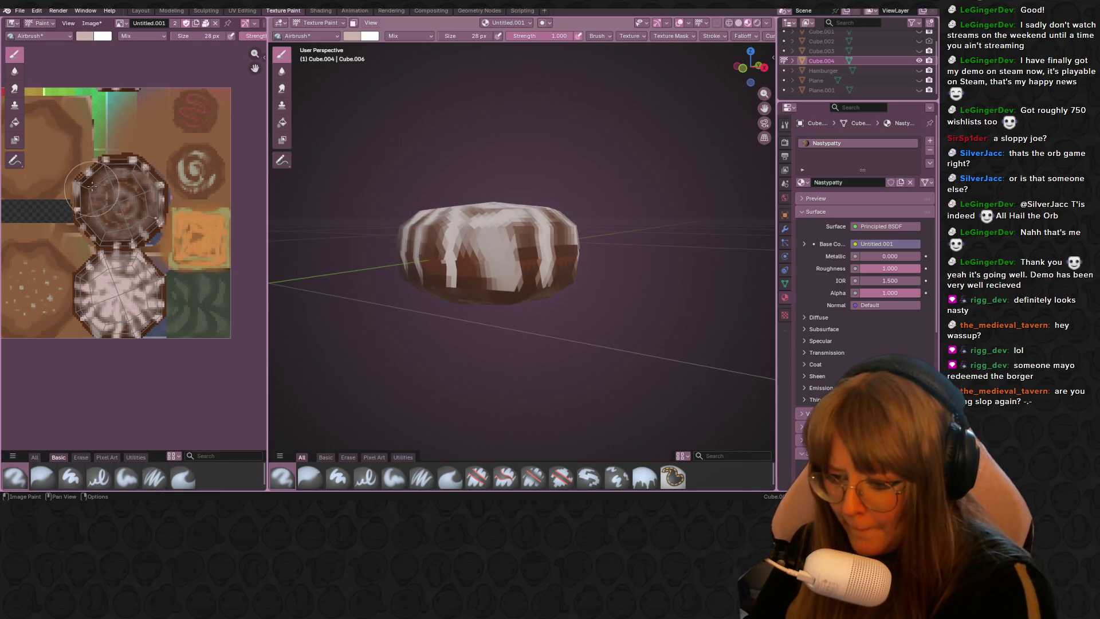
Step: Sample a dark brown paint colour from the patty and orbit to look down on its top
key(s)
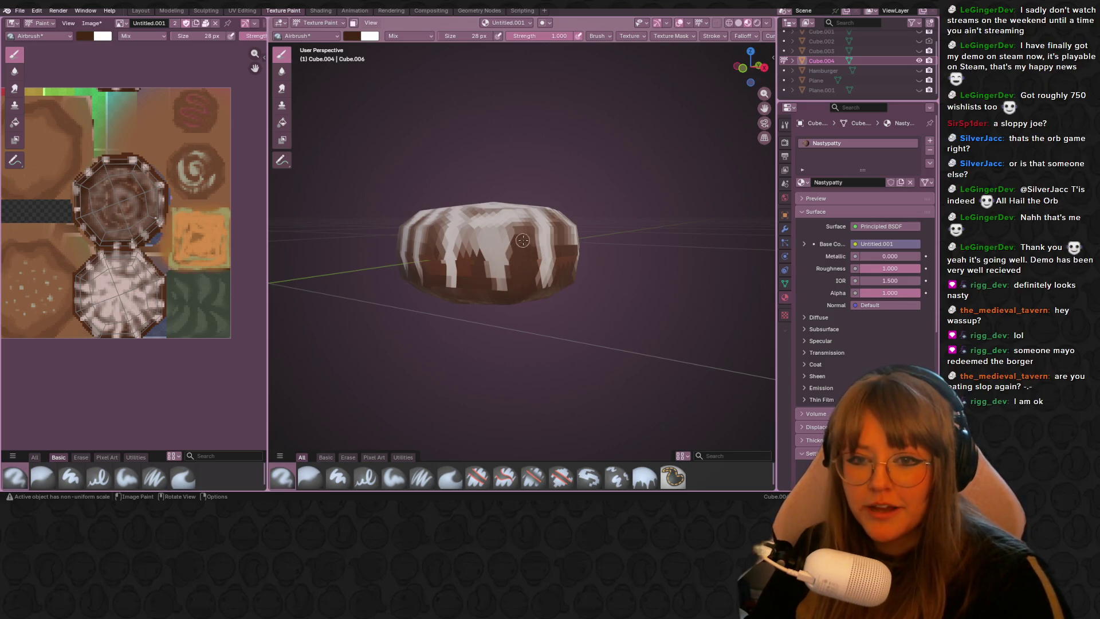
middle_drag(533, 276, 533, 251)
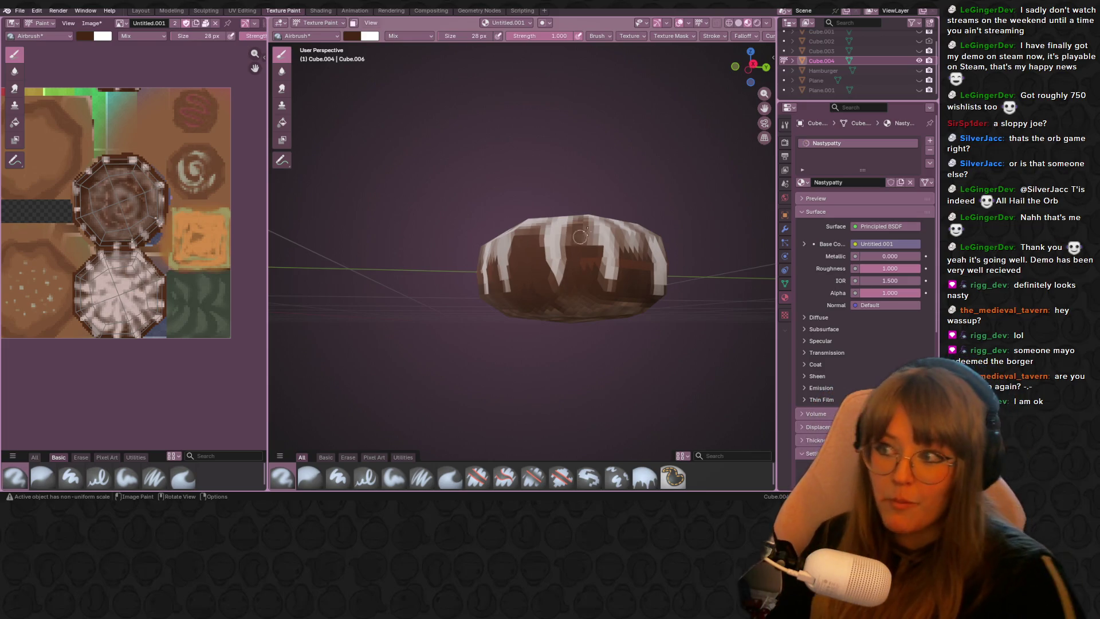
middle_drag(572, 276, 595, 208)
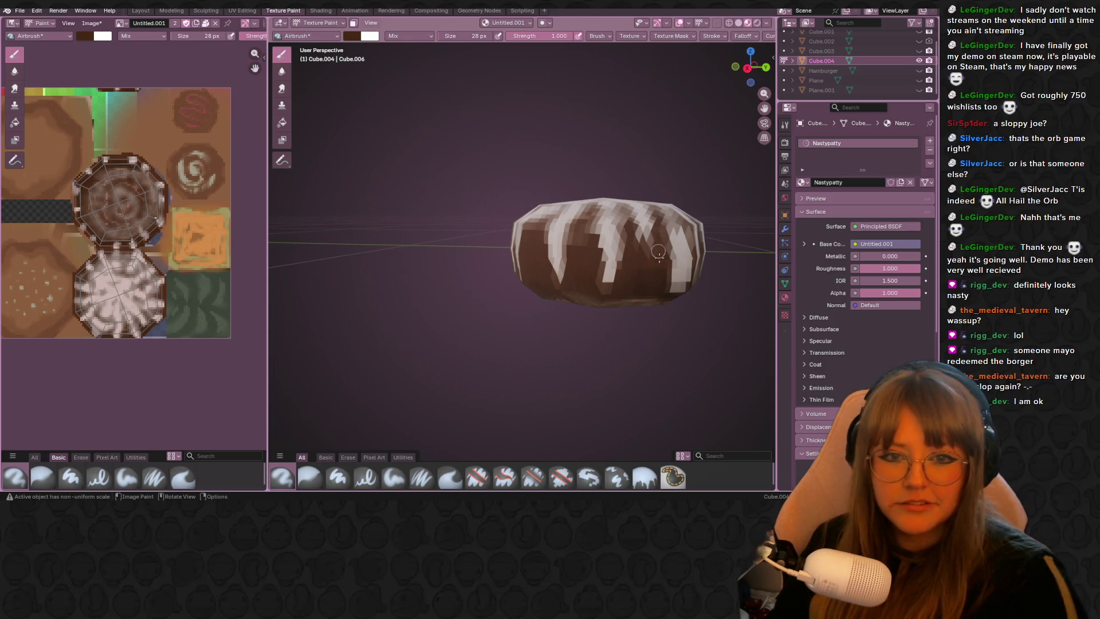
mouse_move(633, 262)
middle_down()
mouse_move(619, 323)
mouse_move(580, 197)
middle_up()
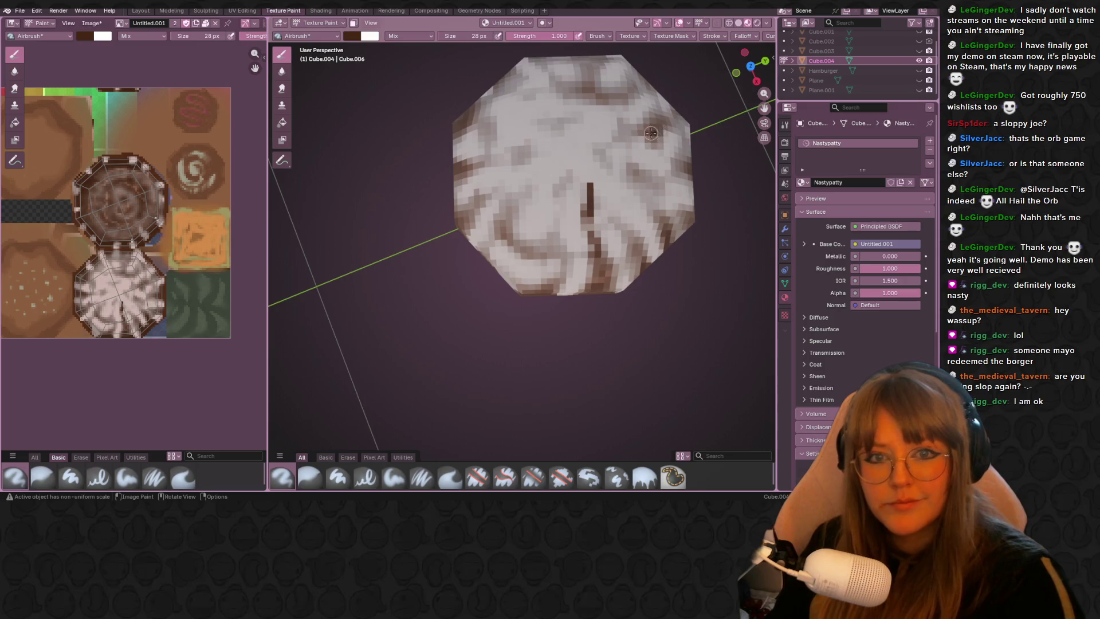
Step: Airbrush dark brown strokes and shading across the patty's pale top
drag(642, 130, 625, 134)
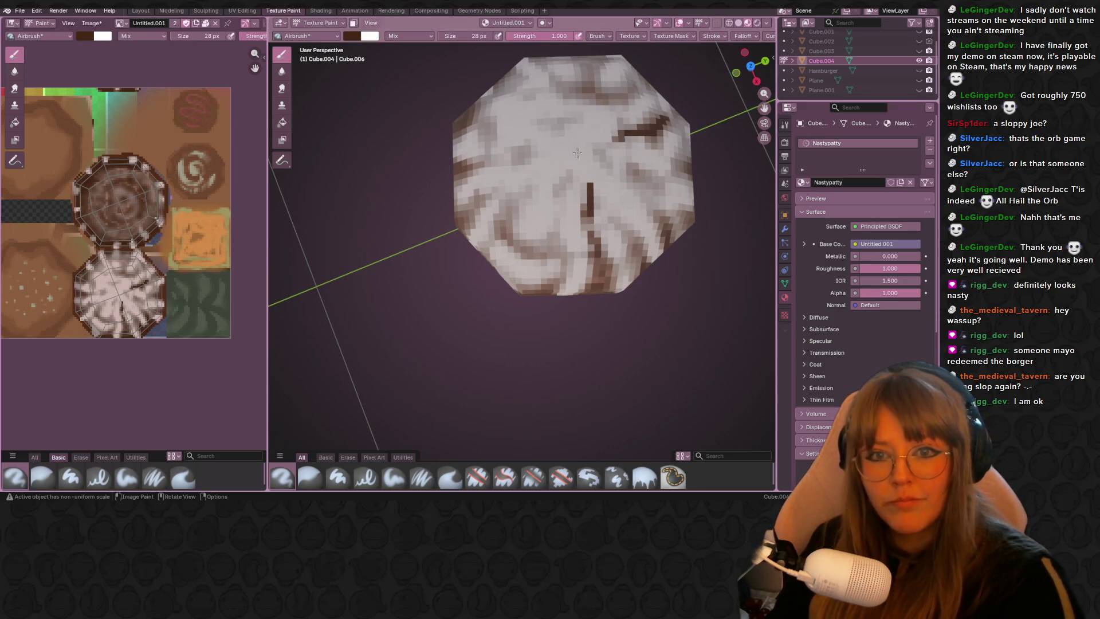
drag(530, 157, 494, 157)
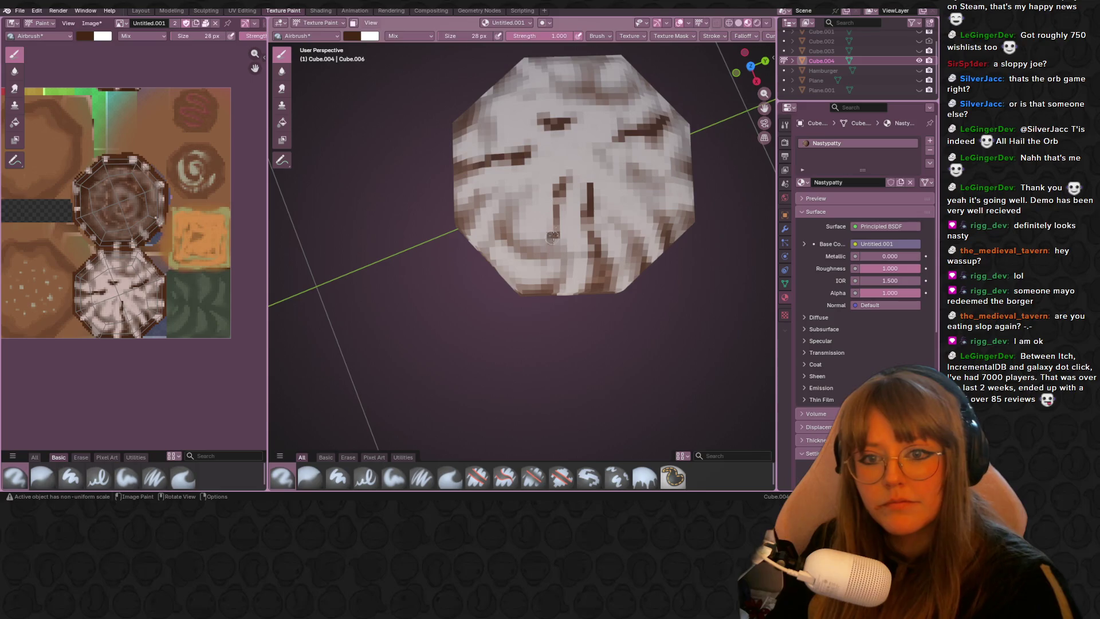
drag(560, 190, 561, 203)
drag(500, 226, 560, 255)
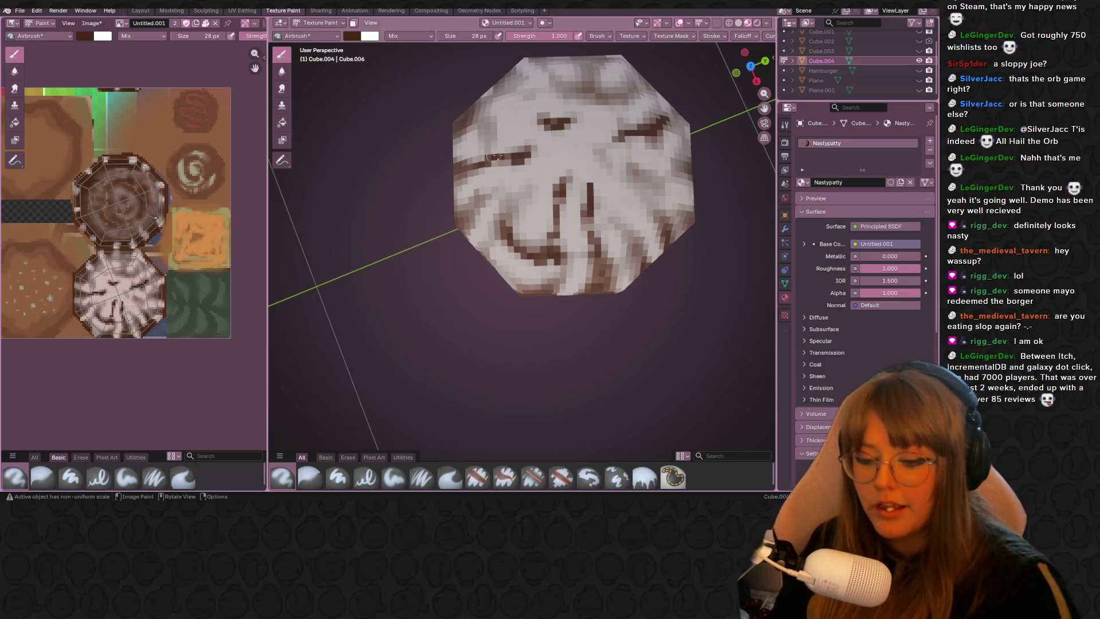
mouse_move(478, 198)
mouse_down()
mouse_move(490, 104)
mouse_move(512, 79)
mouse_up()
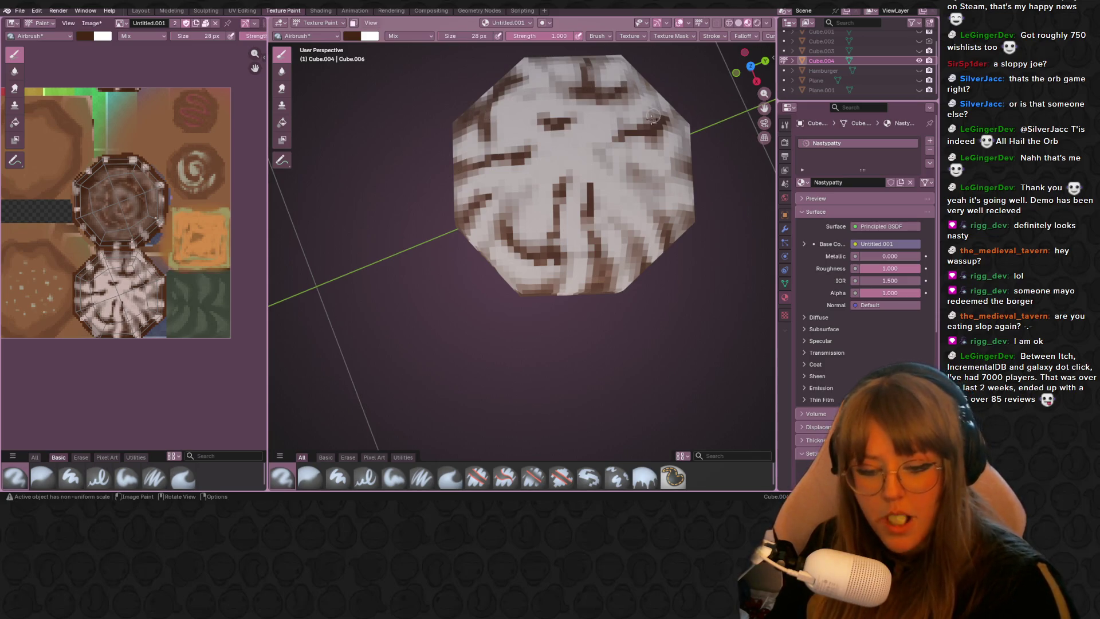
middle_drag(581, 98, 544, 129)
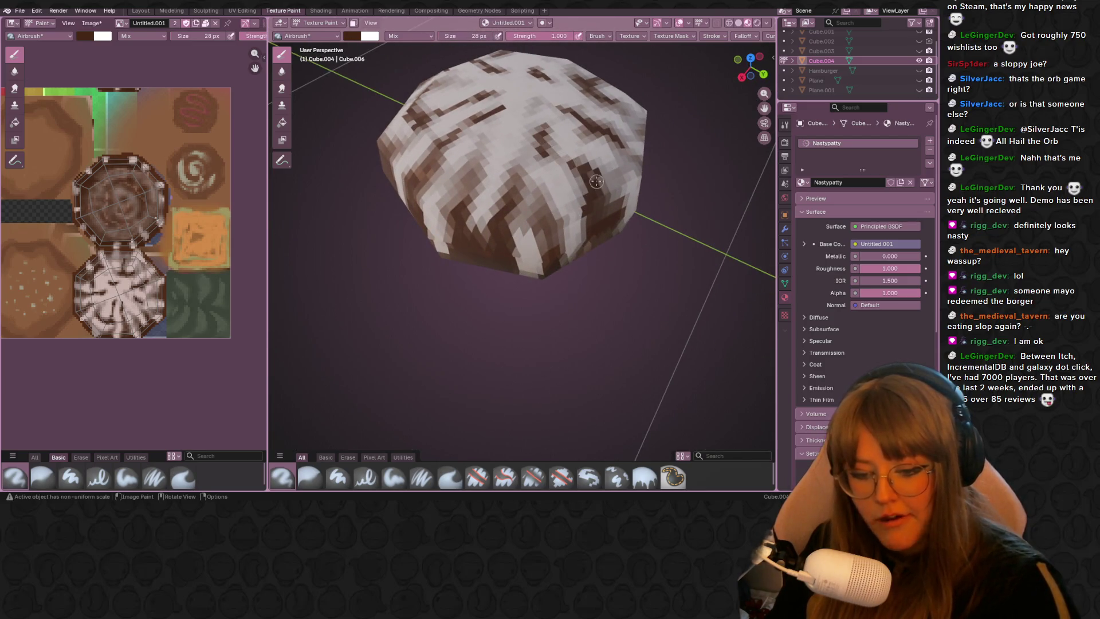
Step: Darken more areas of the patty's top and side with brown, then check from above
drag(508, 204, 524, 212)
click(517, 173)
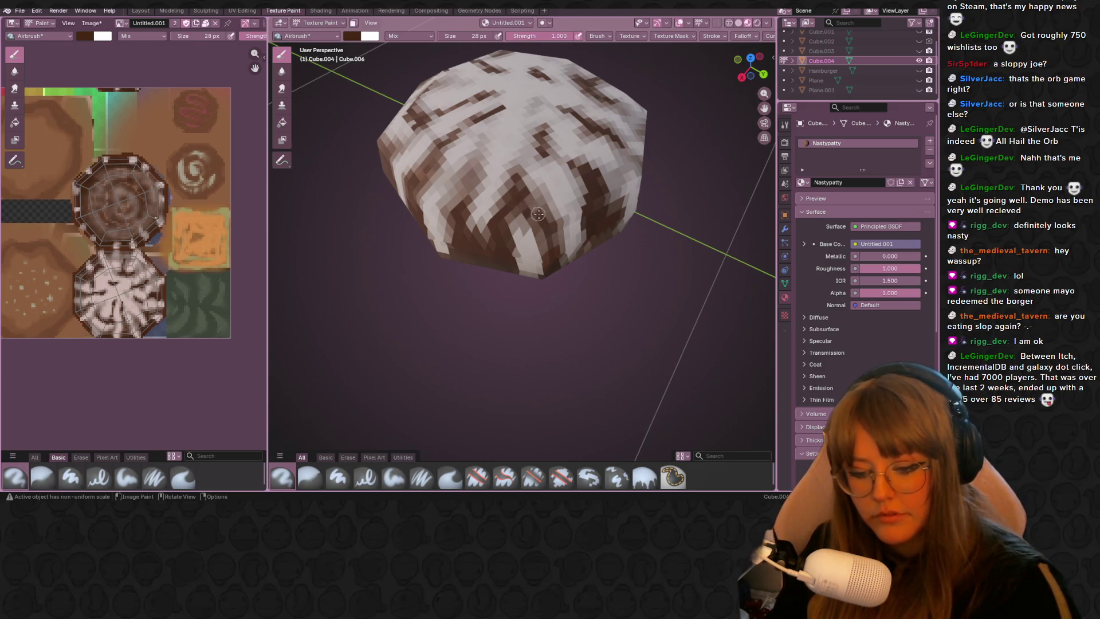
drag(468, 206, 473, 165)
drag(461, 223, 477, 243)
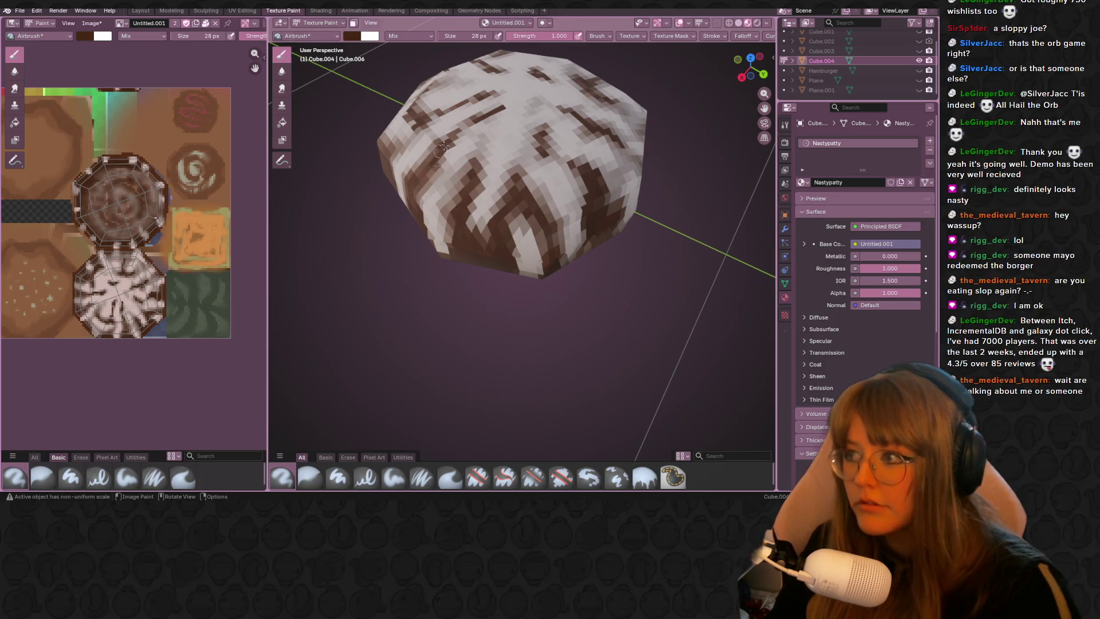
middle_drag(545, 128, 564, 160)
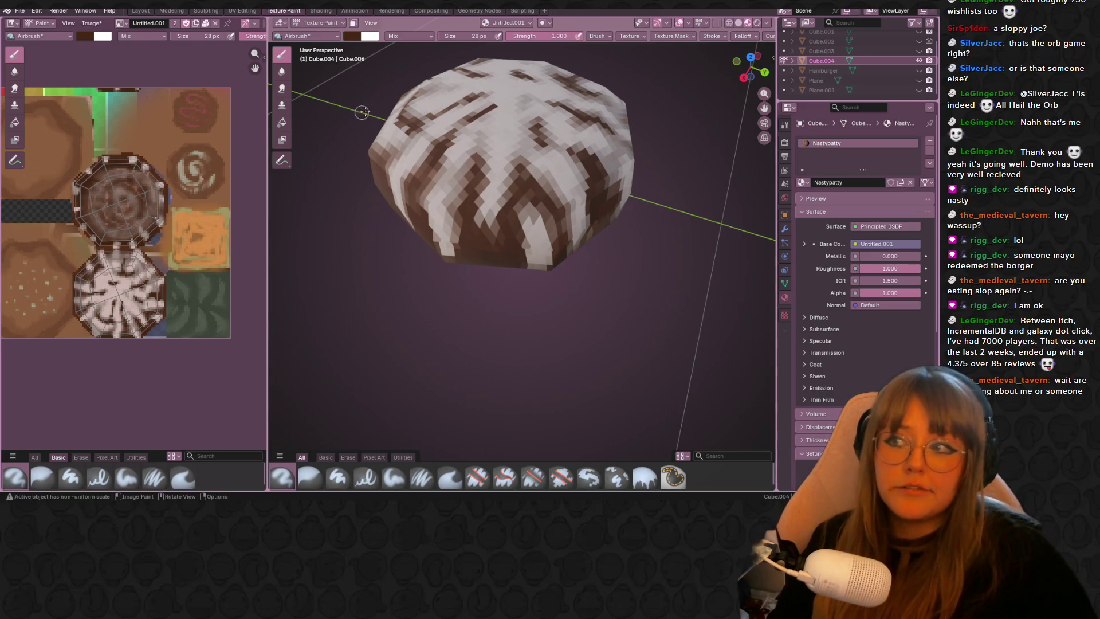
scroll(572, 128, down, 5)
mouse_move(573, 129)
middle_down()
mouse_move(584, 213)
mouse_move(388, 110)
mouse_move(625, 396)
mouse_move(569, 239)
mouse_move(403, 322)
mouse_move(446, 258)
middle_up()
scroll(584, 213, up, 3)
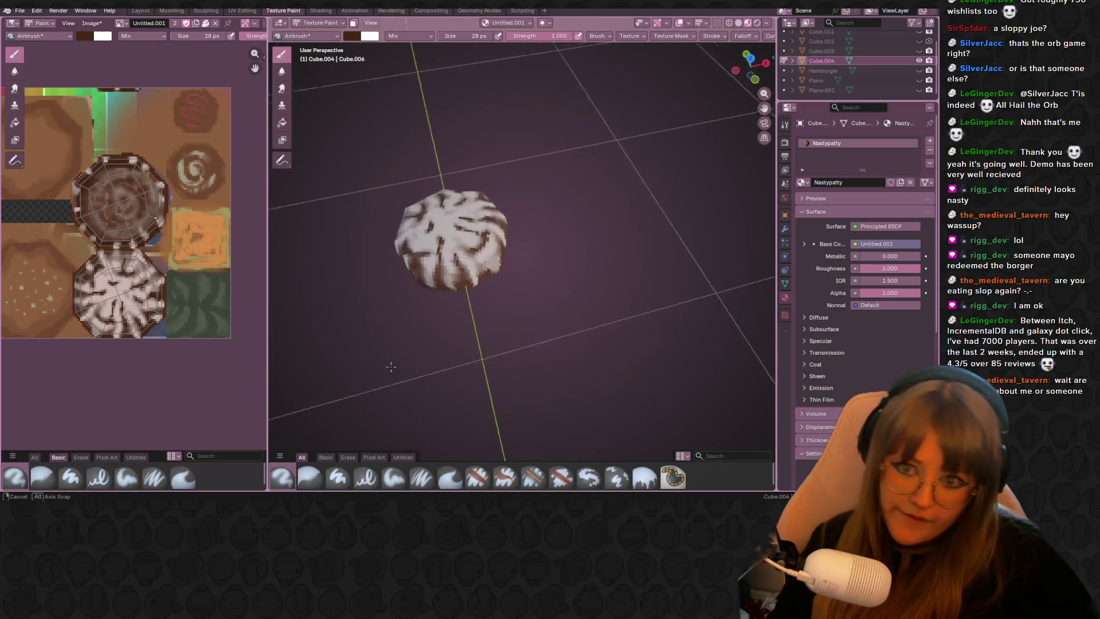
scroll(448, 258, down, 5)
scroll(307, 140, down, 3)
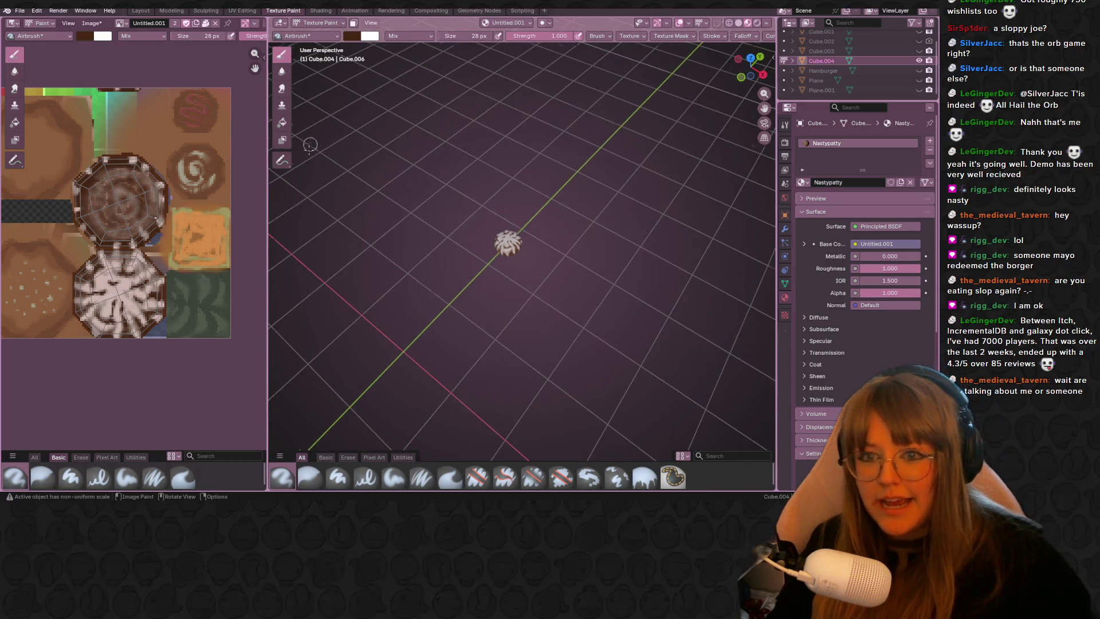
Step: Unhide Cube.001–Cube.003 and frame both burgers in a side-on Right Orthographic view
drag(918, 51, 919, 31)
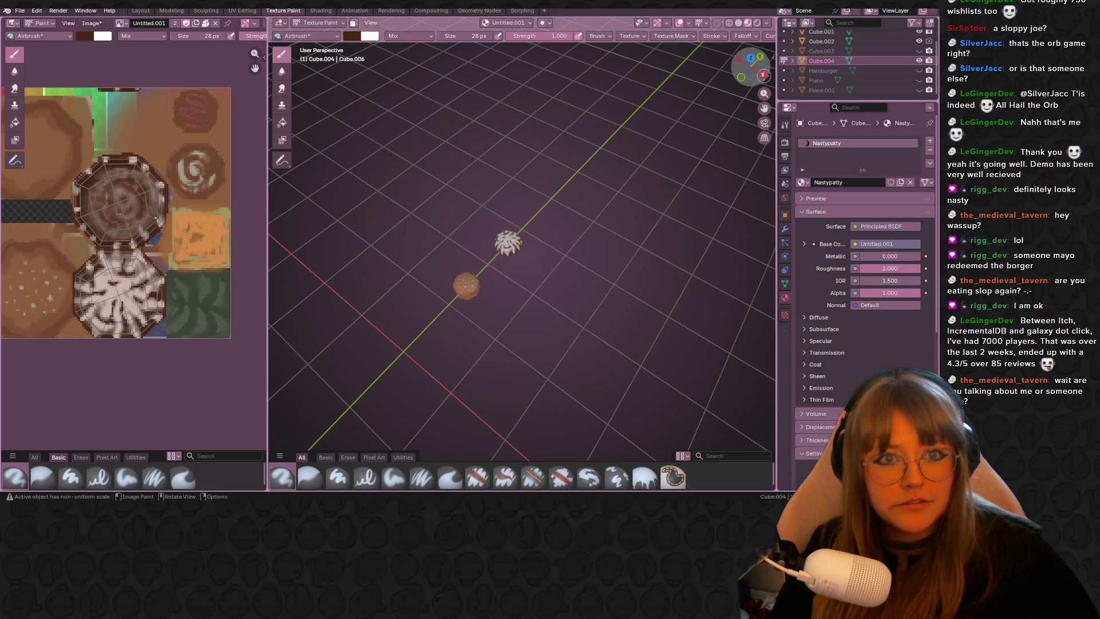
click(755, 73)
scroll(503, 185, up, 2)
scroll(491, 205, up, 4)
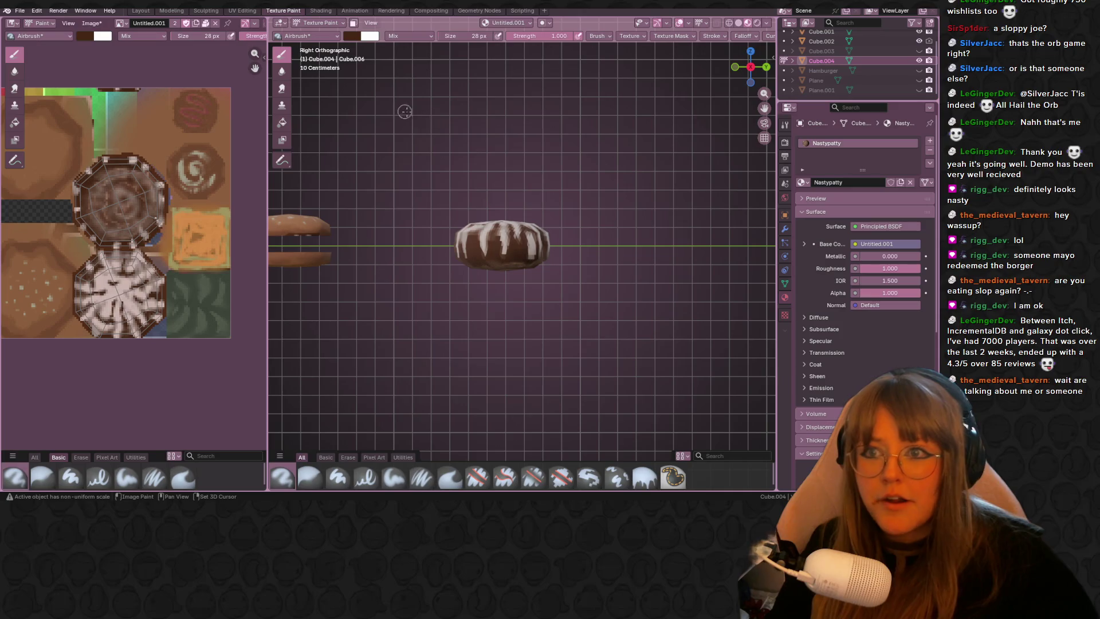
shift+middle_drag(410, 112, 478, 117)
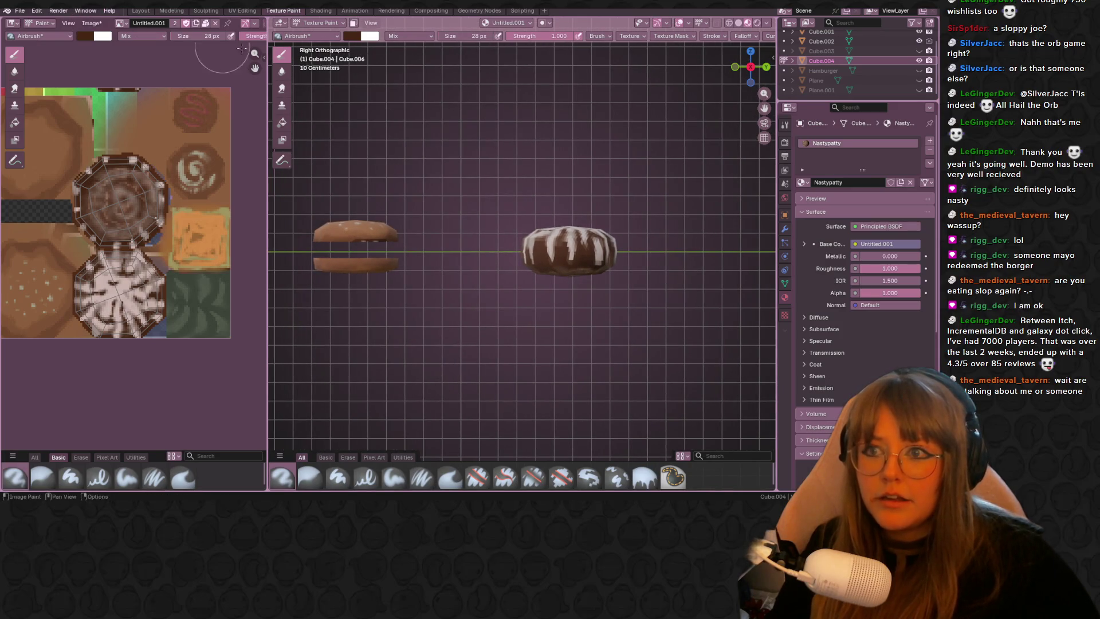
click(318, 22)
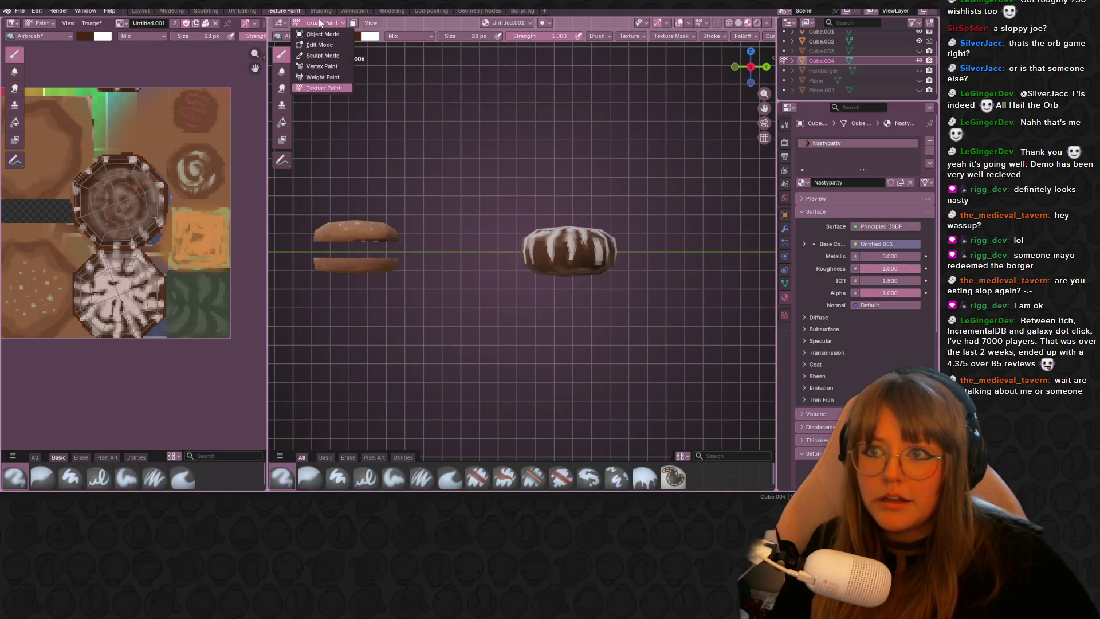
Step: In Object Mode duplicate both buns with Shift+D and place the copies around the streaked patty
click(334, 44)
click(344, 228)
shift+click(344, 265)
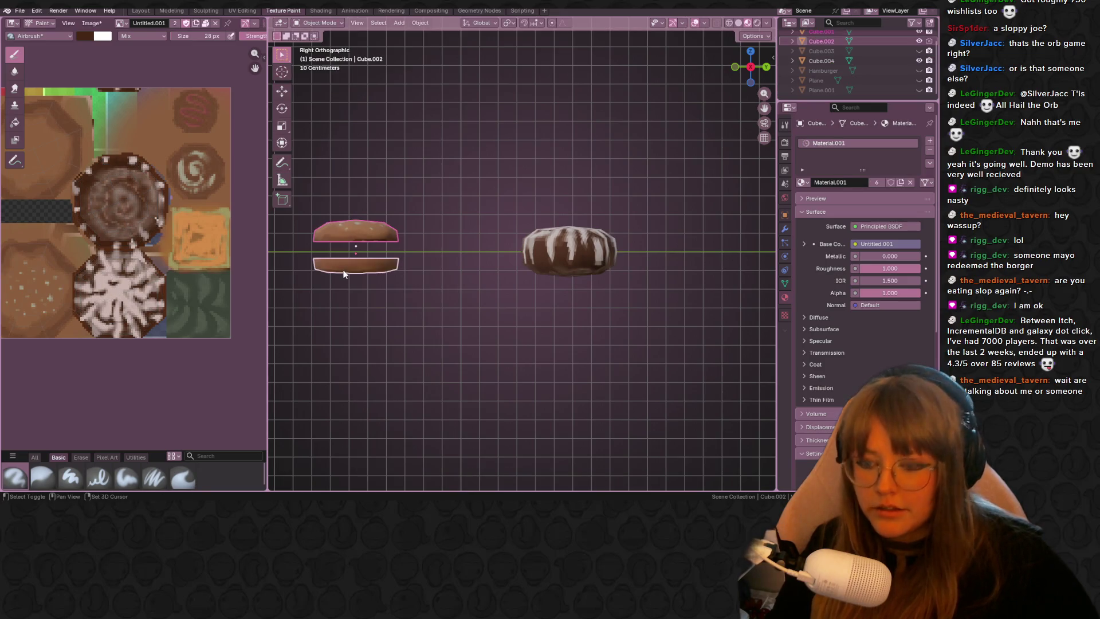
key(shift+d)
click(568, 257)
key(s)
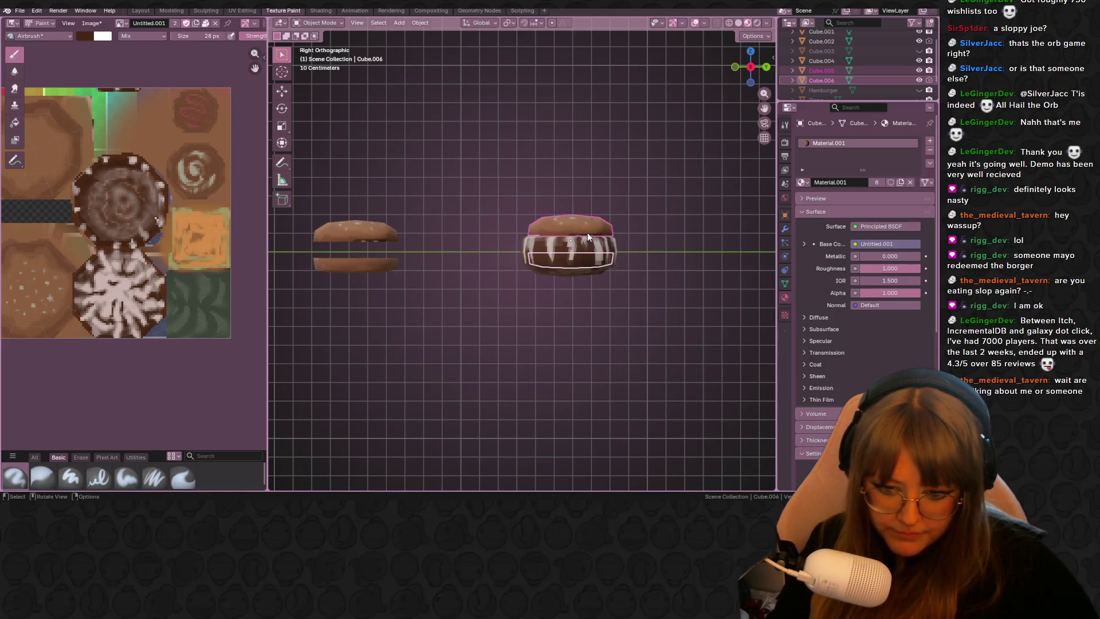
Step: Select the copied buns, cancel a move of the bottom bun, and inspect the new burger from above
click(585, 274)
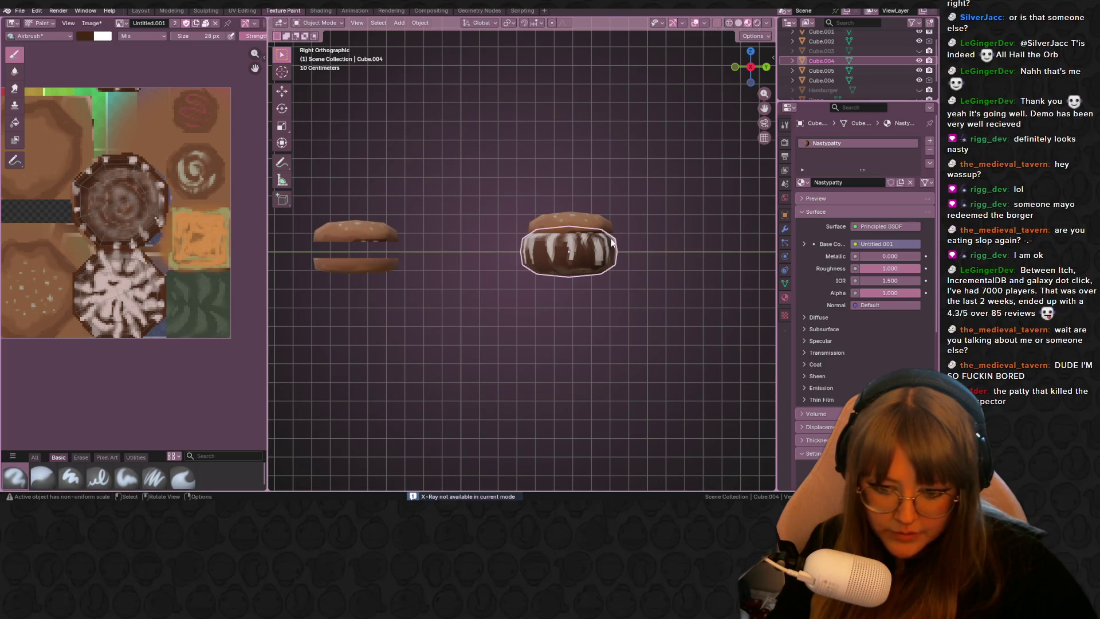
scroll(682, 200, up, 3)
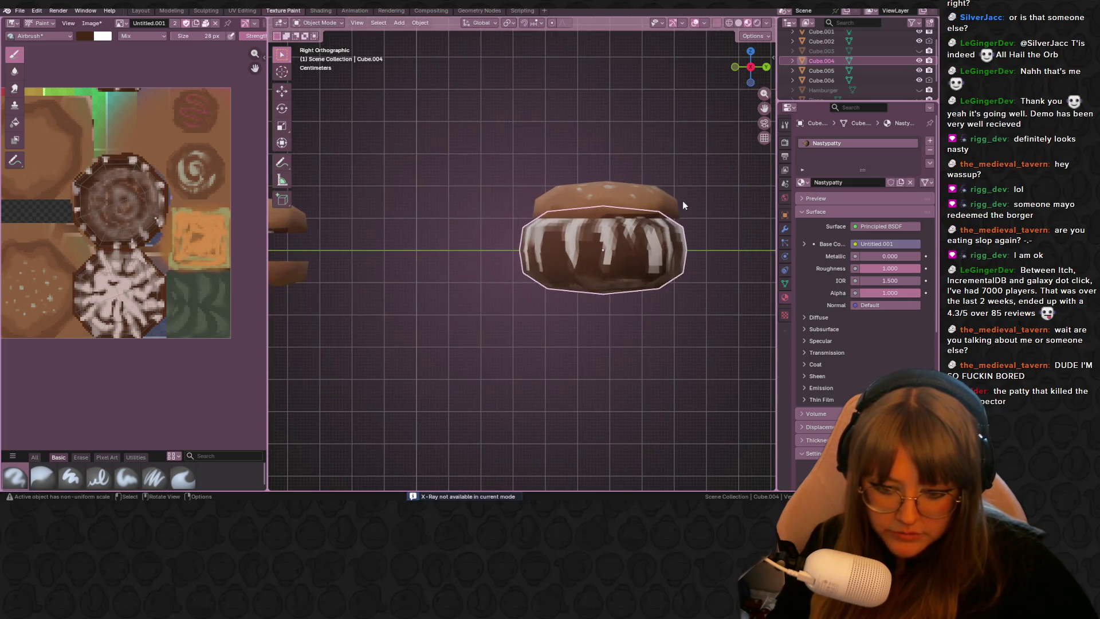
click(857, 70)
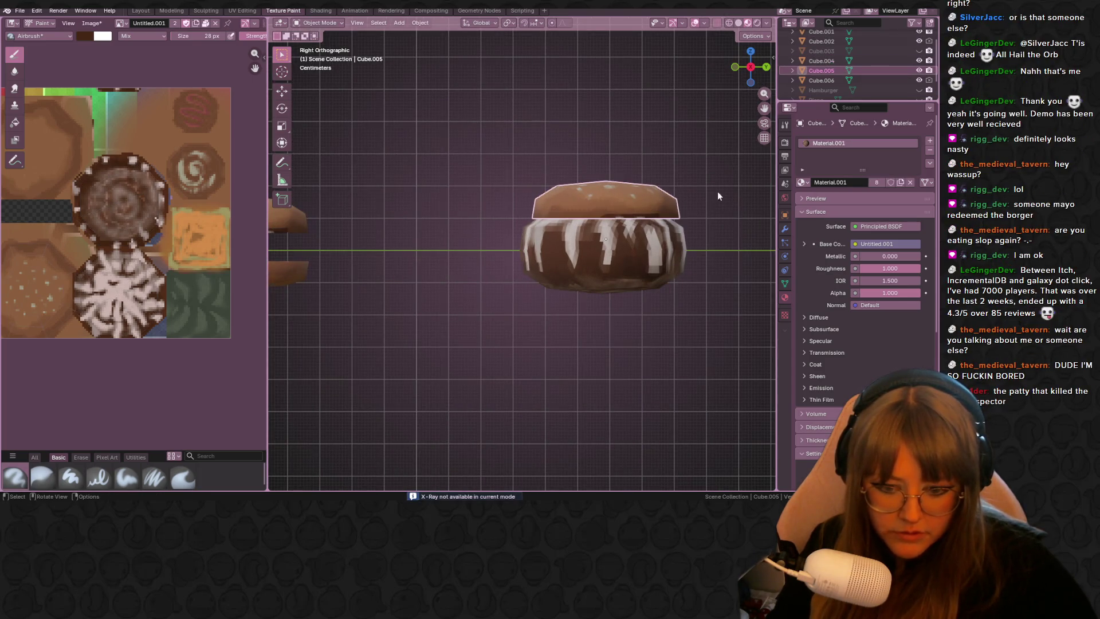
click(885, 81)
key(g)
key(Escape)
key(Tab)
key(Tab)
mouse_move(515, 138)
middle_down()
mouse_move(617, 87)
mouse_move(563, 203)
mouse_move(445, 229)
mouse_move(553, 225)
mouse_move(592, 178)
mouse_move(514, 114)
middle_up()
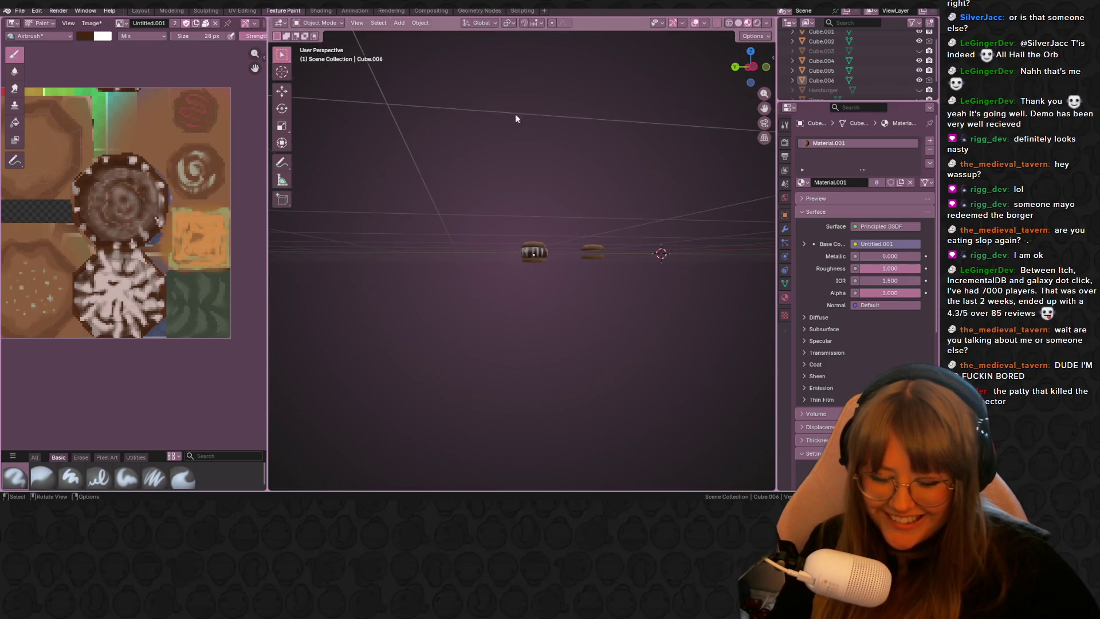
scroll(417, 49, up, 4)
scroll(417, 40, up, 3)
mouse_move(689, 93)
middle_down()
mouse_move(676, 143)
mouse_move(675, 307)
mouse_move(621, 134)
mouse_move(690, 106)
mouse_move(631, 196)
mouse_move(646, 143)
mouse_move(514, 172)
mouse_move(545, 165)
mouse_move(567, 137)
middle_up()
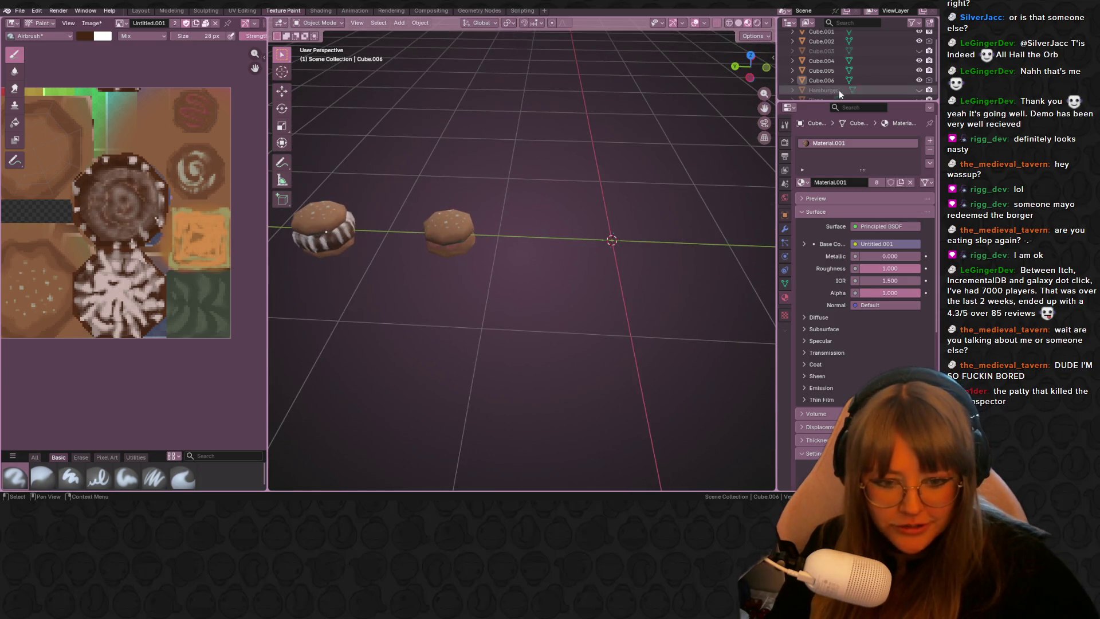
Step: Unhide the original Hamburger and both plane objects in the Outliner
click(919, 90)
scroll(910, 82, down, 1)
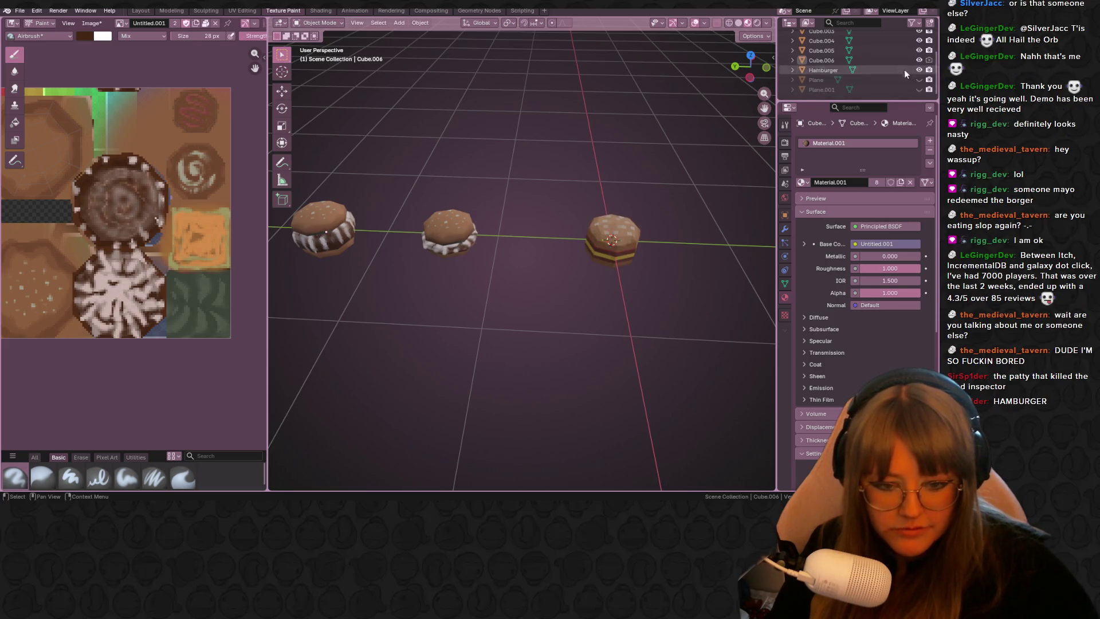
drag(916, 81, 918, 89)
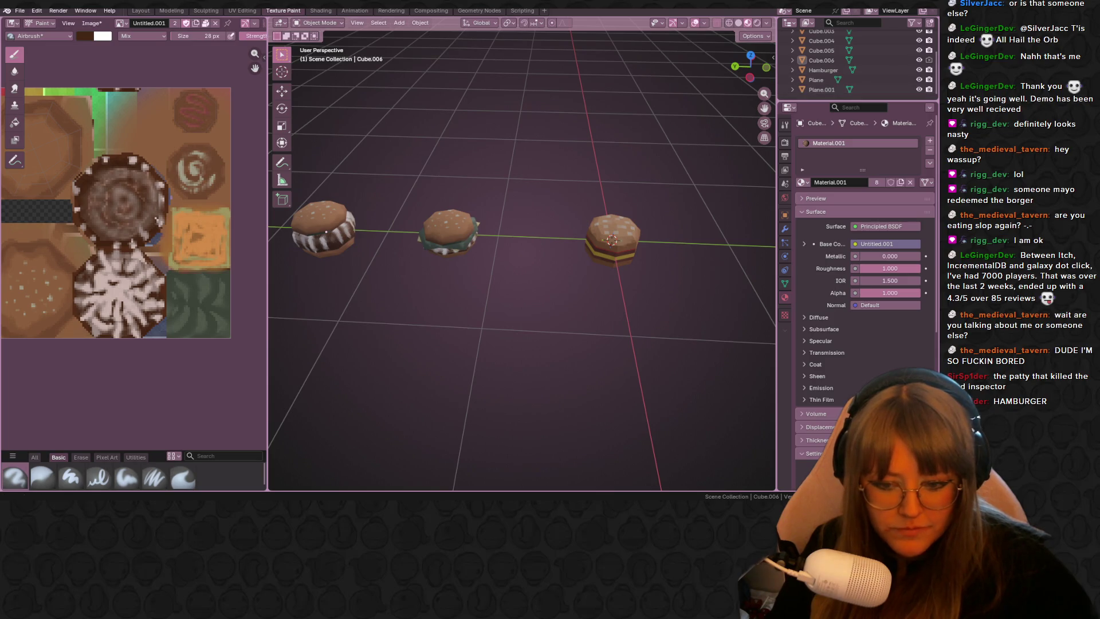
scroll(929, 77, up, 3)
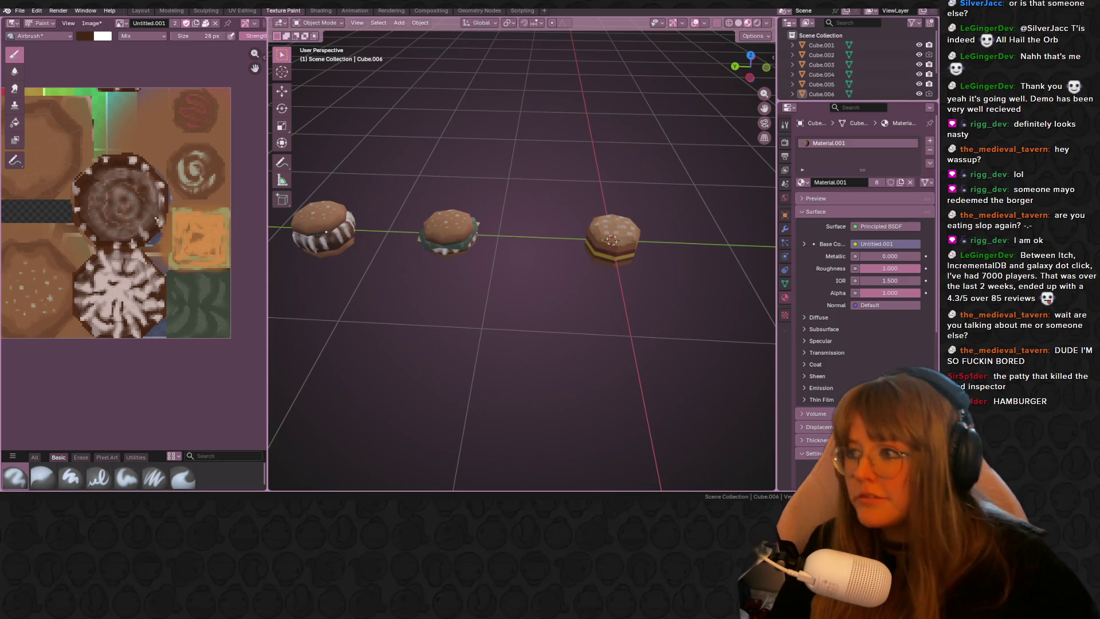
mouse_move(545, 140)
middle_down()
mouse_move(452, 156)
mouse_move(658, 243)
mouse_move(641, 197)
middle_up()
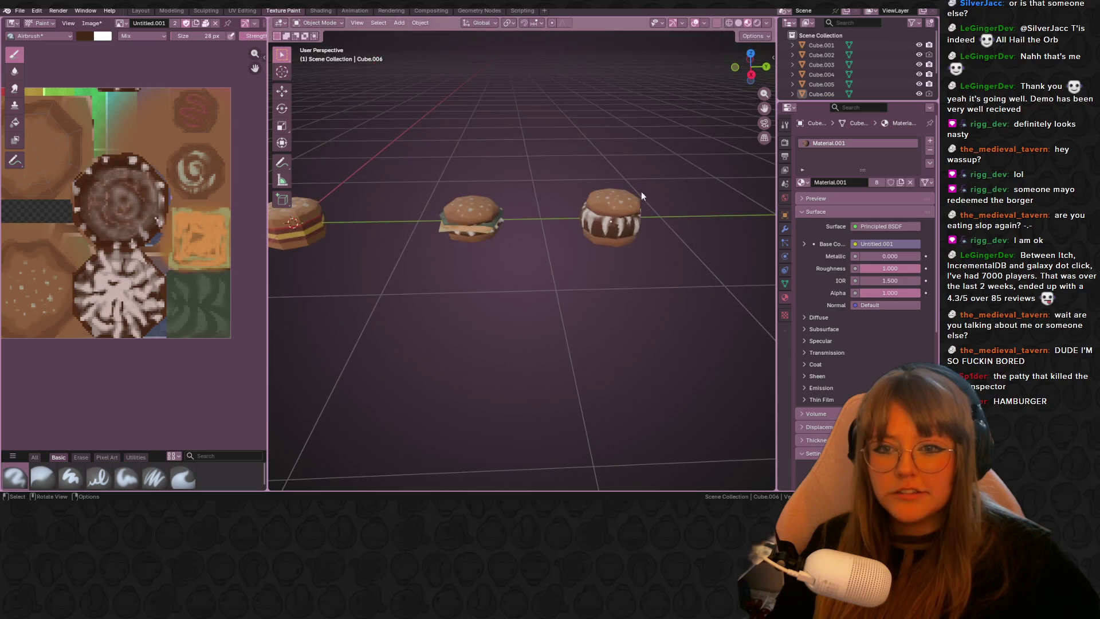
Step: Box-select the middle burger and move it with G so the three burgers stand in a row
drag(462, 118, 506, 288)
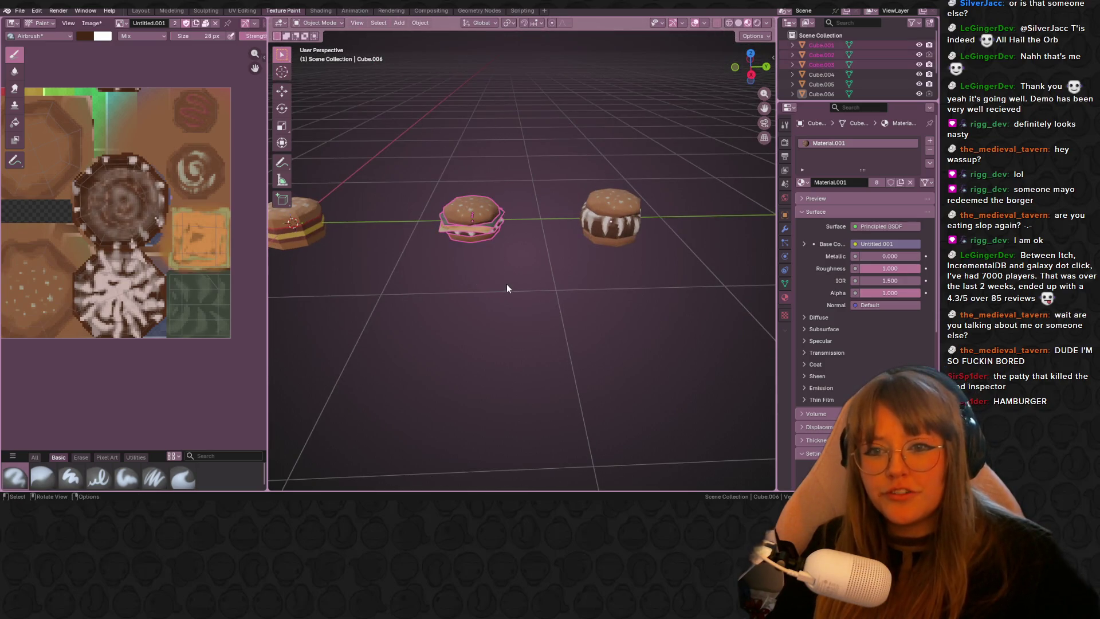
key(g)
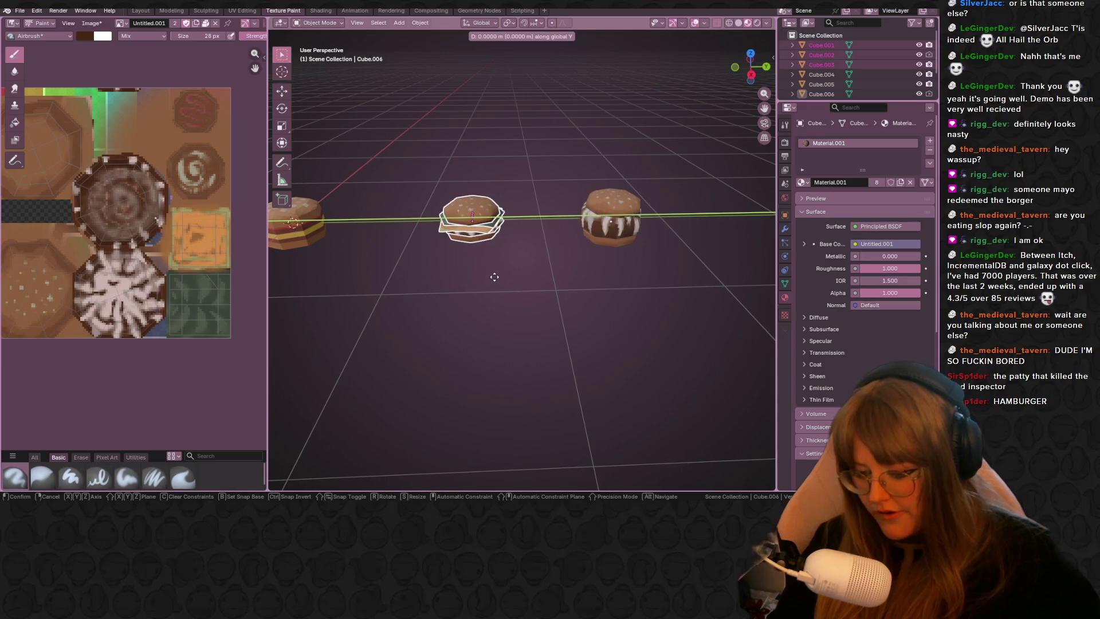
click(467, 282)
mouse_move(467, 284)
middle_down()
mouse_move(478, 265)
mouse_move(484, 344)
mouse_move(542, 319)
mouse_move(573, 189)
mouse_move(355, 151)
mouse_move(452, 172)
mouse_move(530, 133)
mouse_move(554, 142)
mouse_move(511, 216)
mouse_move(432, 167)
mouse_move(543, 149)
mouse_move(542, 215)
mouse_move(607, 203)
mouse_move(592, 187)
mouse_move(417, 191)
mouse_move(344, 243)
mouse_move(612, 254)
mouse_move(559, 249)
middle_up()
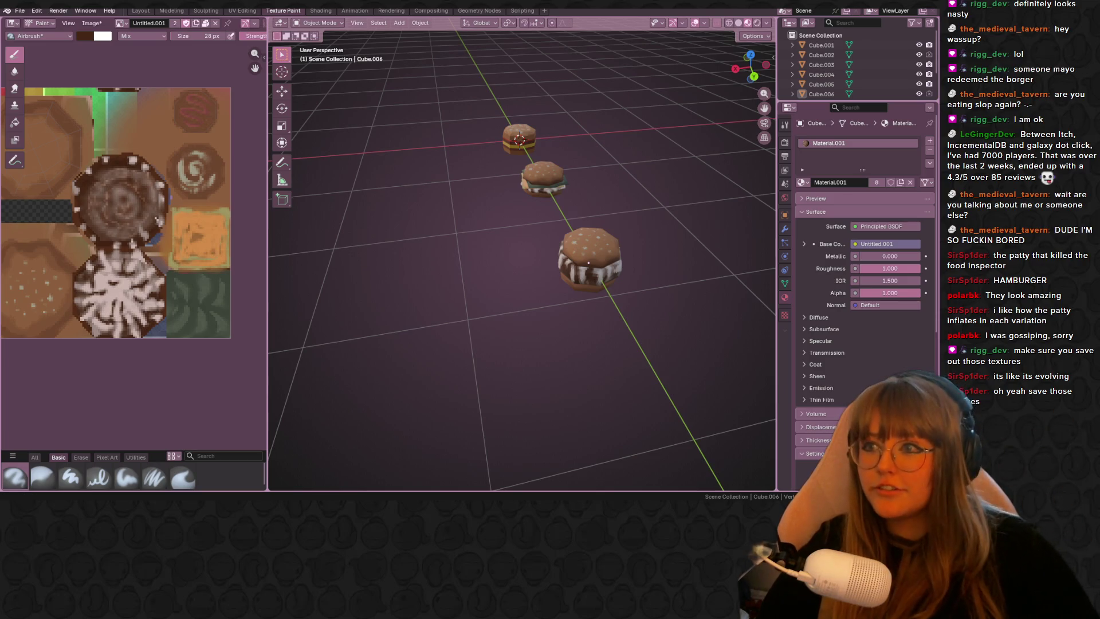
Step: Pack the painted burger texture into the file and save the image via the Image menu
click(82, 25)
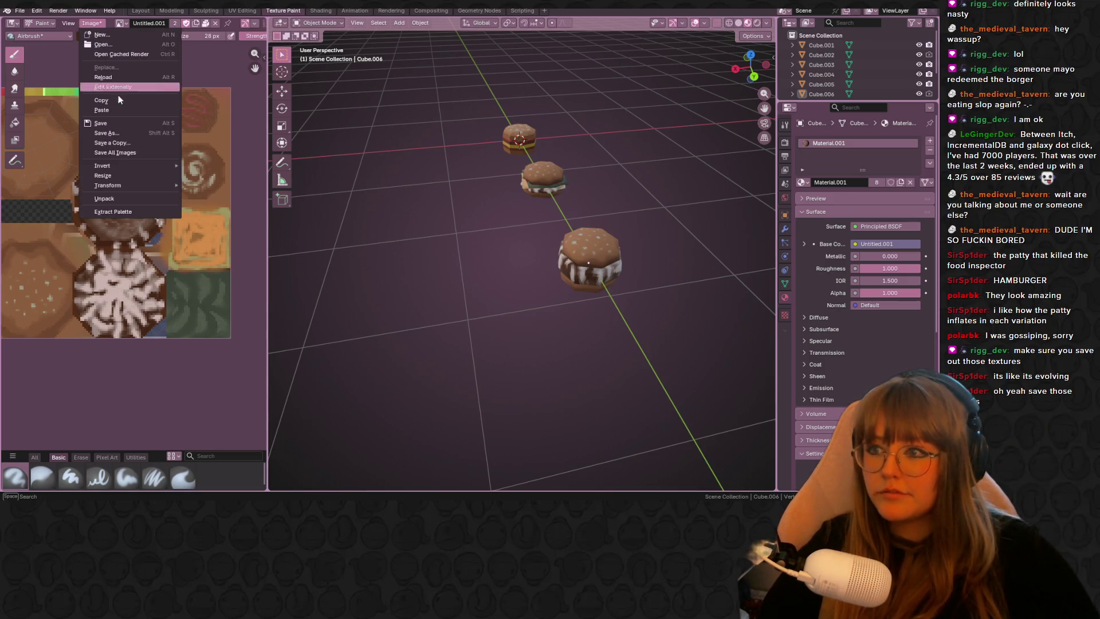
click(118, 127)
middle_drag(100, 20, 139, 48)
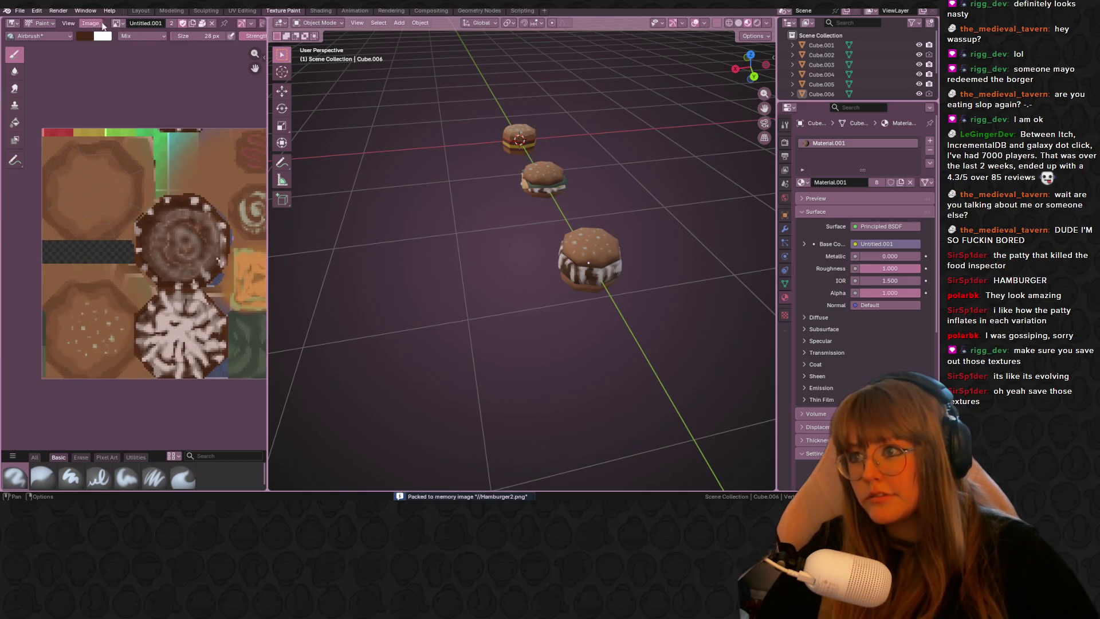
click(102, 26)
click(101, 123)
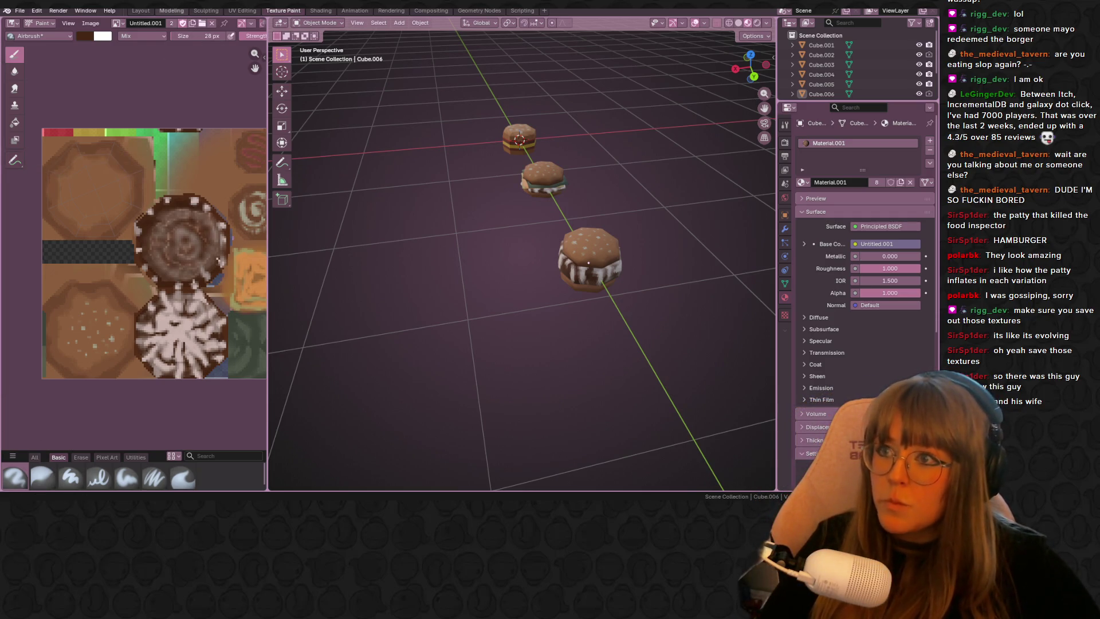
click(119, 23)
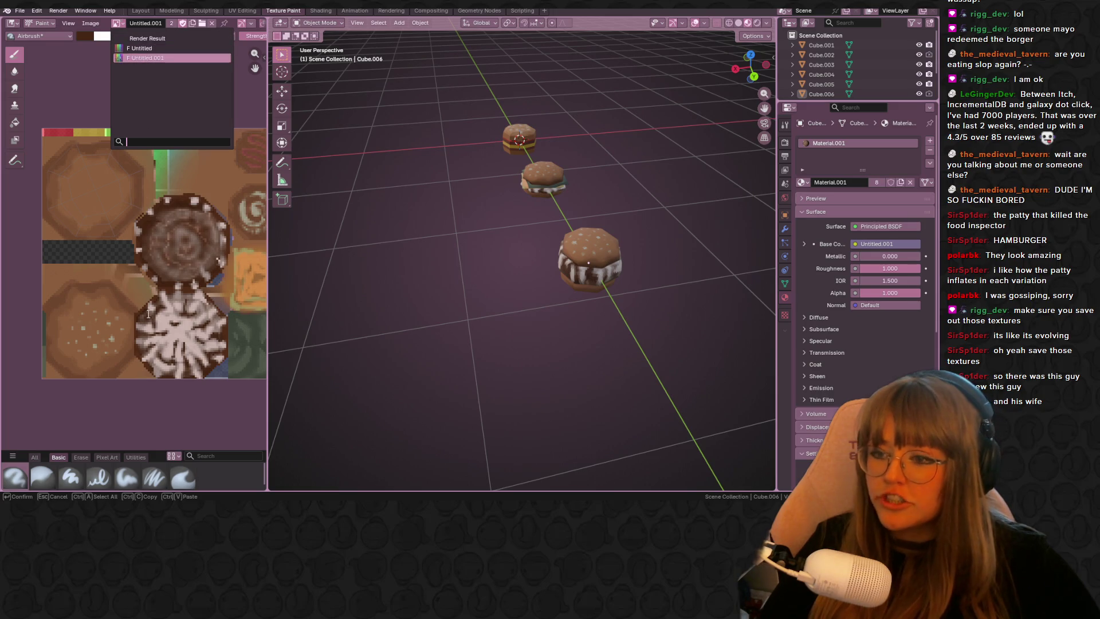
scroll(103, 155, down, 1)
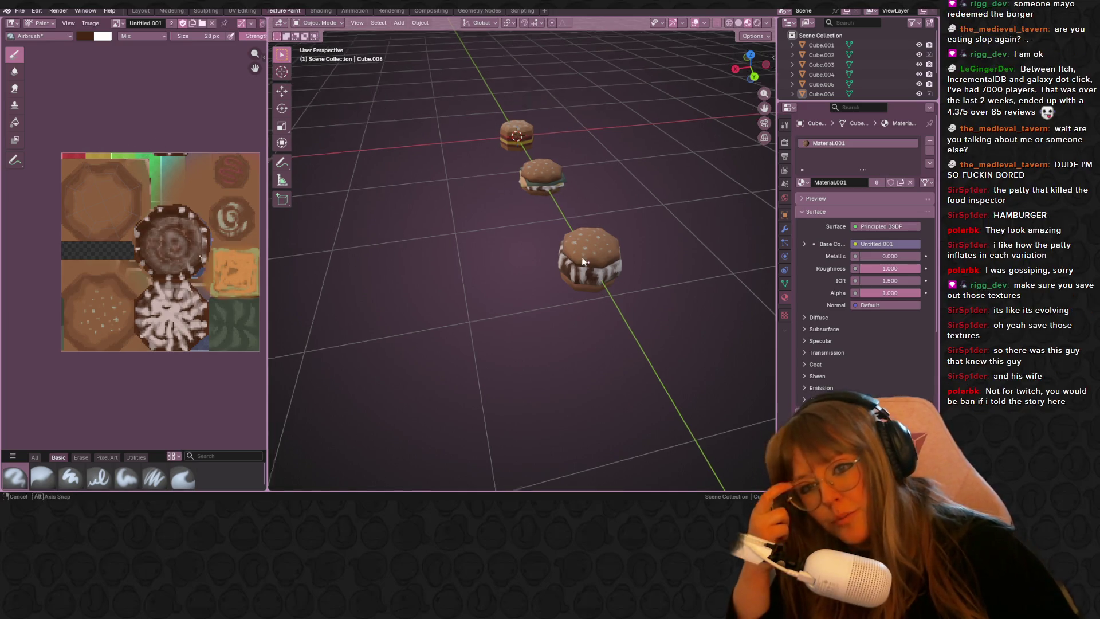
Step: Orbit the 3D viewport to frame the three burgers
middle_drag(582, 258, 566, 207)
scroll(473, 179, up, 2)
scroll(474, 179, up, 3)
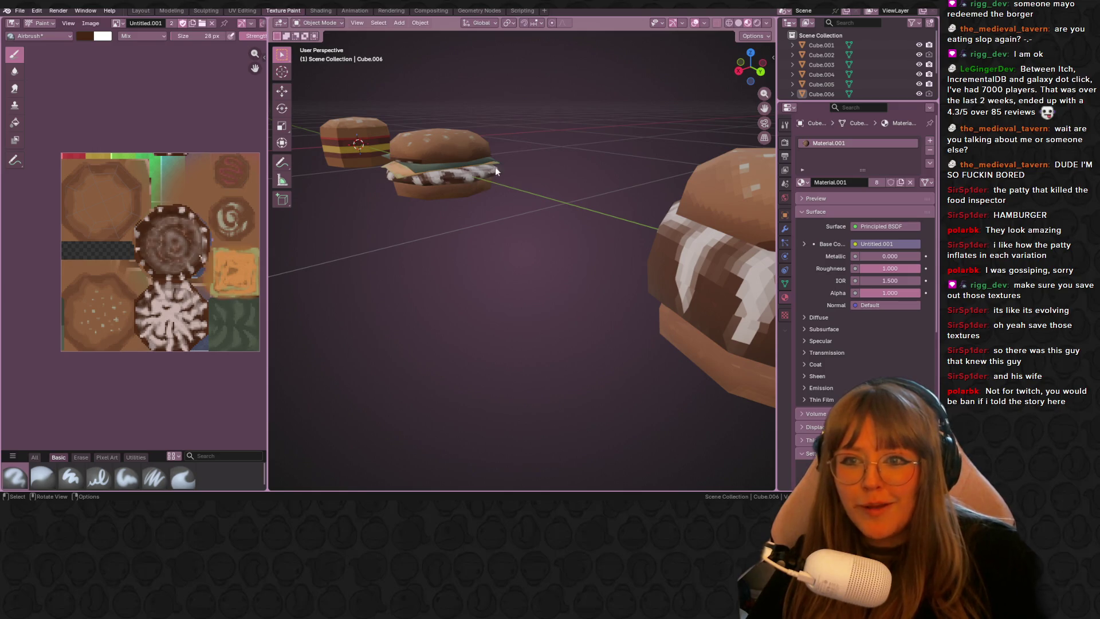
middle_drag(463, 175, 582, 200)
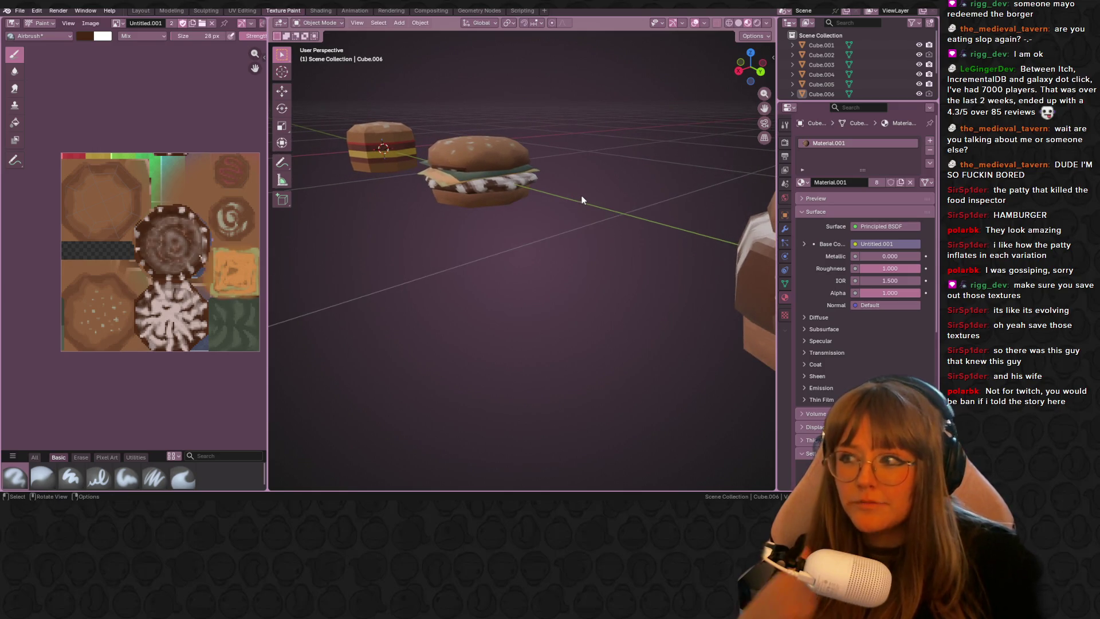
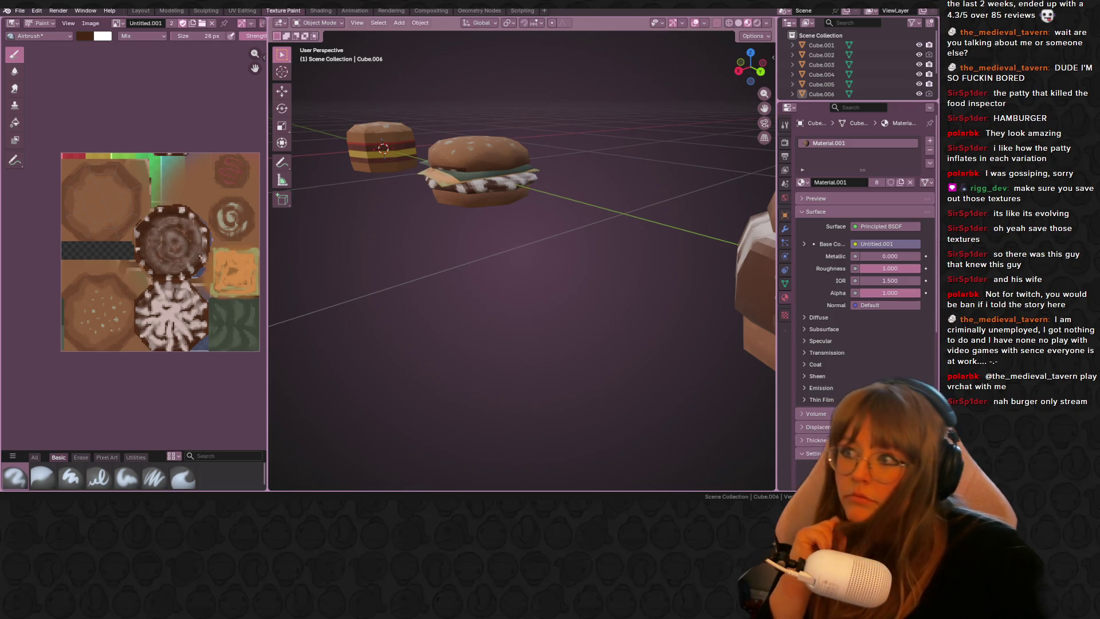
scroll(509, 178, down, 3)
scroll(509, 178, down, 3)
Step: Glance at the burger texture in the pixel editor and come back to the burger row in Blender
mouse_move(566, 176)
middle_down()
mouse_move(638, 216)
mouse_move(589, 248)
middle_up()
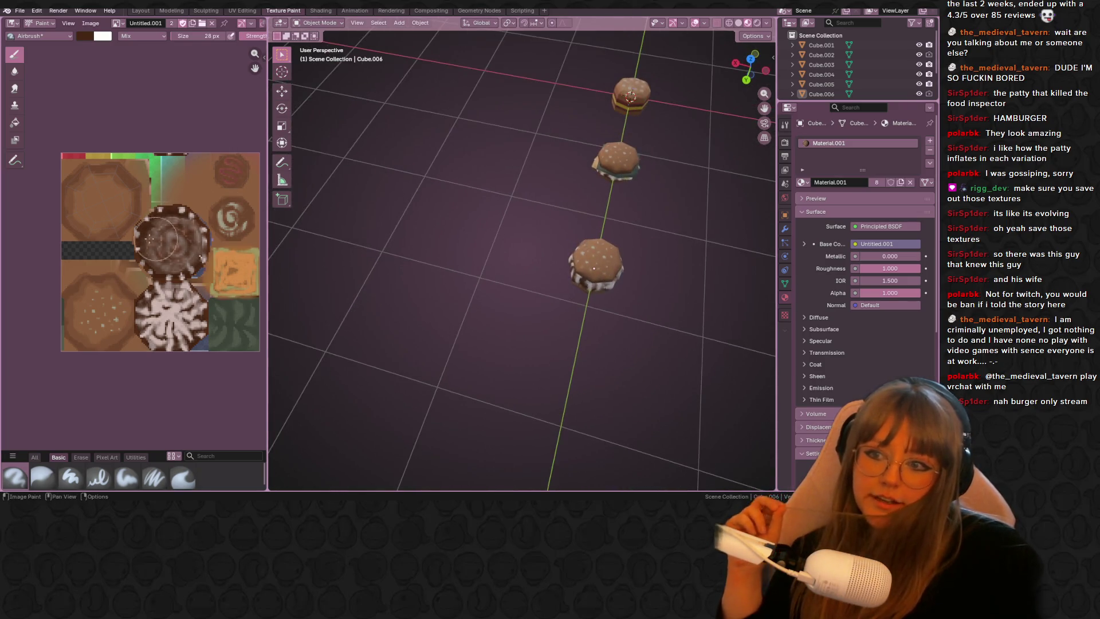
middle_drag(171, 257, 88, 245)
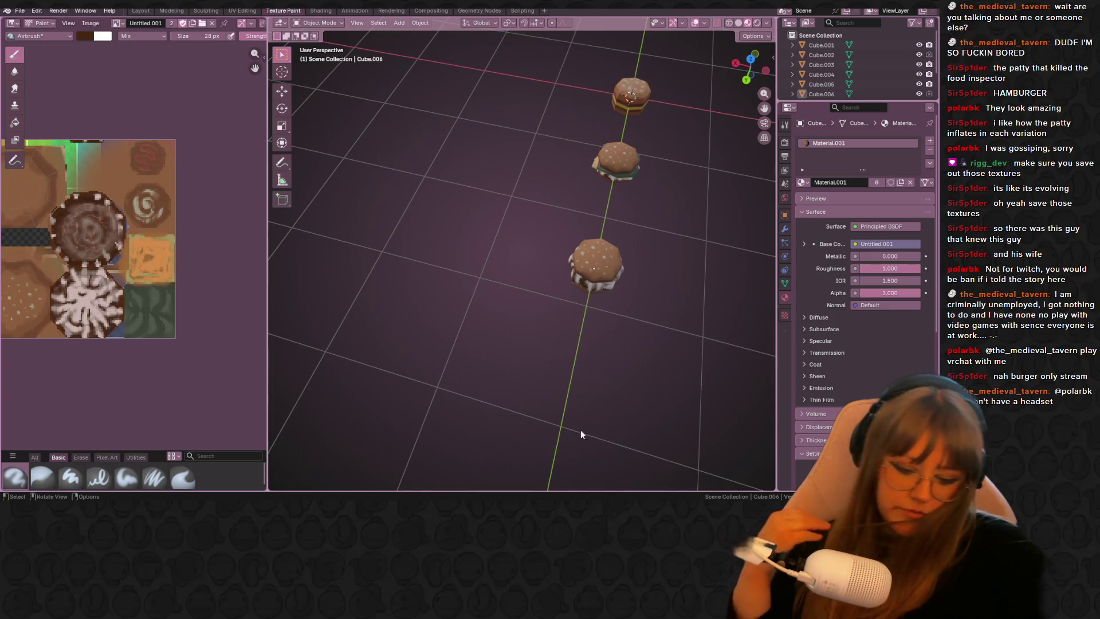
key(alt+Tab)
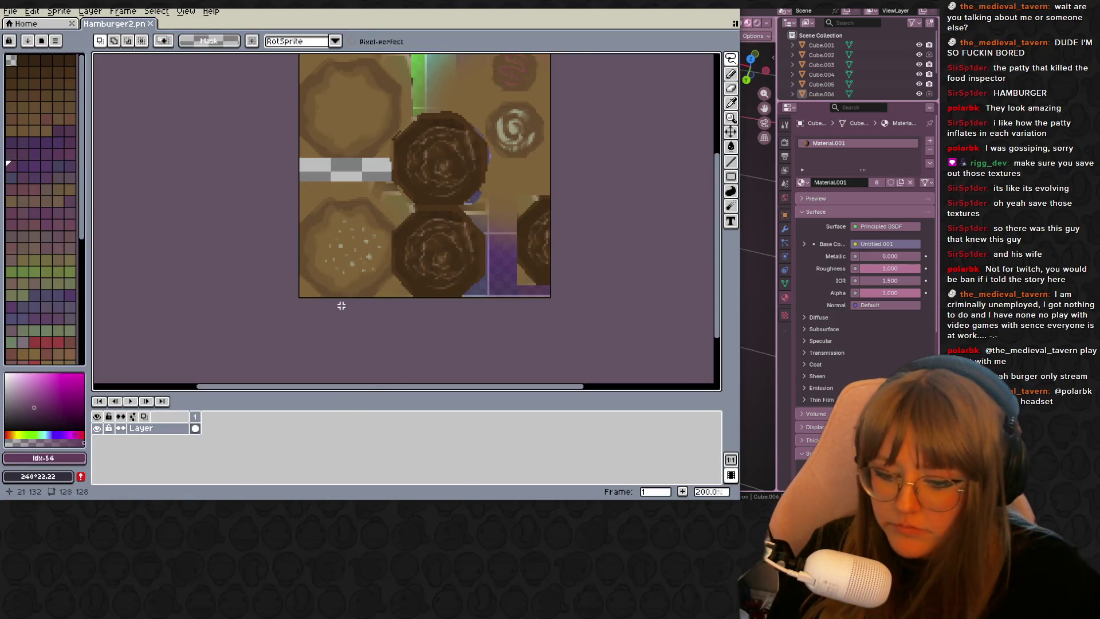
scroll(339, 304, up, 2)
scroll(549, 163, down, 1)
middle_drag(531, 206, 529, 217)
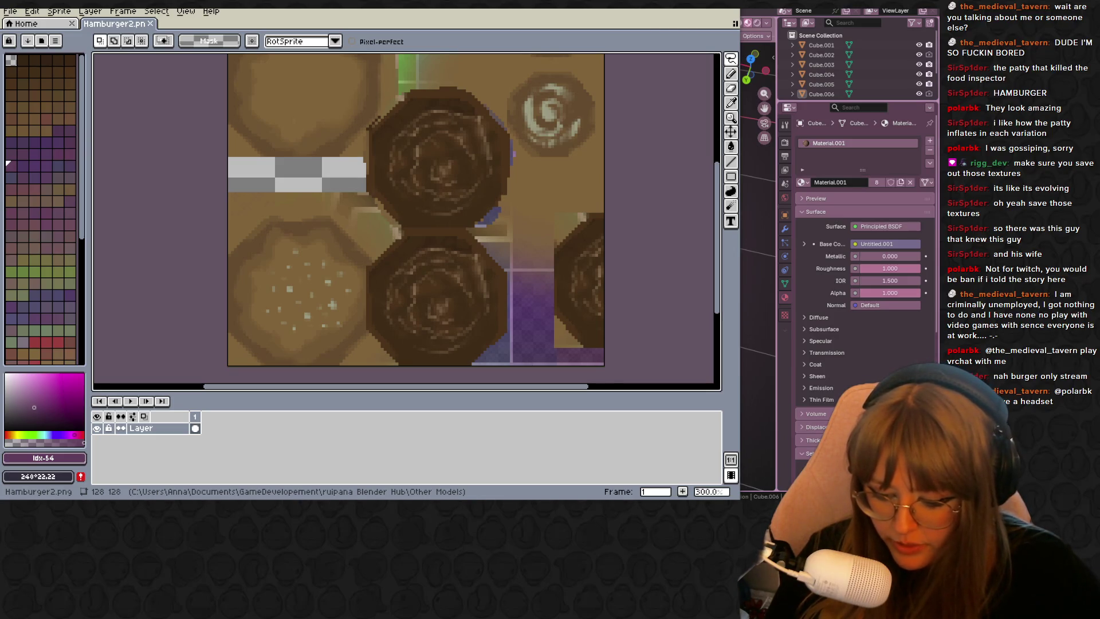
key(alt+Tab)
middle_drag(446, 300, 544, 202)
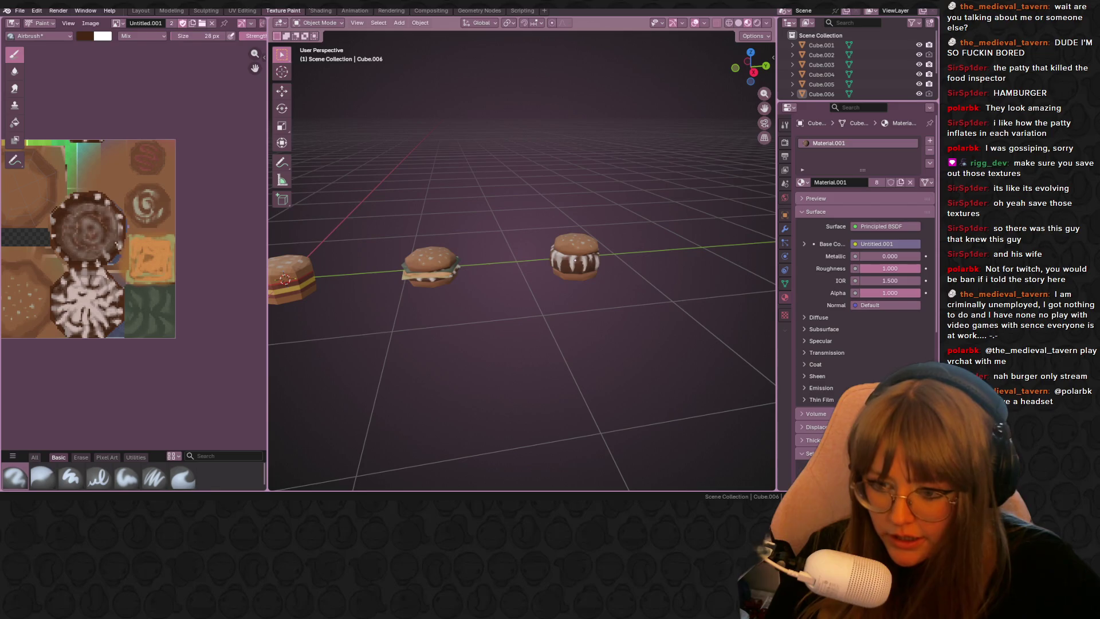
Step: In the Shading workspace keep Material.001 on Cube.003 and assign Material.001 to Cube.004
click(320, 10)
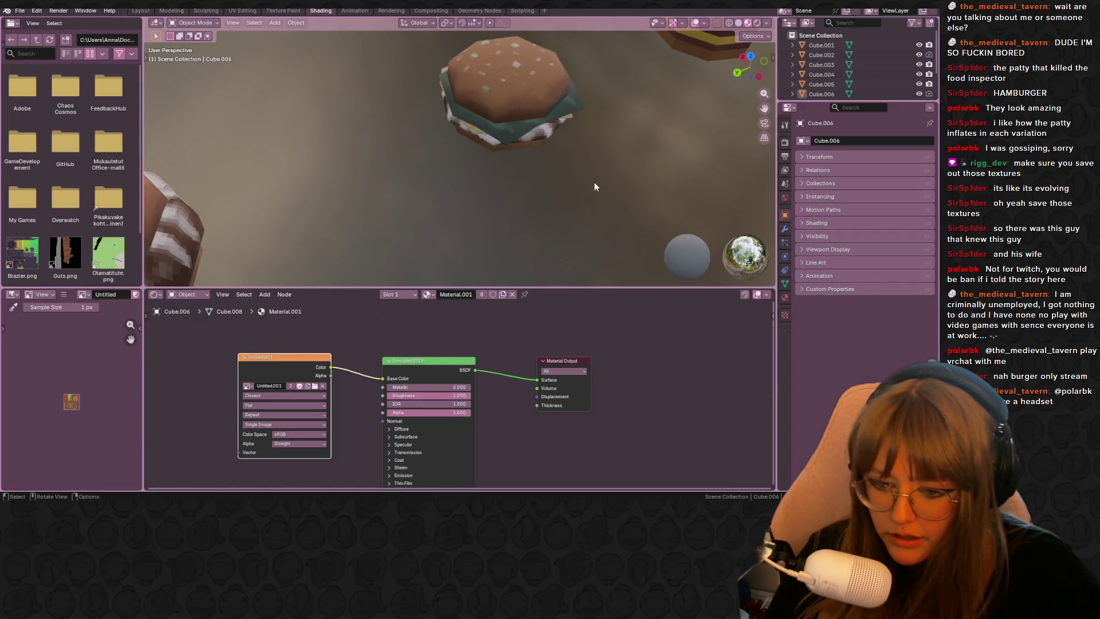
middle_drag(594, 186, 549, 122)
click(546, 124)
click(429, 293)
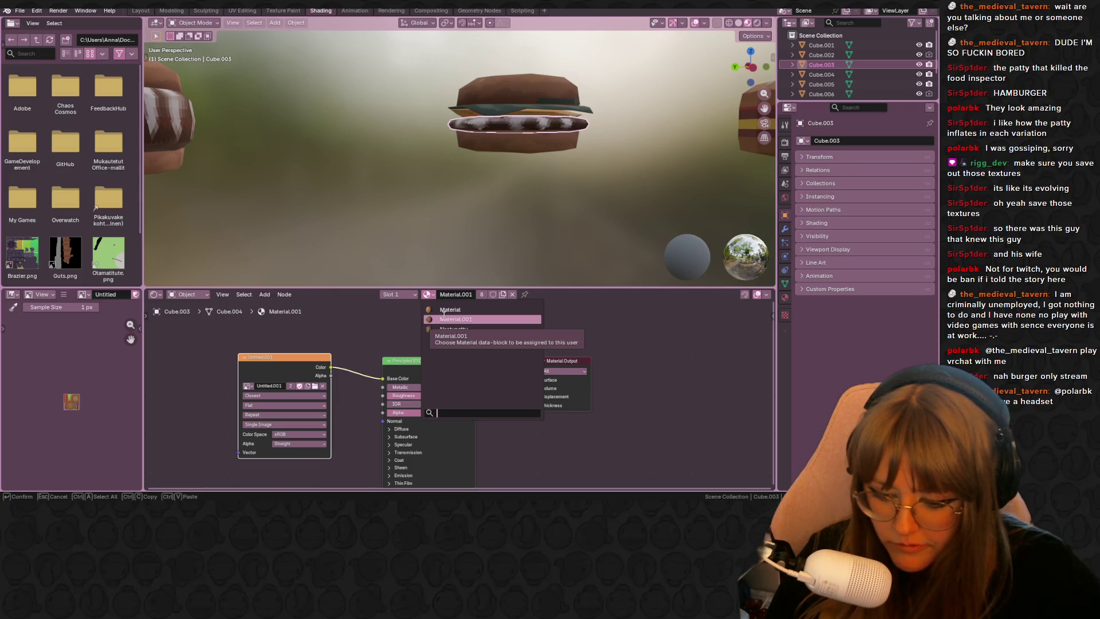
click(443, 319)
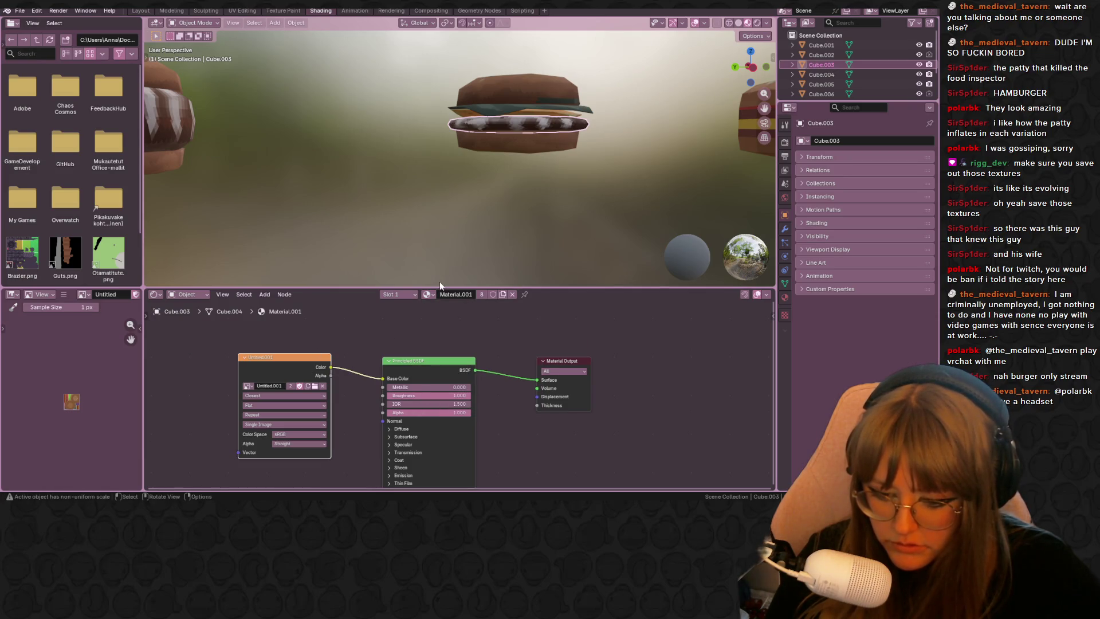
middle_drag(613, 182, 438, 171)
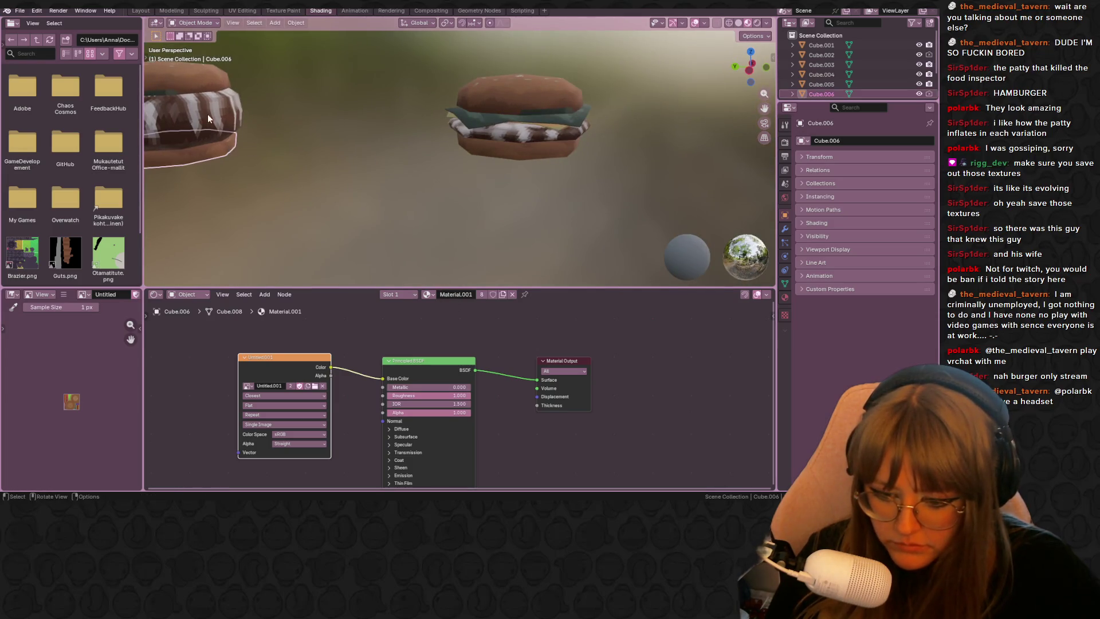
click(208, 114)
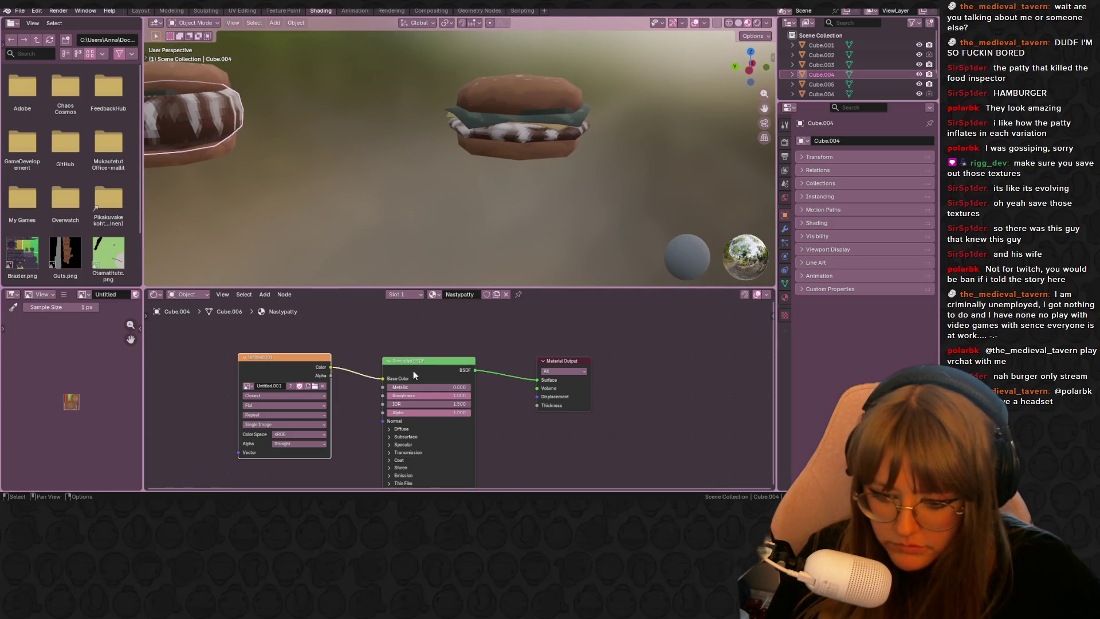
click(435, 294)
click(455, 319)
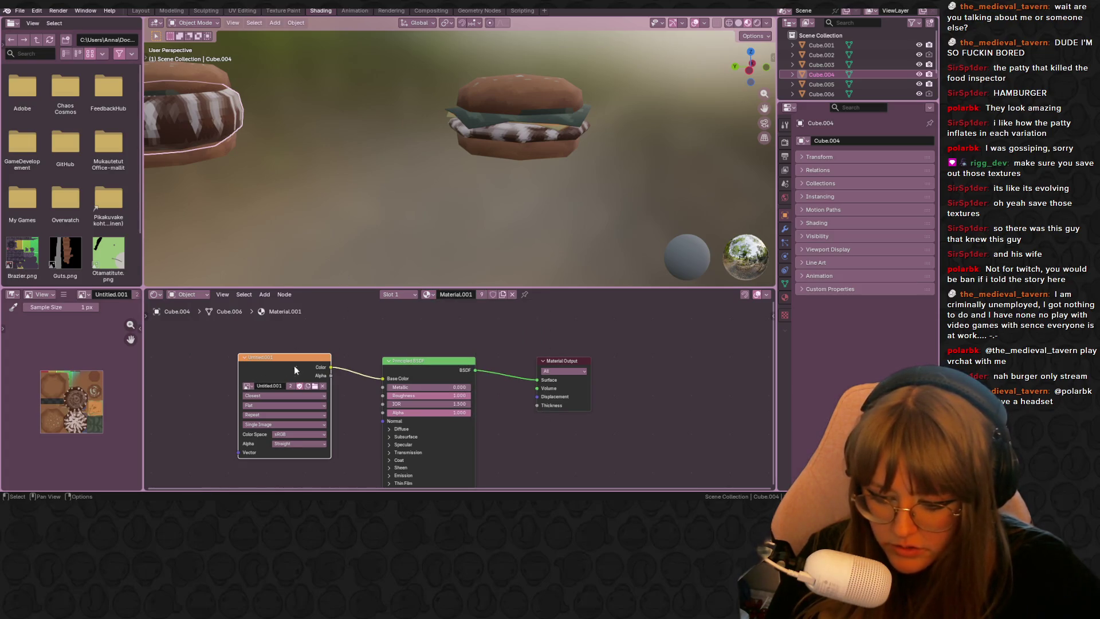
Step: Save the edited Hamburger2 texture in Aseprite and return to Blender's texture node
key(alt+Tab)
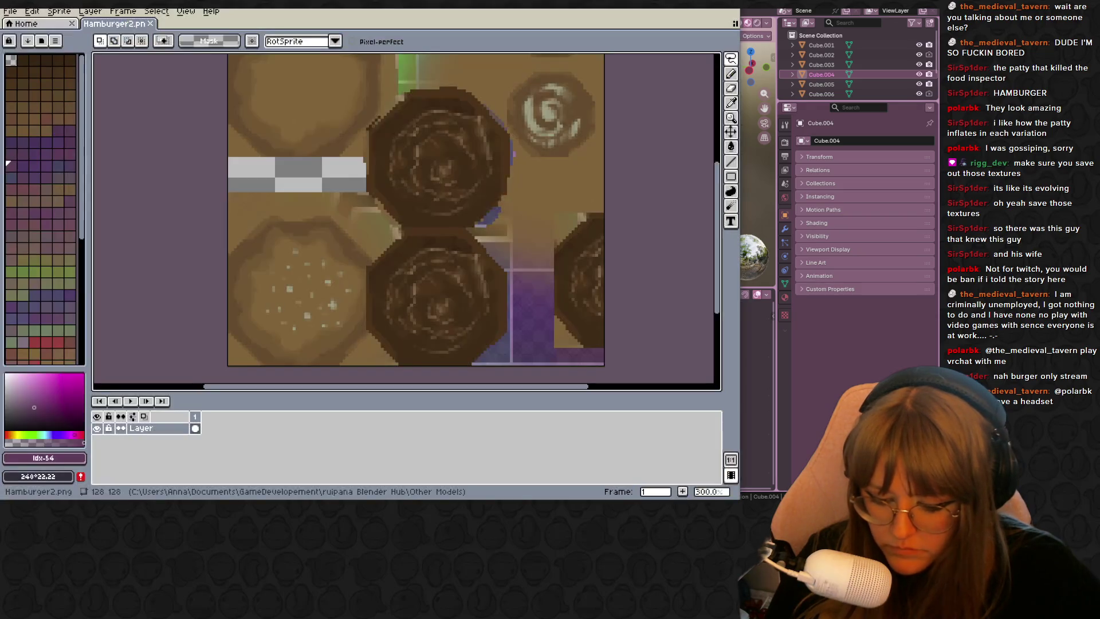
middle_drag(486, 259, 537, 259)
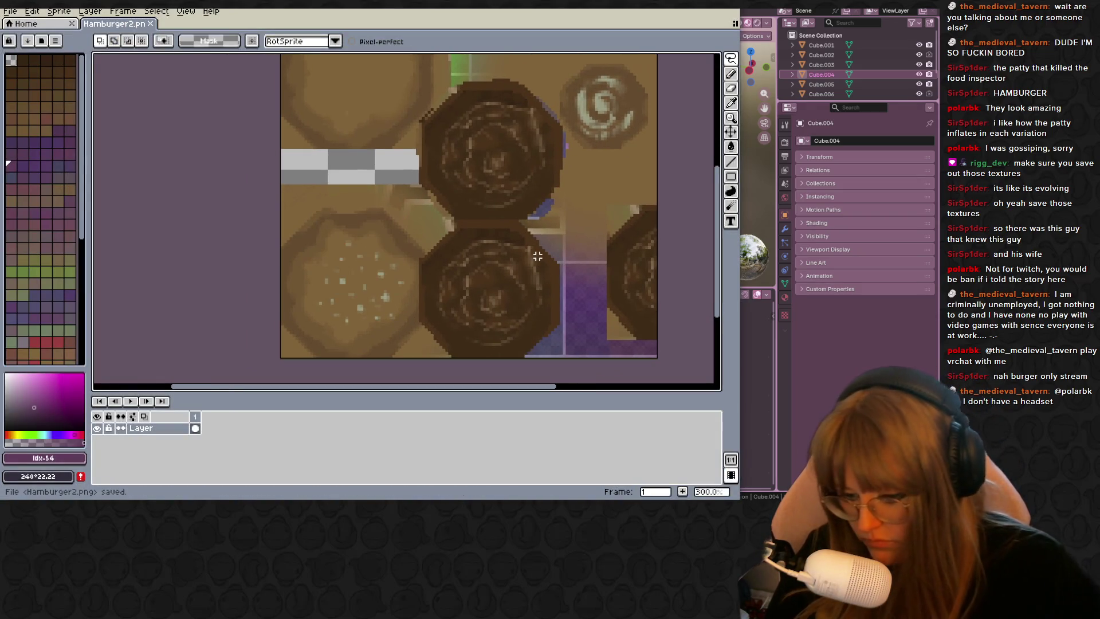
key(ctrl+s)
key(alt+Tab)
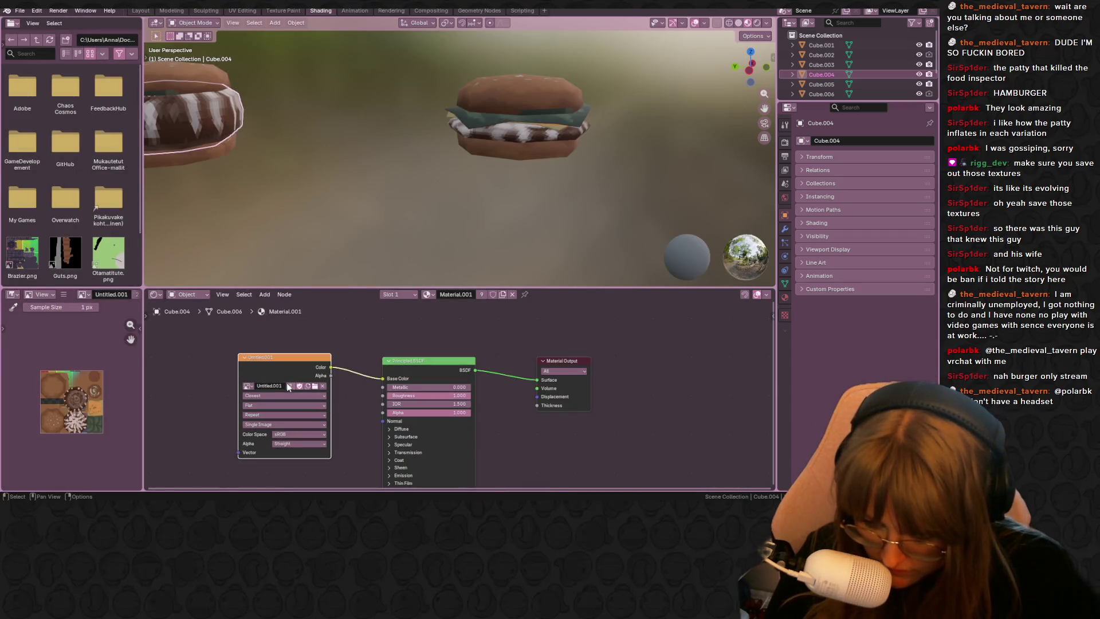
click(250, 383)
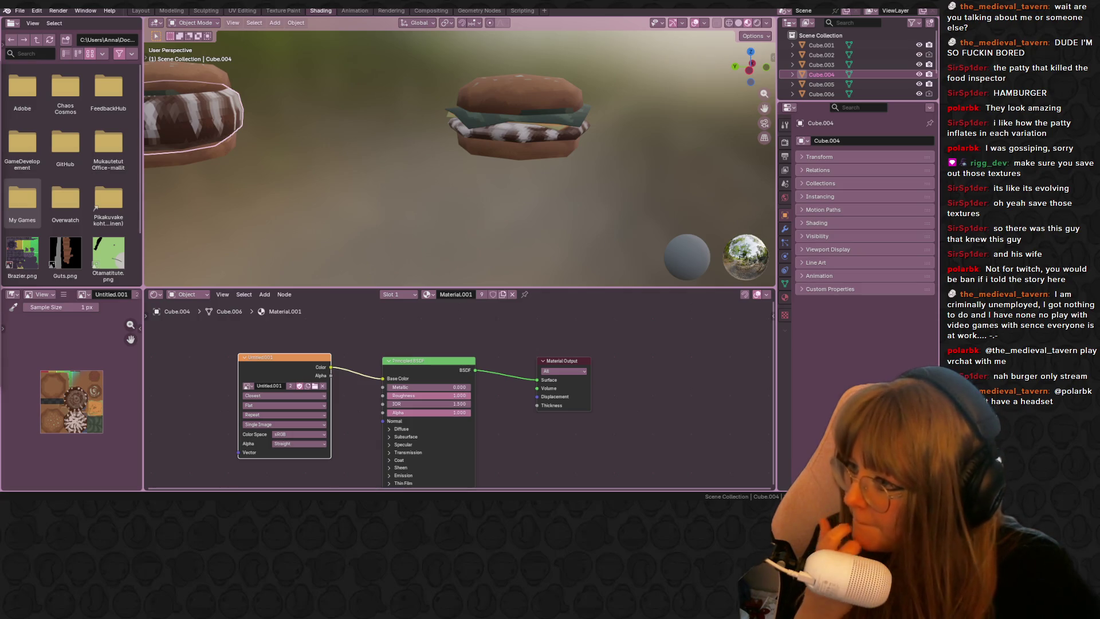
Step: Try Nastypatty on Cube.003, then switch it back to Material.001
mouse_move(458, 187)
middle_down()
mouse_move(514, 194)
mouse_move(440, 177)
mouse_move(531, 138)
middle_up()
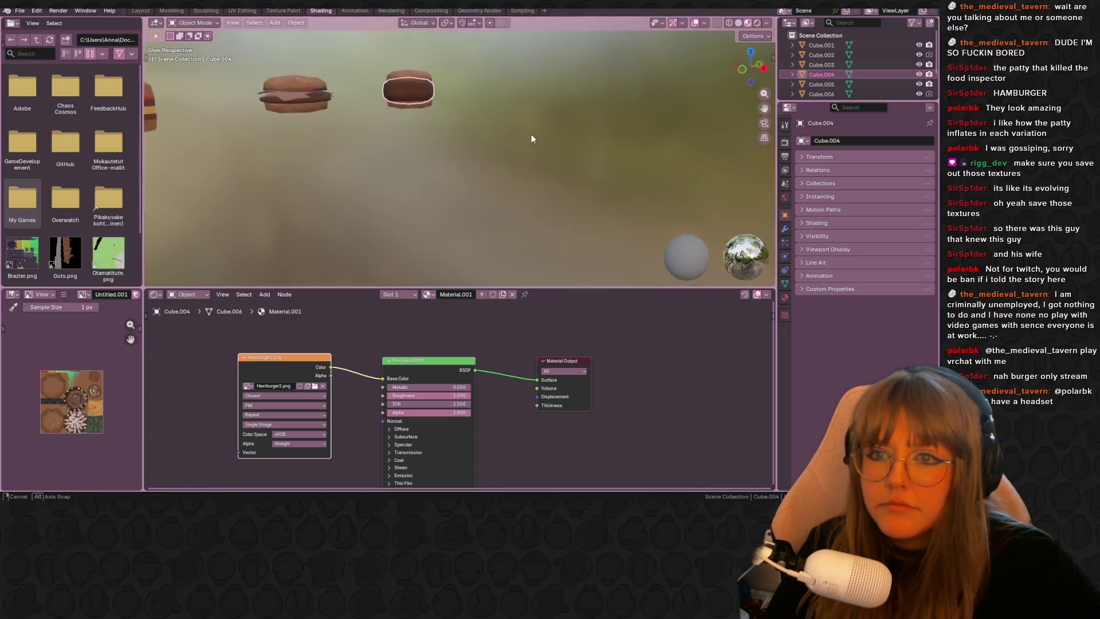
middle_drag(531, 138, 478, 164)
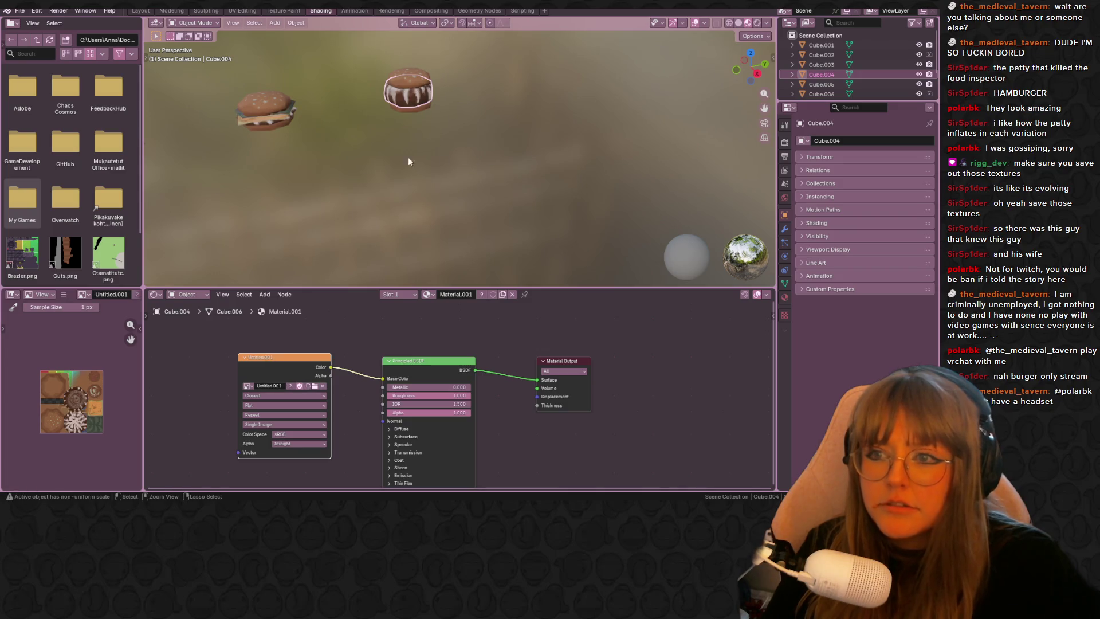
click(322, 173)
click(272, 122)
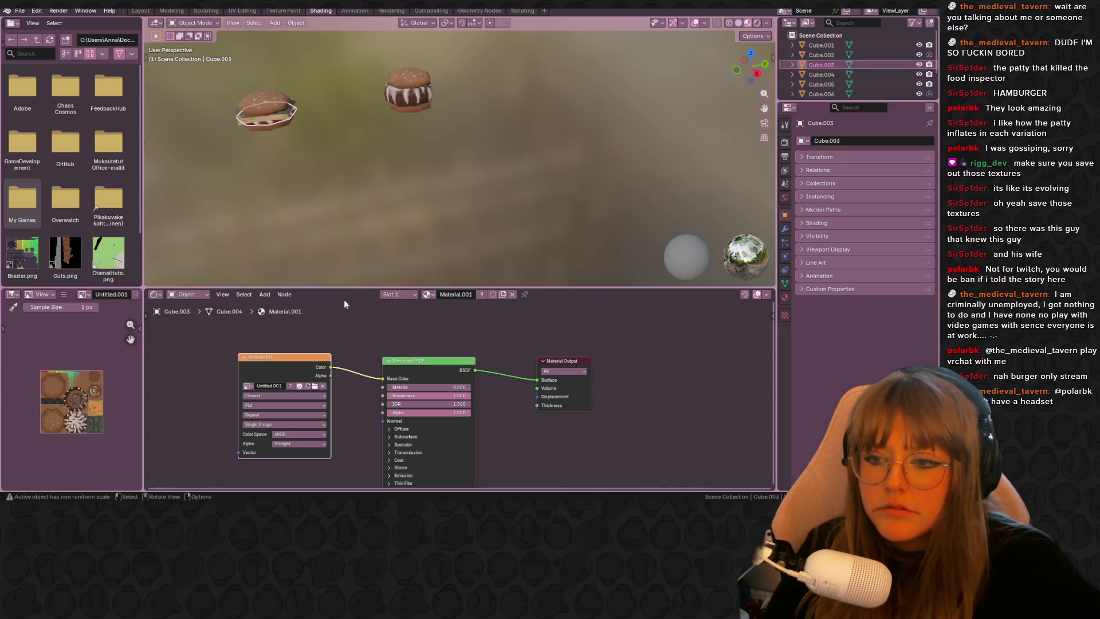
click(428, 294)
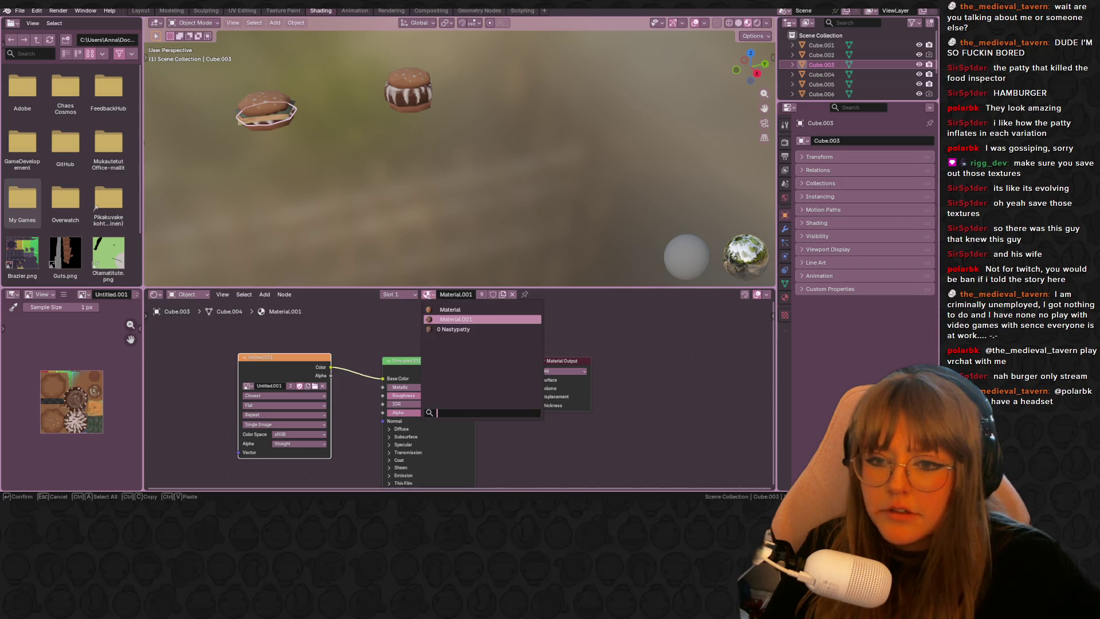
click(456, 328)
shift+middle_drag(344, 217, 400, 195)
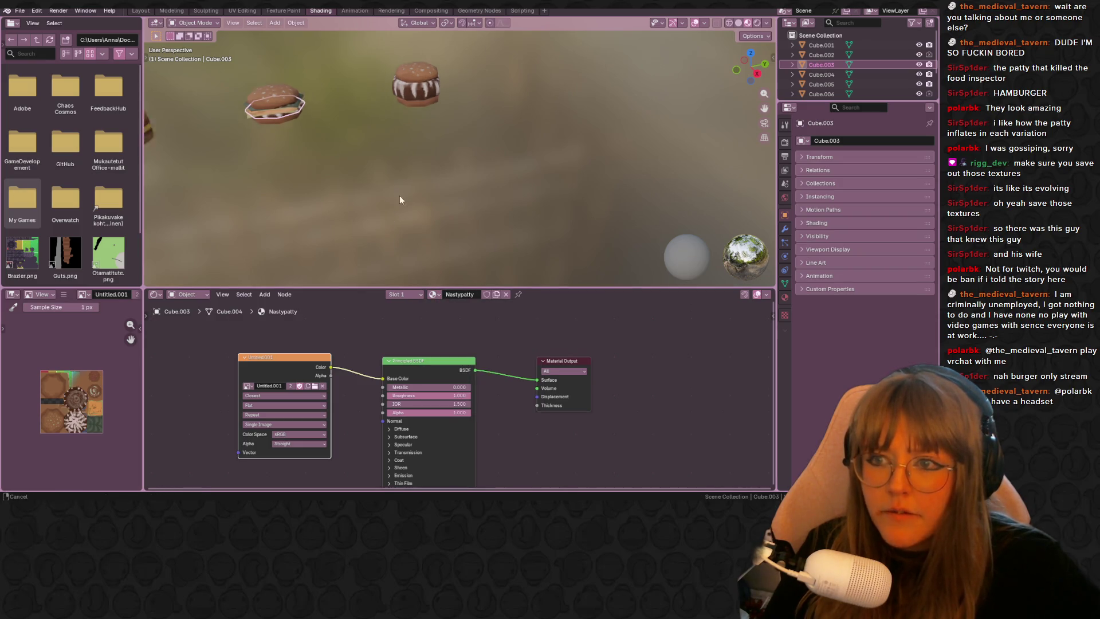
click(429, 295)
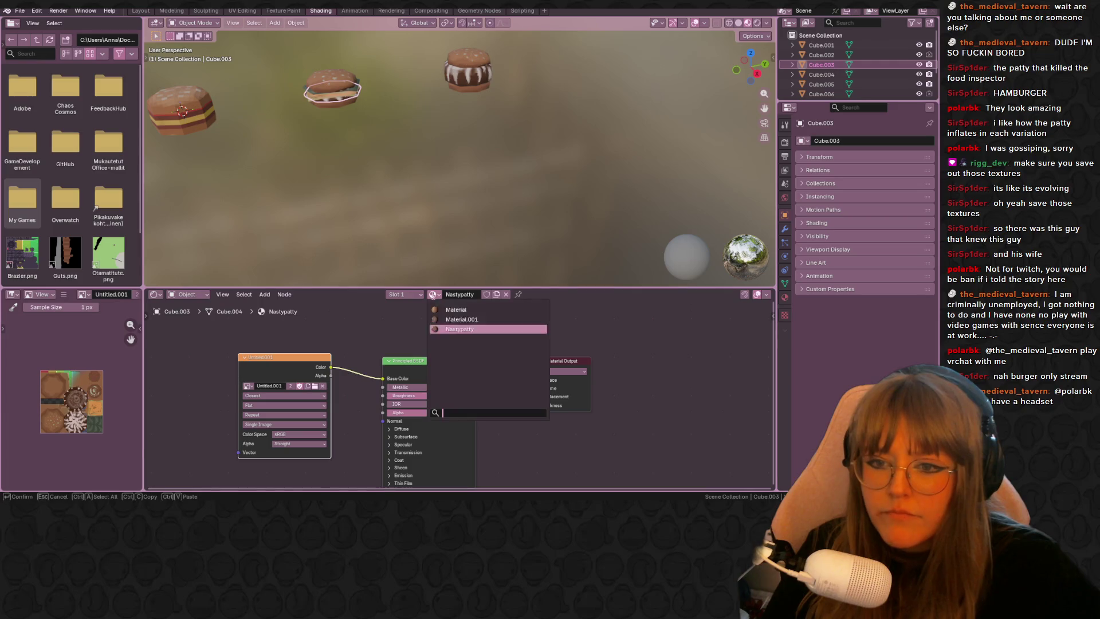
click(438, 316)
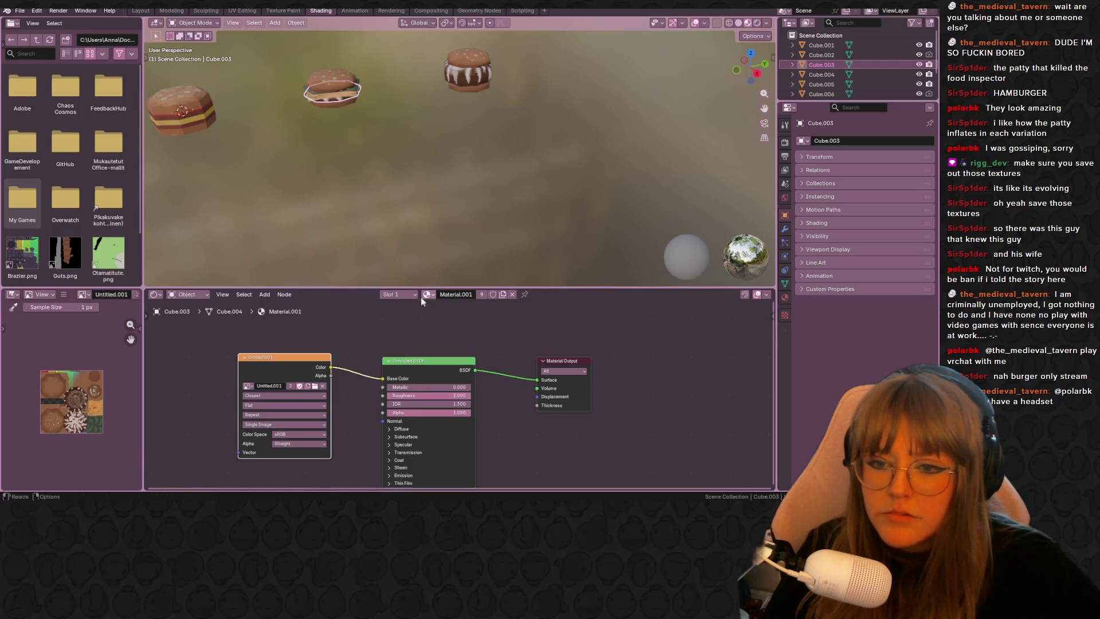
Step: Give Cube.004 the Nastypatty material and point Cube.003's image texture at Hamburger2.png
click(471, 80)
click(428, 294)
click(449, 326)
click(341, 100)
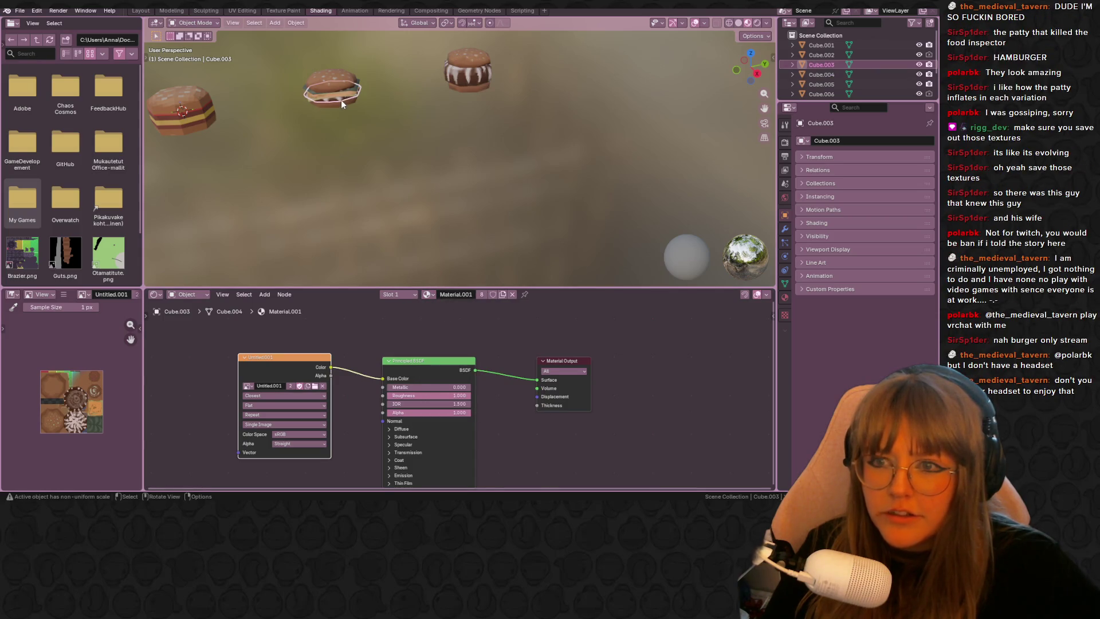
click(248, 386)
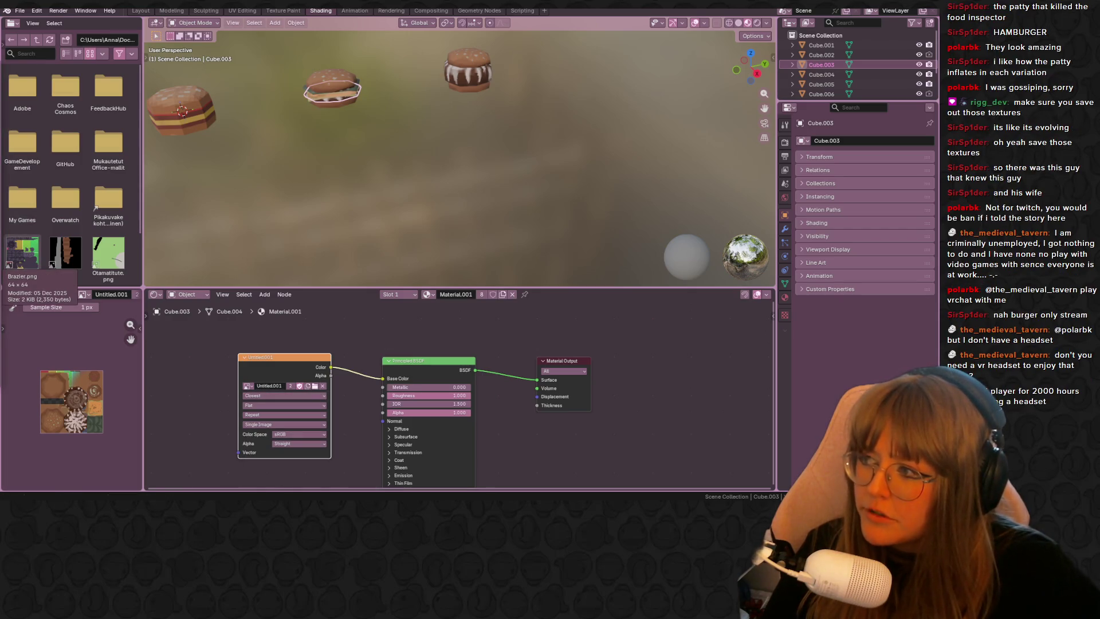
Step: Check the materials on Plane and Plane.001 without changing them, ending on a top-down view of the three burgers
mouse_move(373, 164)
middle_down()
mouse_move(434, 153)
mouse_move(594, 196)
mouse_move(350, 169)
middle_up()
scroll(350, 169, up, 5)
click(371, 107)
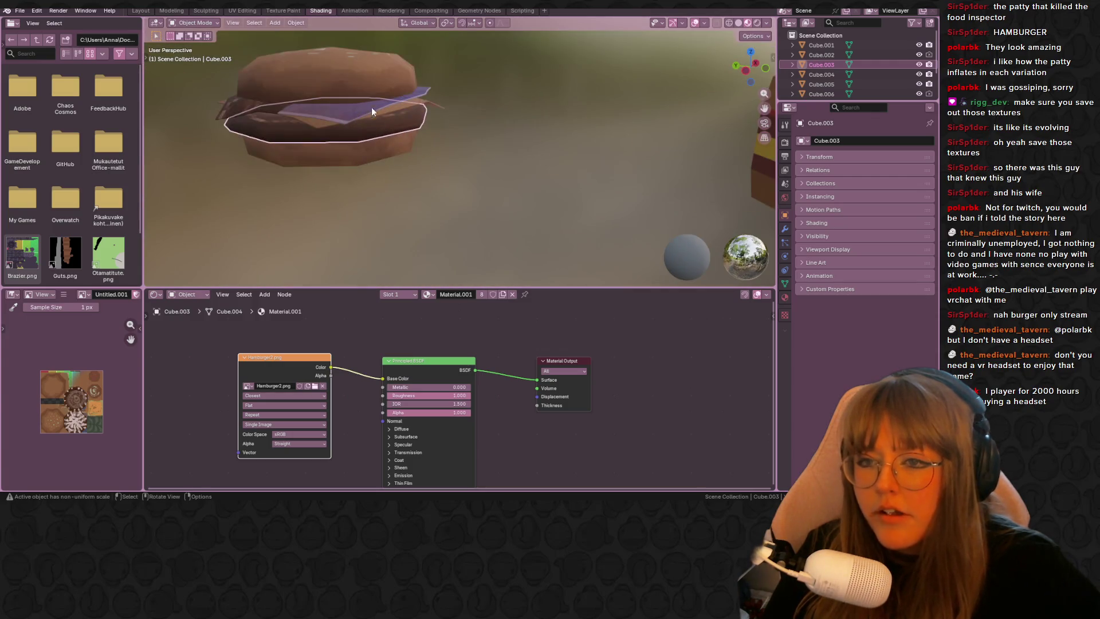
click(429, 295)
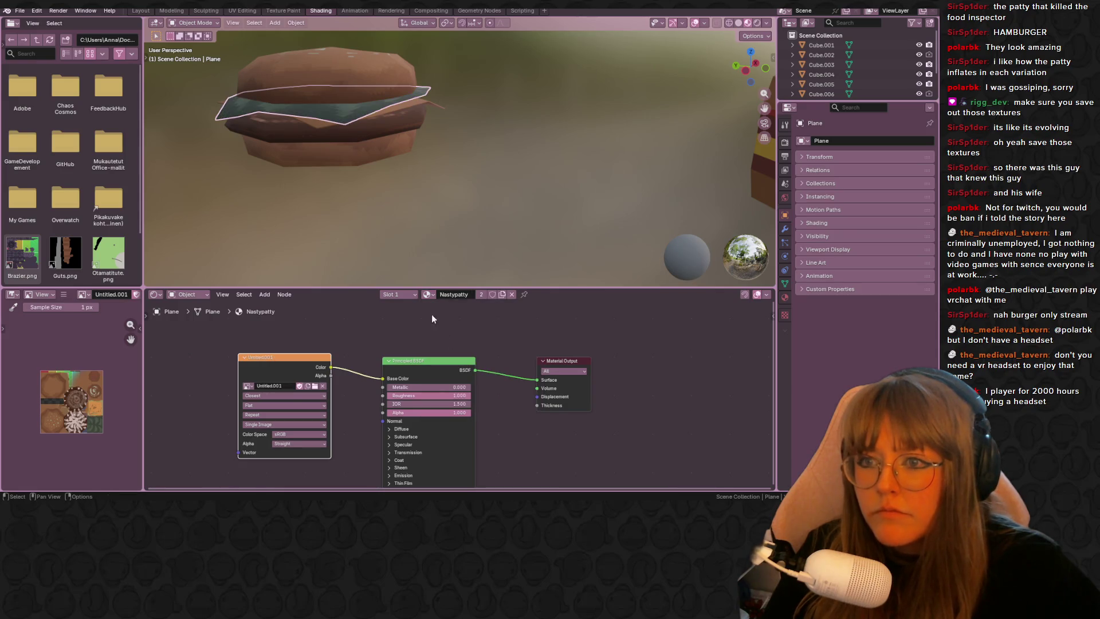
click(320, 129)
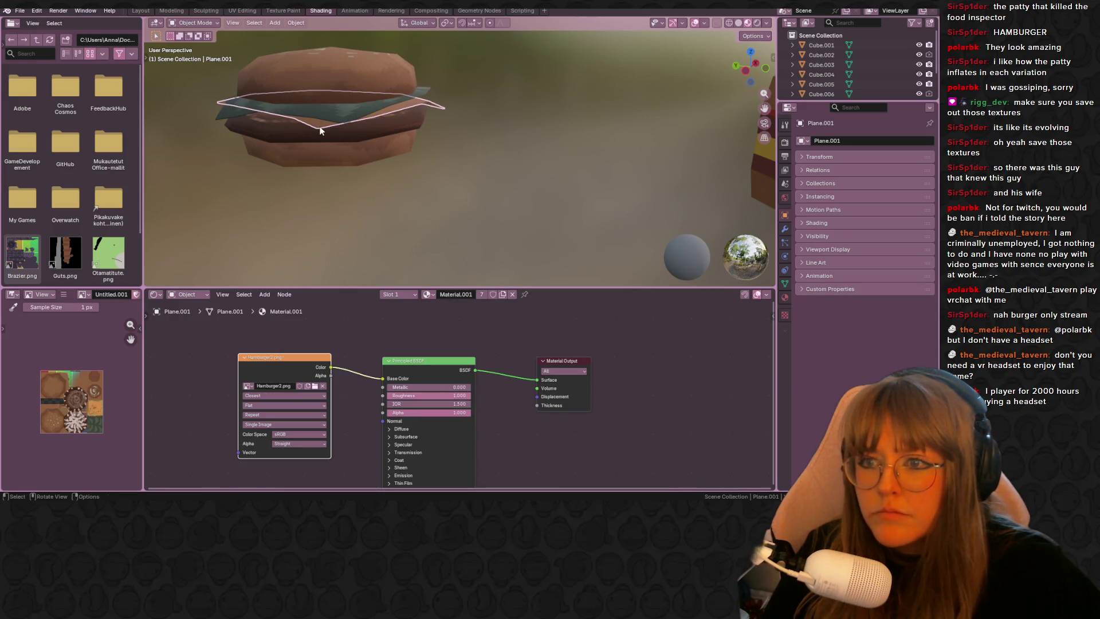
click(427, 295)
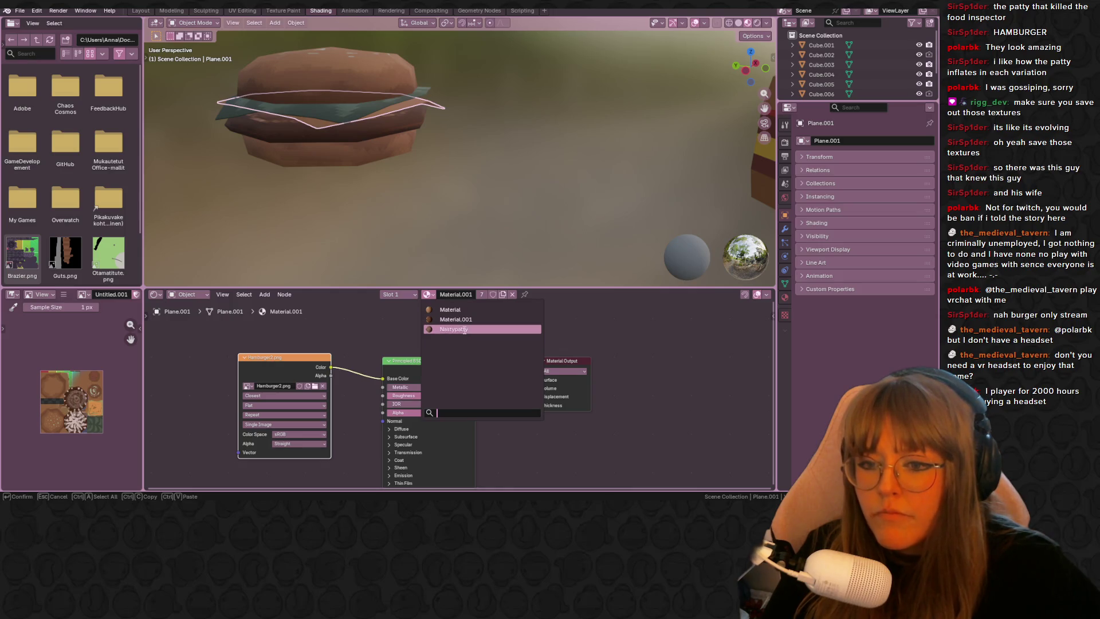
click(331, 84)
scroll(418, 196, down, 3)
scroll(451, 169, down, 2)
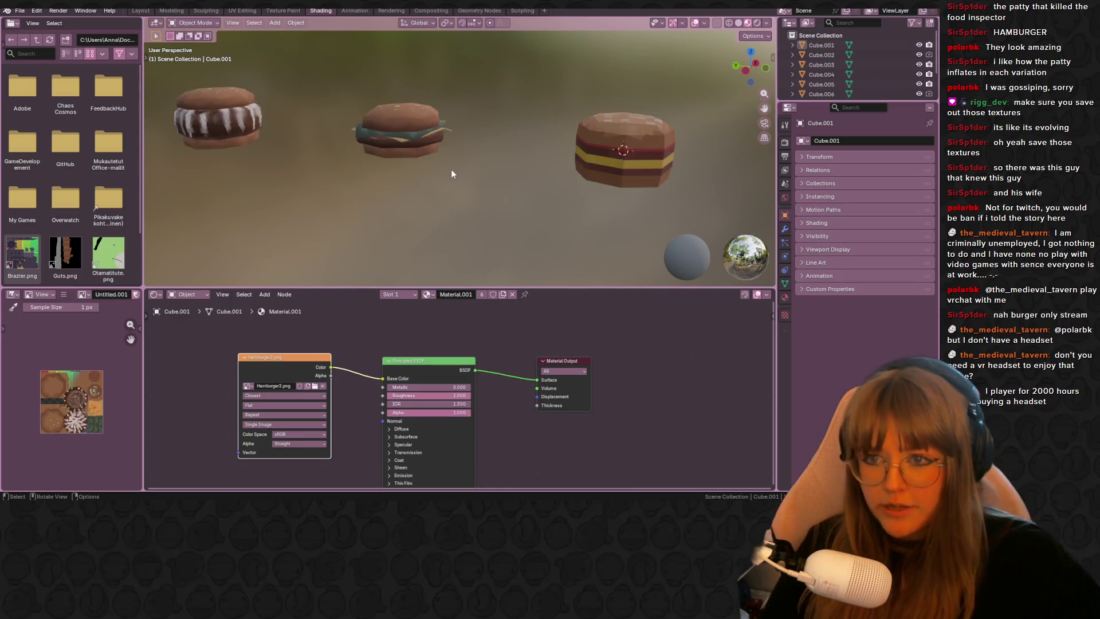
scroll(530, 136, down, 2)
mouse_move(529, 136)
middle_down()
mouse_move(532, 254)
mouse_move(305, 150)
middle_up()
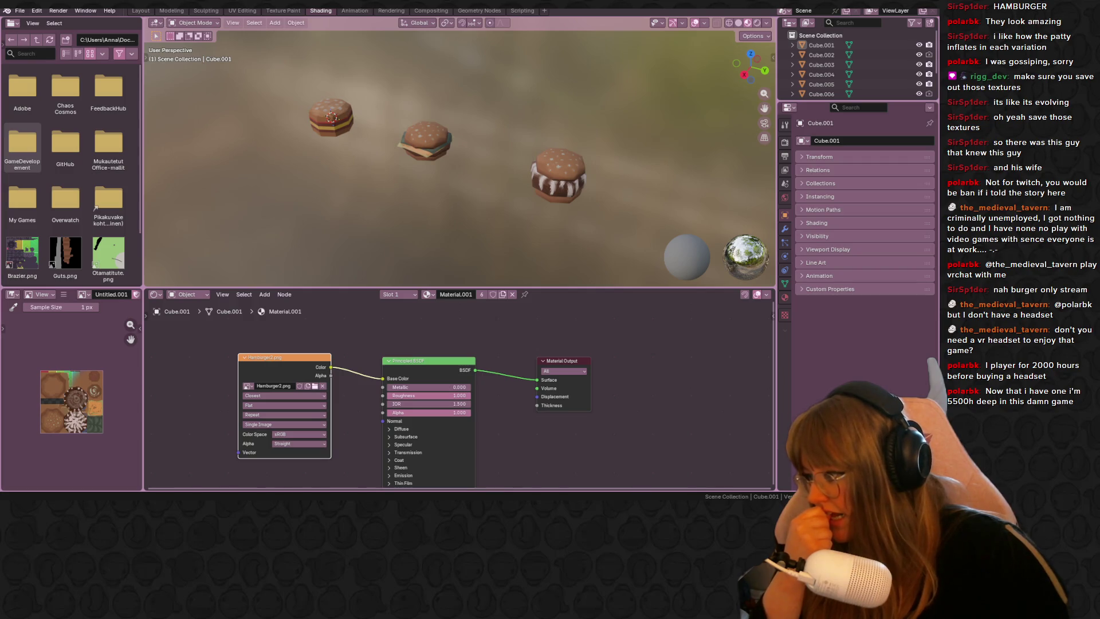
Step: Select and release Cube.005, then switch to the Layout workspace with a top view of the burger row
click(68, 207)
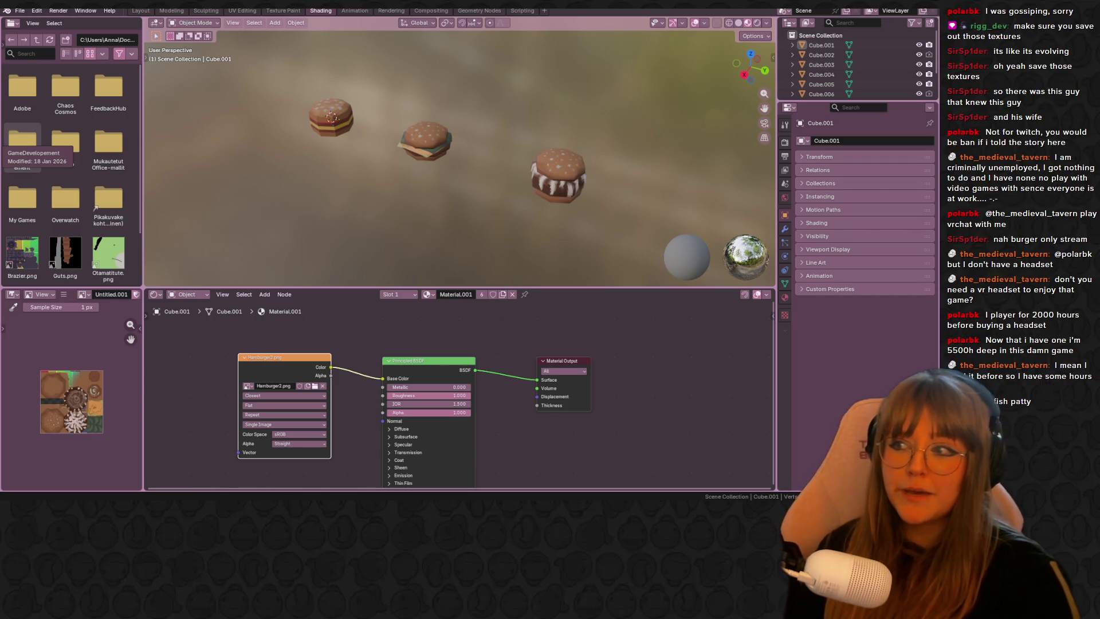
click(592, 182)
middle_drag(639, 194, 458, 226)
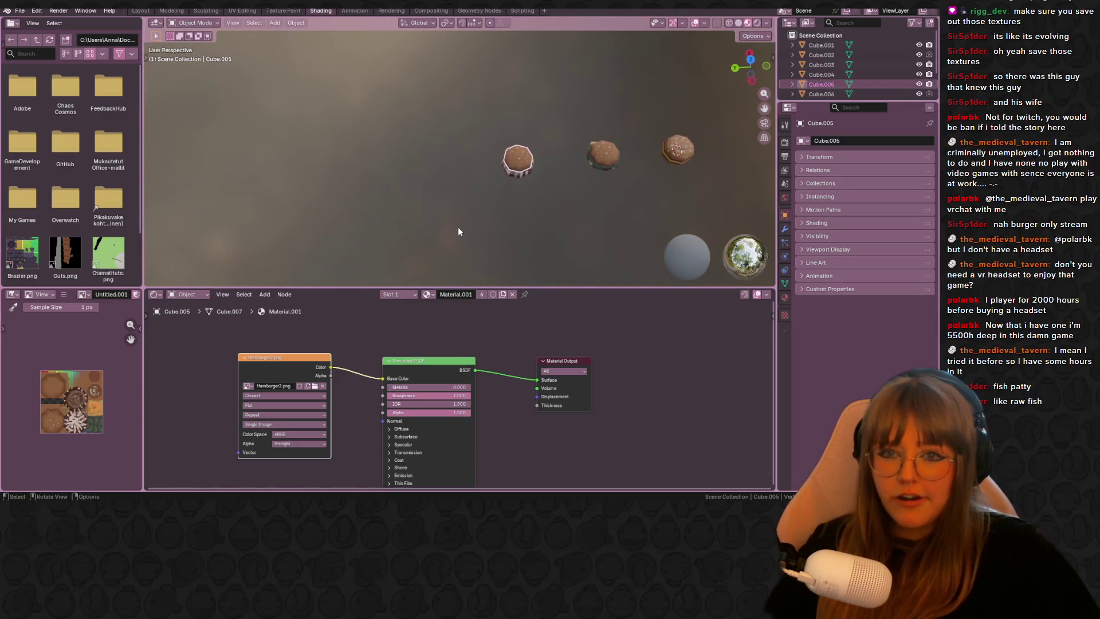
click(457, 227)
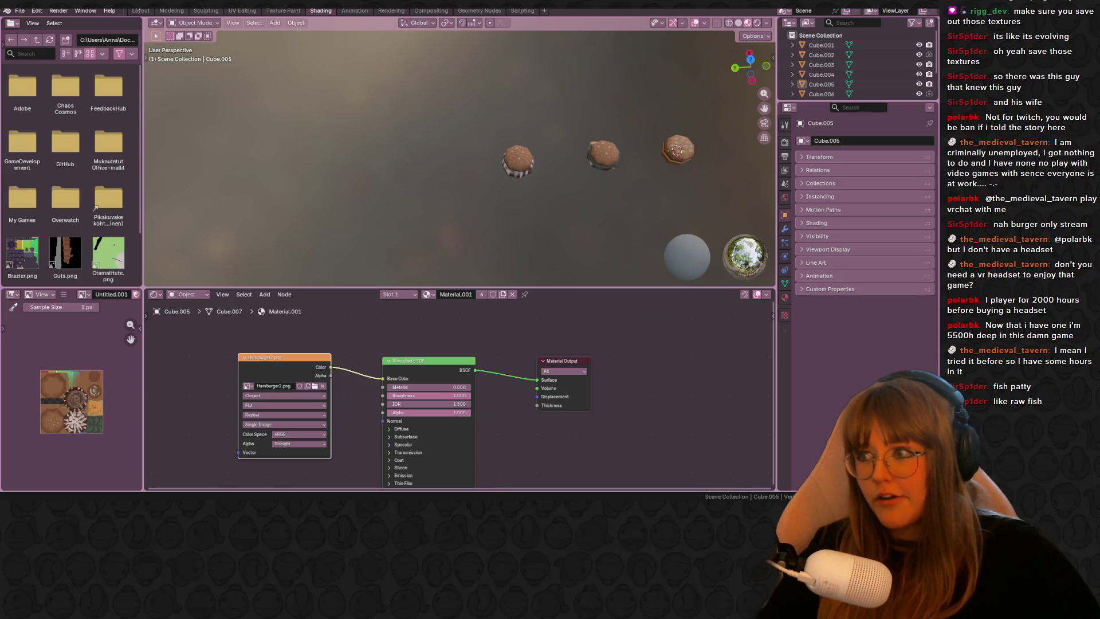
click(139, 11)
mouse_move(384, 132)
middle_down()
mouse_move(636, 135)
mouse_move(591, 129)
mouse_move(535, 186)
mouse_move(727, 51)
middle_up()
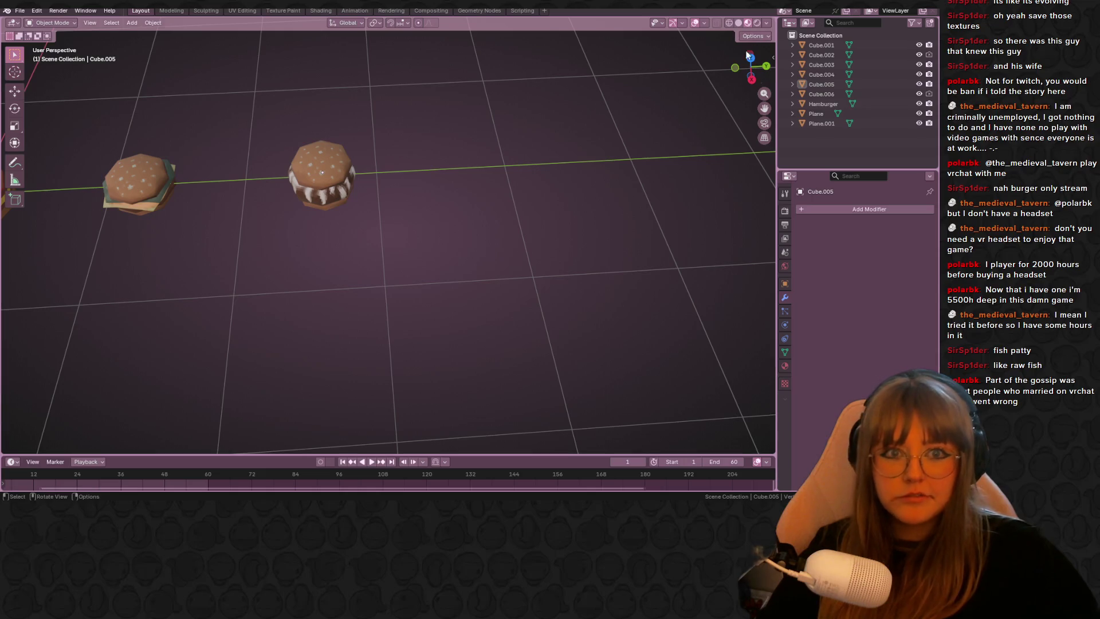
click(748, 56)
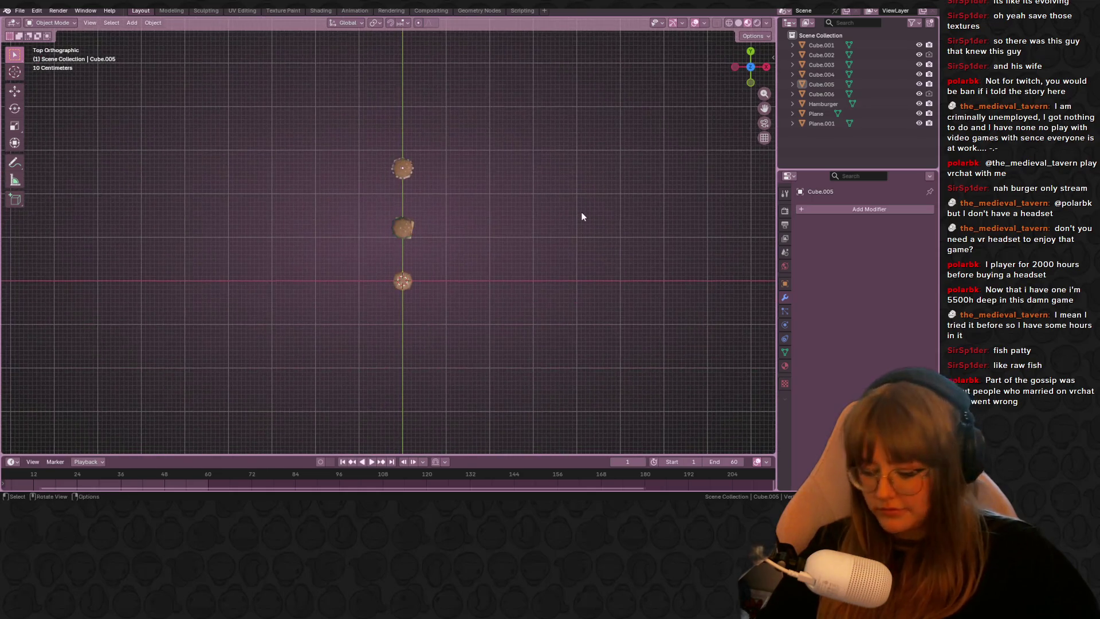
Step: Add a new cube, place it above the burger row and shrink it slightly
key(shift+a)
click(628, 215)
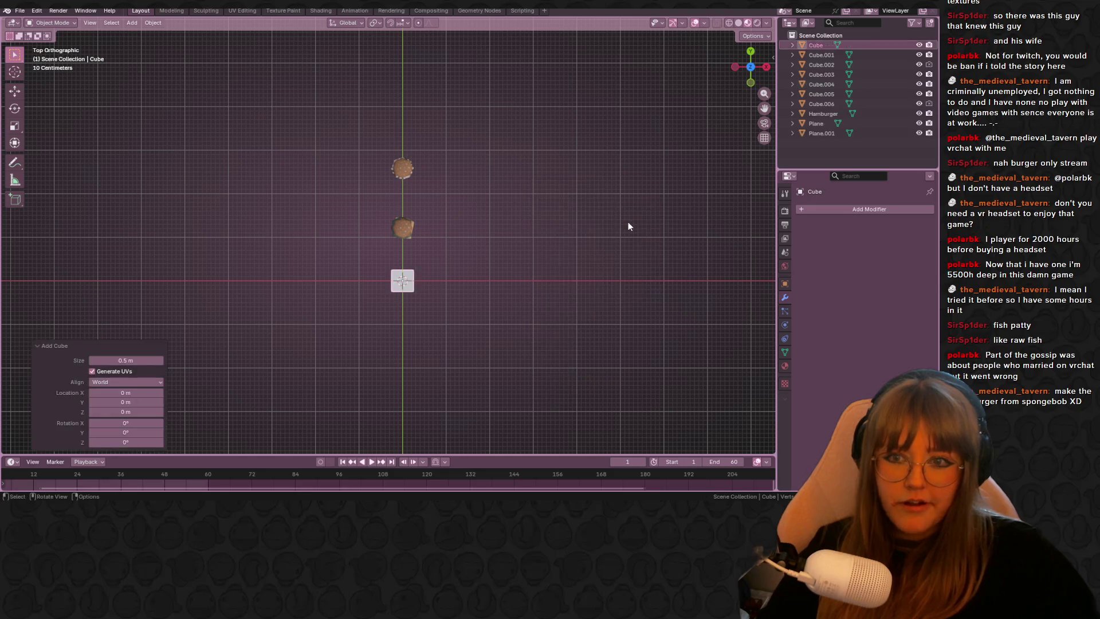
shift+middle_drag(446, 242, 474, 303)
key(g)
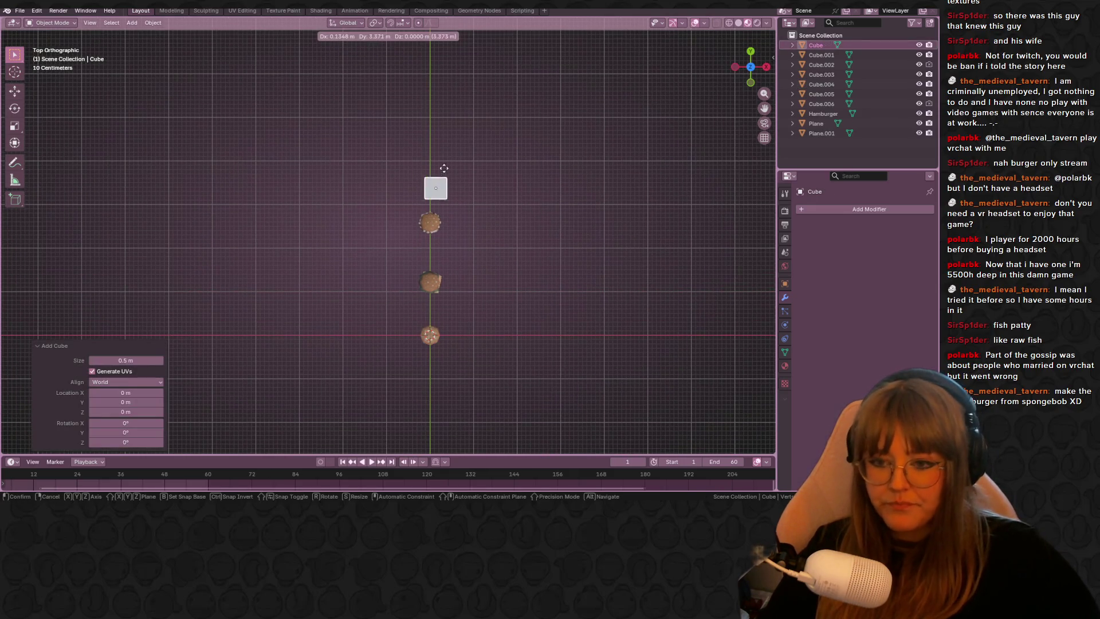
click(444, 122)
scroll(444, 122, up, 3)
mouse_move(444, 123)
shift+middle_down()
mouse_move(466, 209)
mouse_move(456, 271)
shift+middle_up()
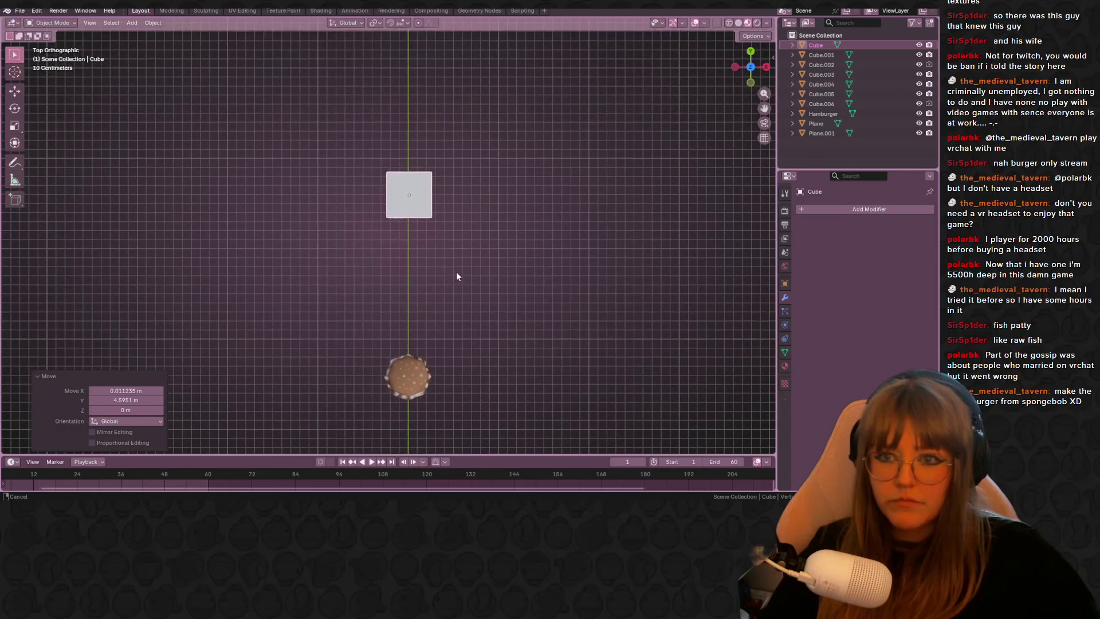
key(s)
click(491, 199)
Step: Flatten the cube to 0.333 along Z and give it a Subdivision Surface modifier
mouse_move(669, 129)
alt+middle_down()
mouse_move(524, 178)
mouse_move(465, 253)
mouse_move(425, 219)
alt+middle_up()
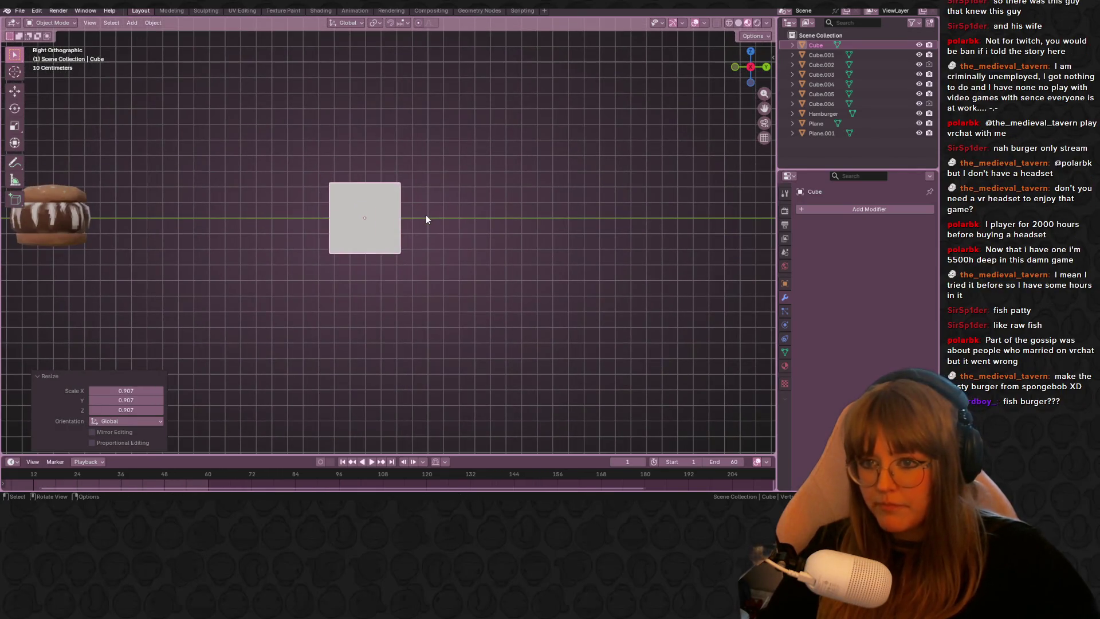
text(sz)
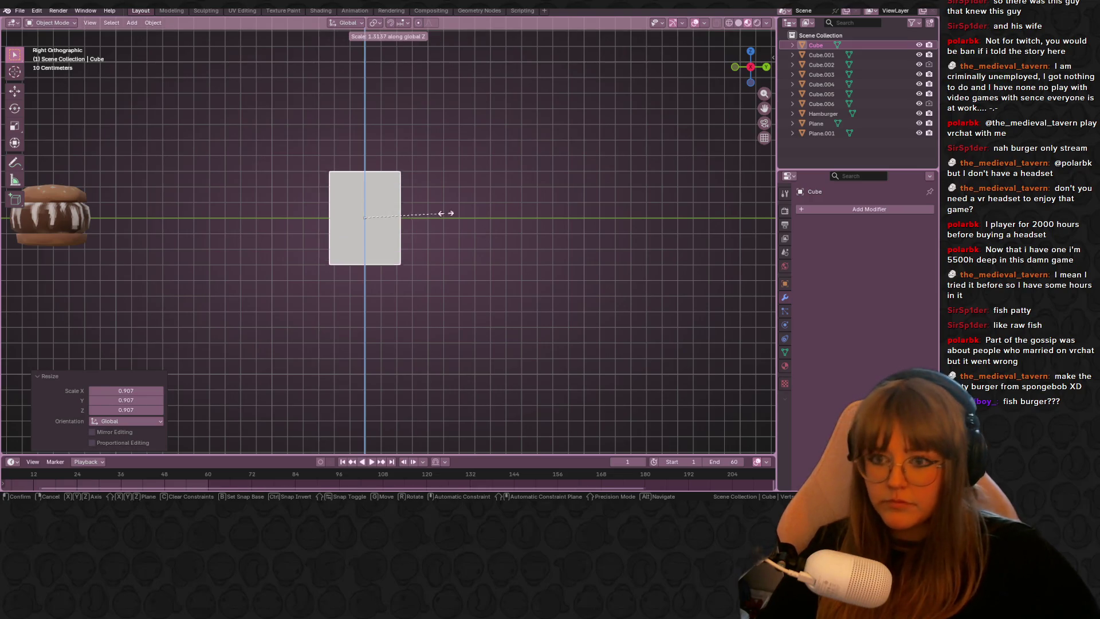
text(0.333)
key(Return)
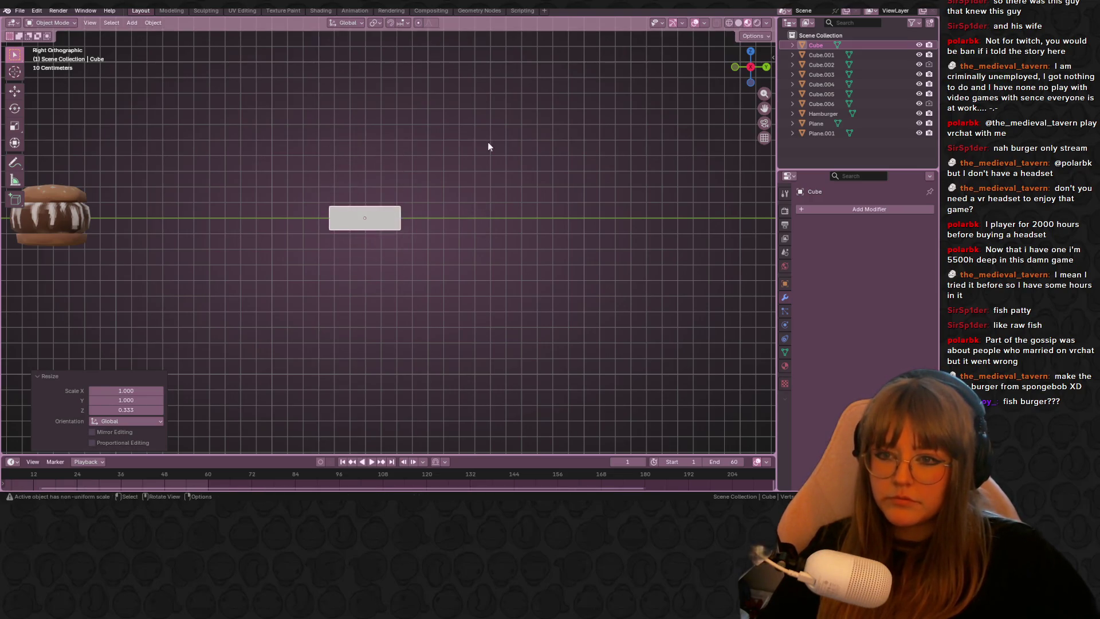
middle_drag(487, 142, 841, 186)
click(857, 210)
key(space)
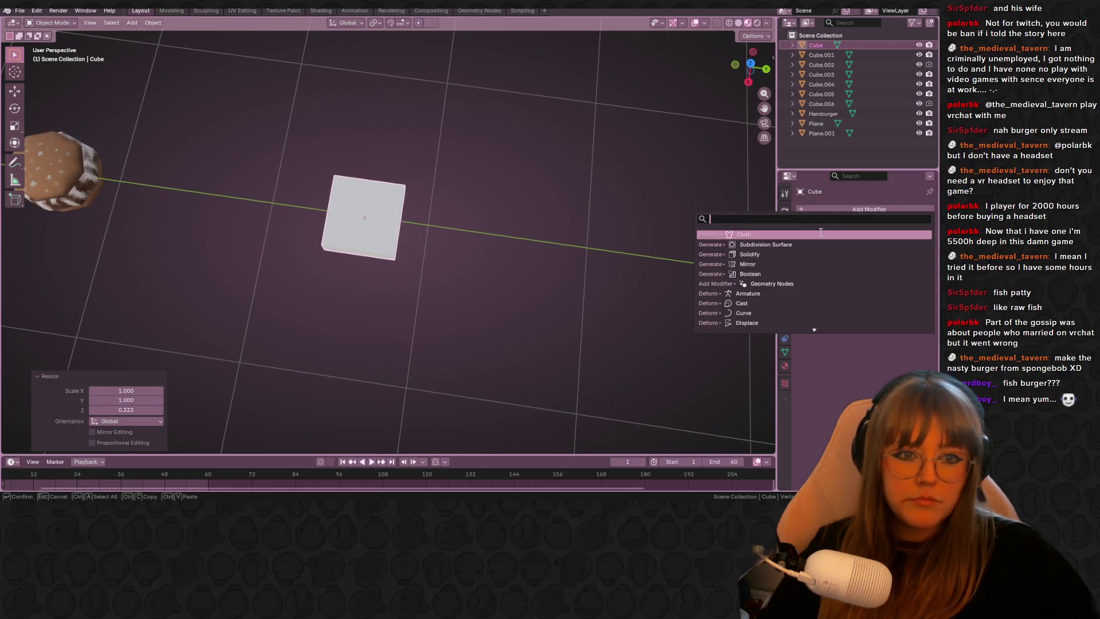
click(804, 243)
middle_drag(403, 268, 491, 208)
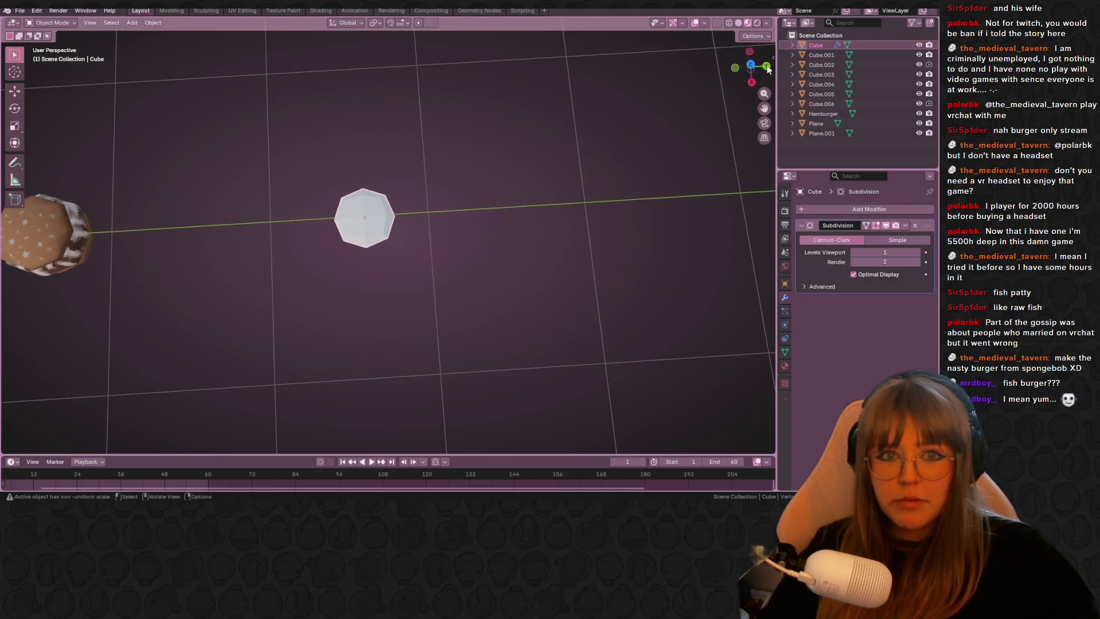
key(KP_7)
Step: In Edit Mode with X-ray on, box-select the cube's lower vertices
key(Tab)
key(b)
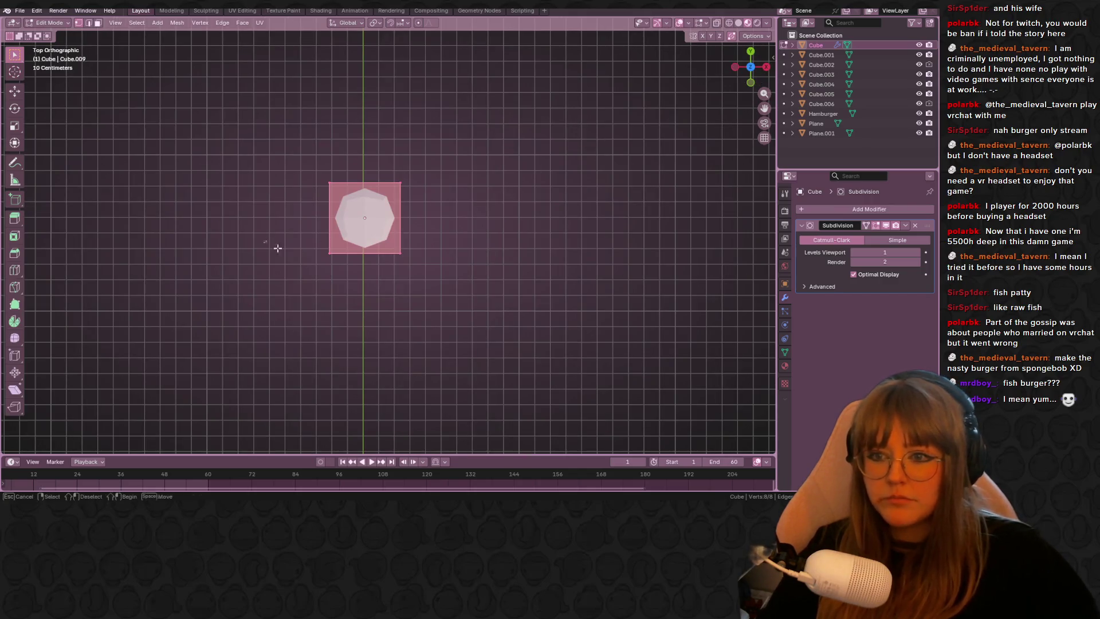
drag(277, 248, 494, 287)
shift+scroll(338, 201, down, 3)
key(g)
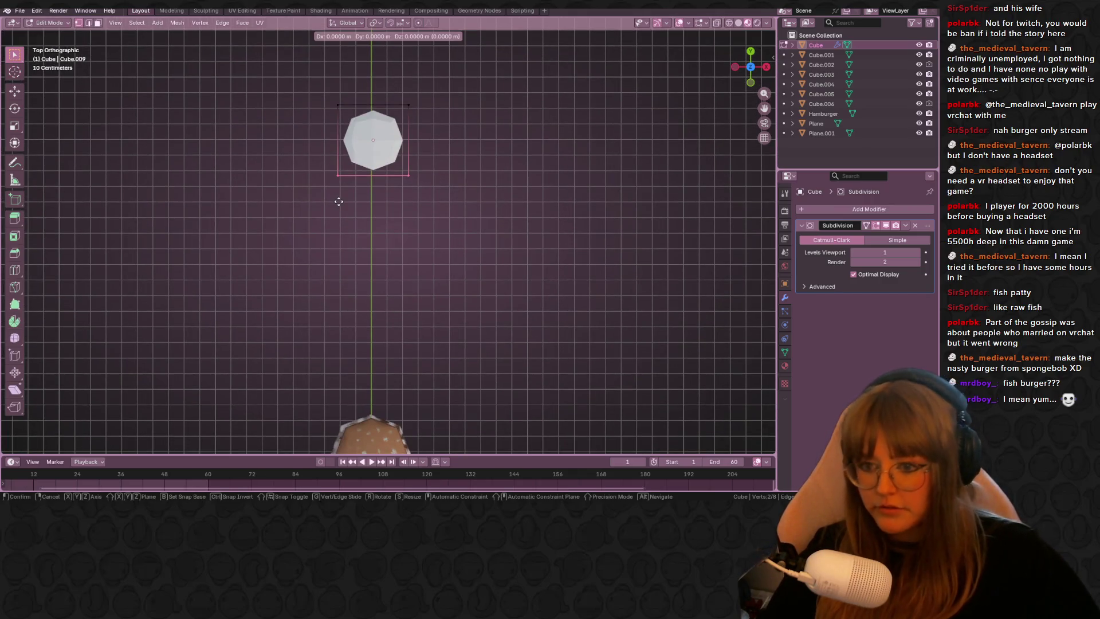
click(338, 201)
click(738, 24)
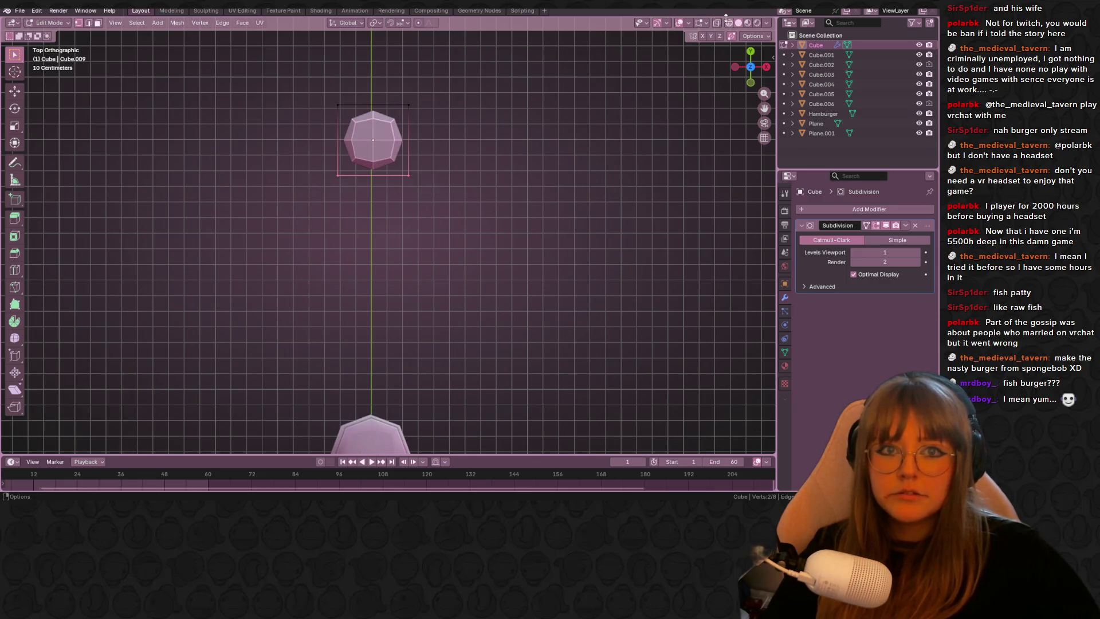
click(719, 24)
drag(311, 161, 506, 206)
Step: Extrude the lower part and stretch it about 0.6 m along Y into an elongated fish body
key(e)
click(507, 218)
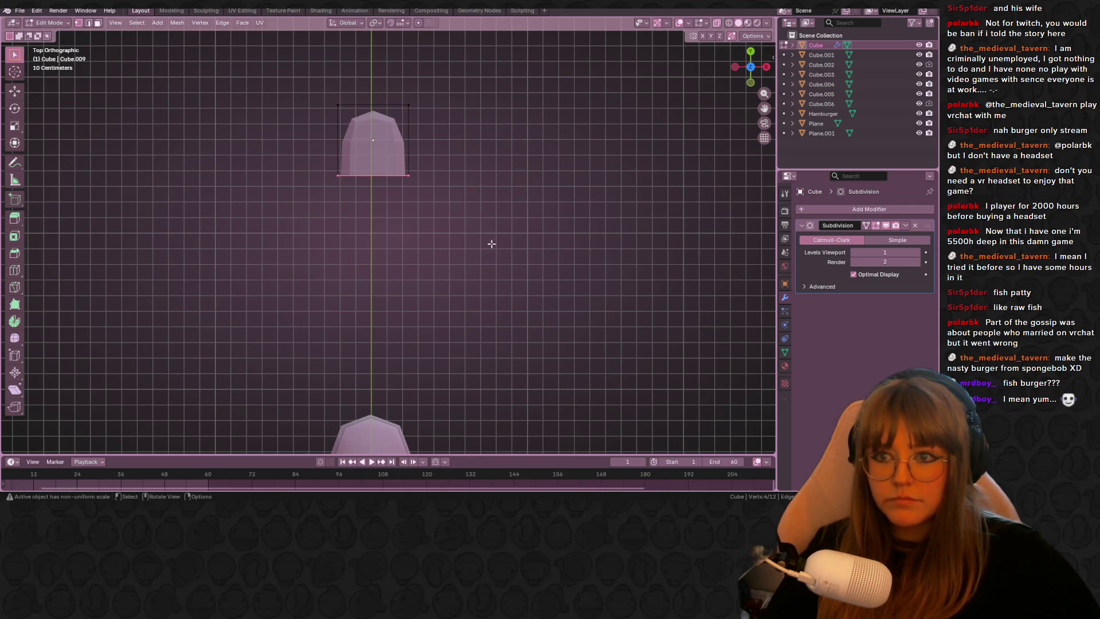
key(ctrl+z)
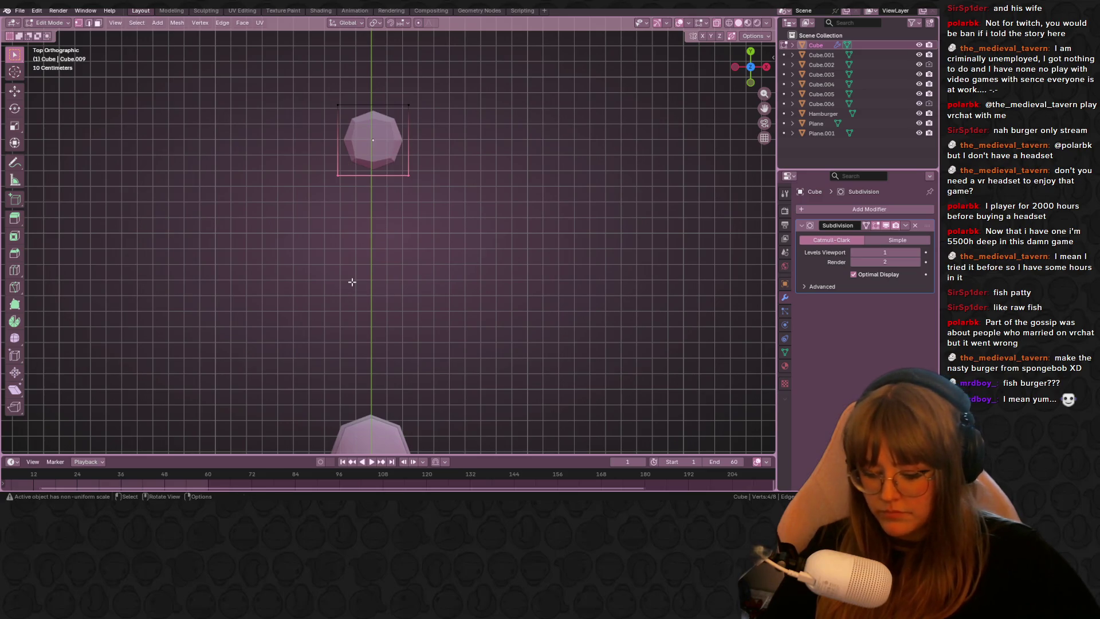
key(t)
key(ctrl+shift+z)
mouse_move(355, 338)
middle_down()
mouse_move(494, 249)
mouse_move(504, 302)
middle_up()
key(g)
key(y)
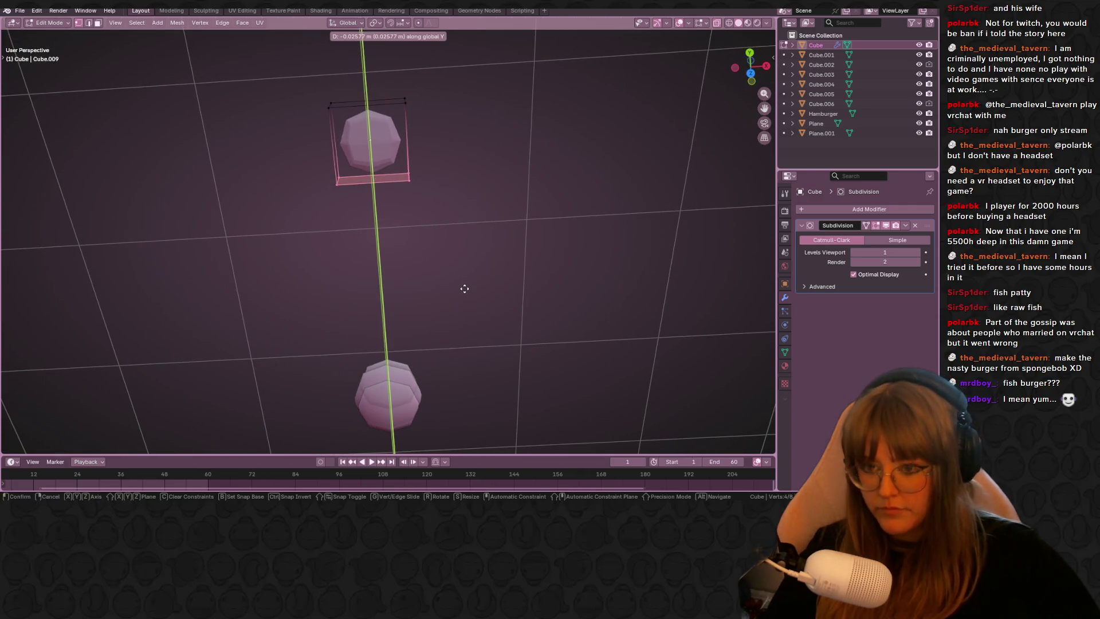
click(489, 369)
Step: Add two edge loops along the body, shrinking the first to narrow it and enlarging the second to widen it
mouse_move(489, 369)
middle_down()
mouse_move(436, 233)
mouse_move(461, 255)
middle_up()
key(ctrl+r)
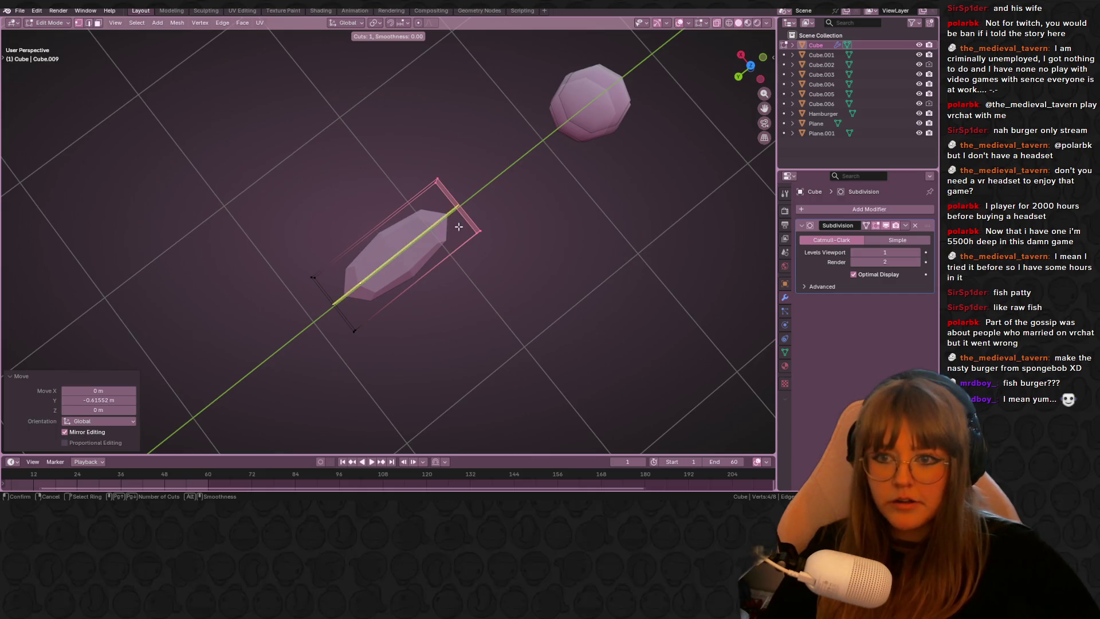
click(461, 255)
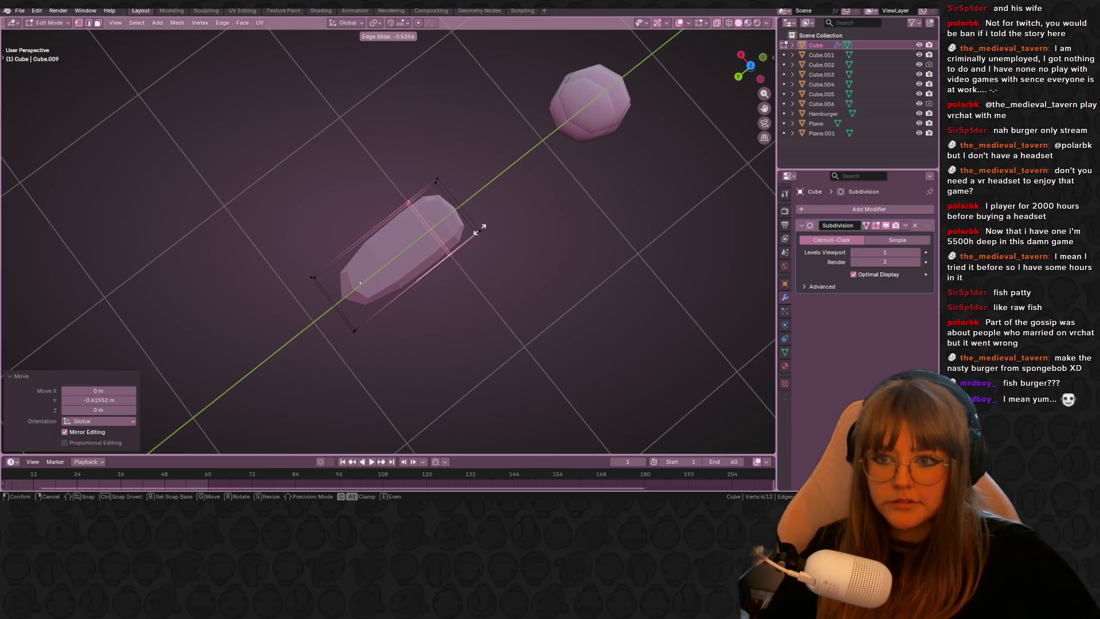
click(469, 233)
key(s)
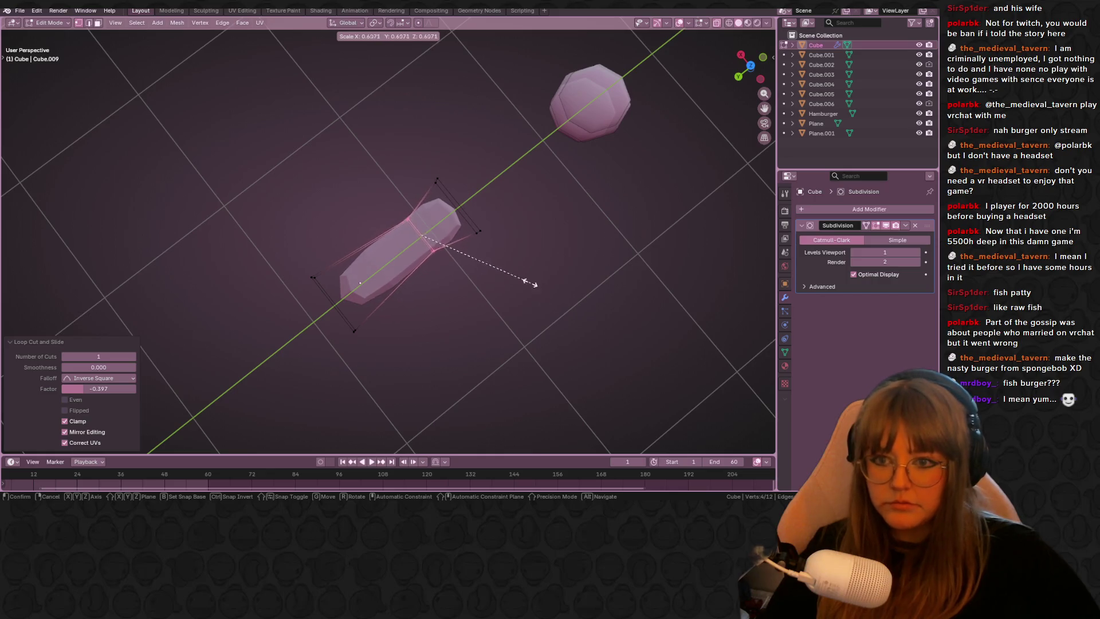
click(471, 274)
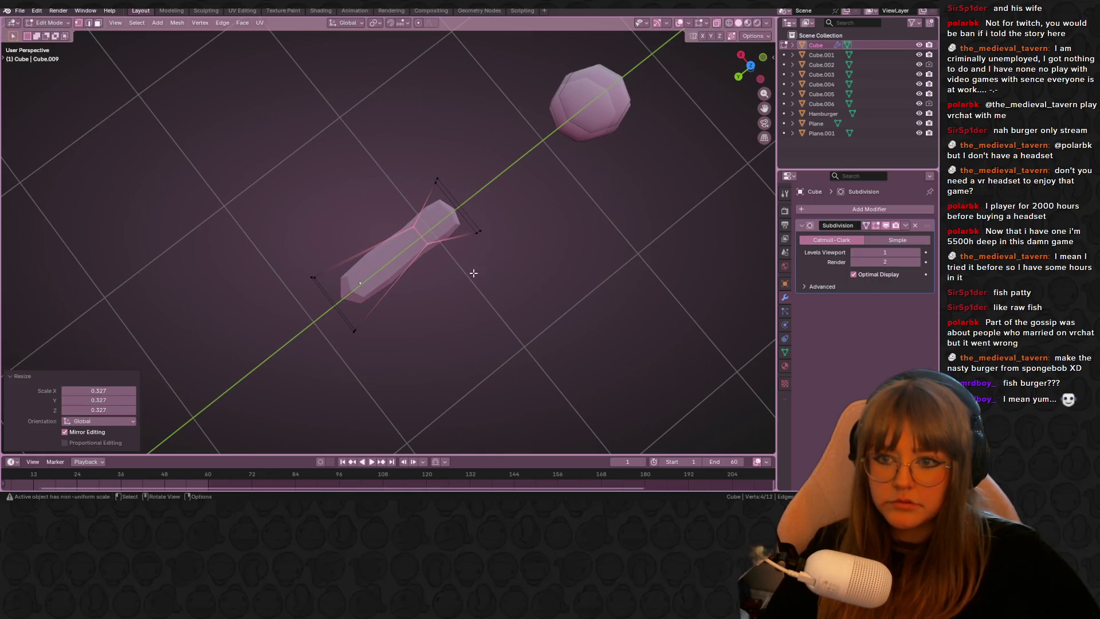
key(ctrl+r)
click(366, 257)
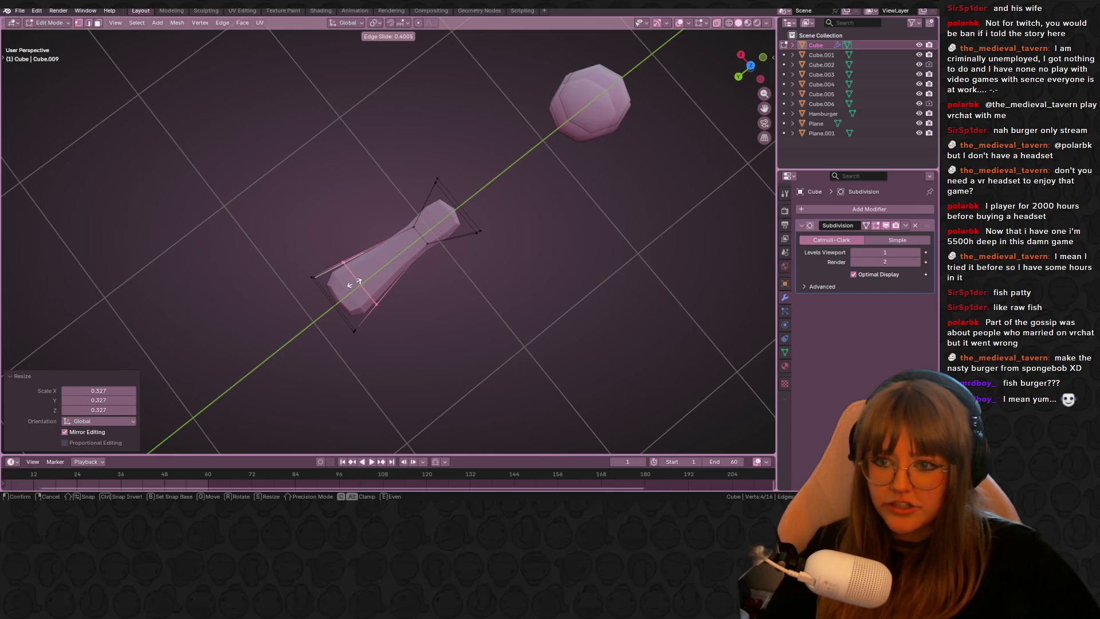
click(352, 284)
key(s)
click(328, 316)
Step: Shrink the bottom end loop and enlarge the top end loop into a flared tail
drag(271, 253, 374, 367)
key(s)
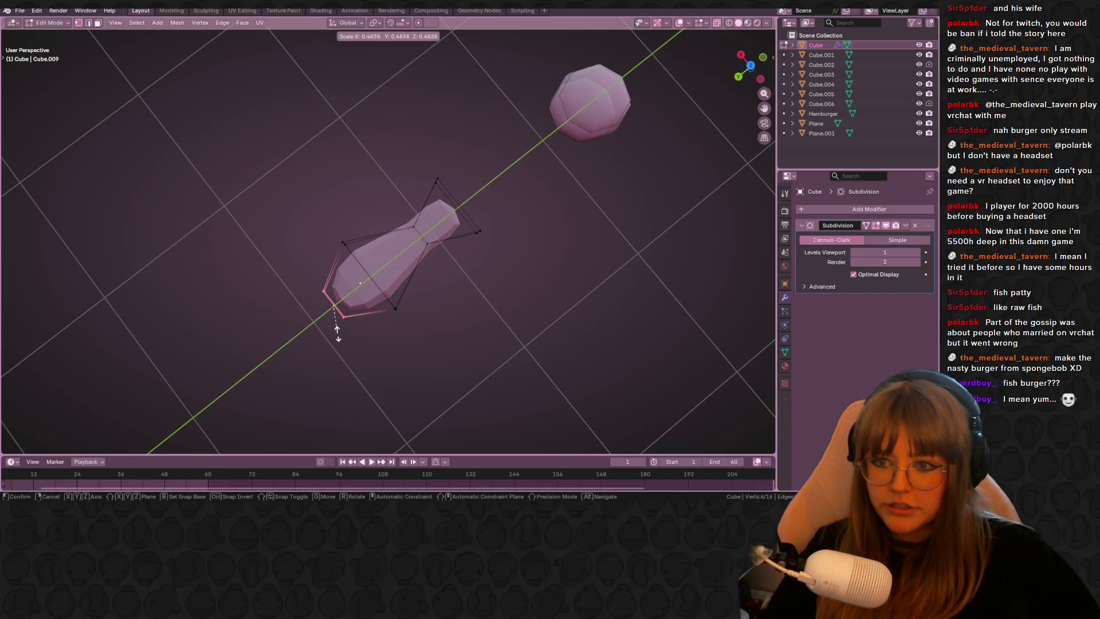
click(336, 318)
drag(418, 115, 473, 225)
key(s)
click(608, 315)
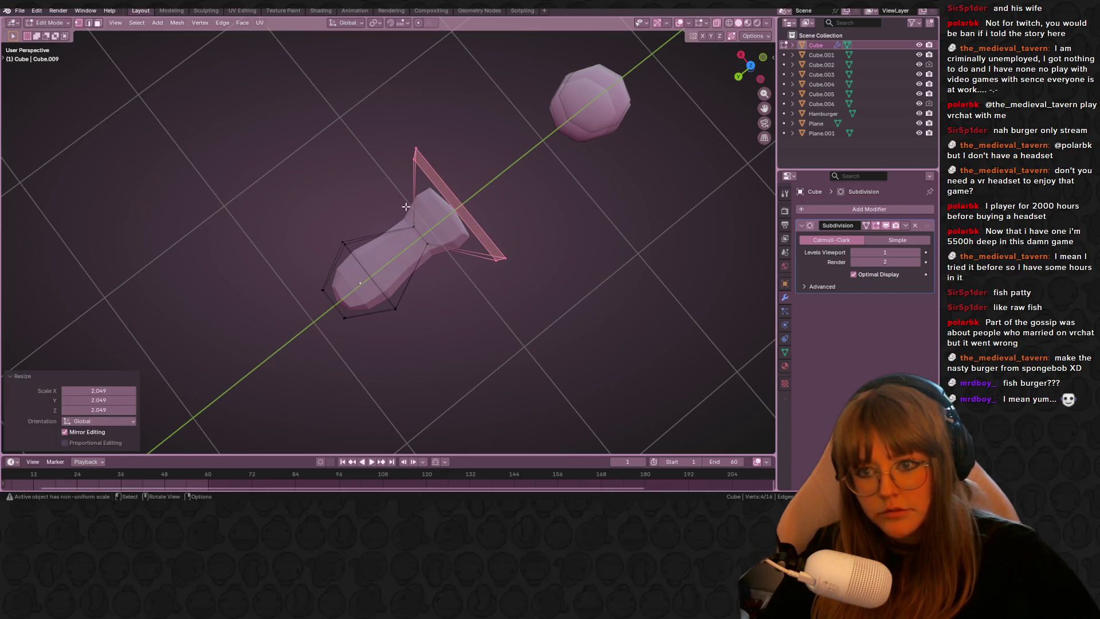
key(s)
click(487, 323)
right_click(487, 323)
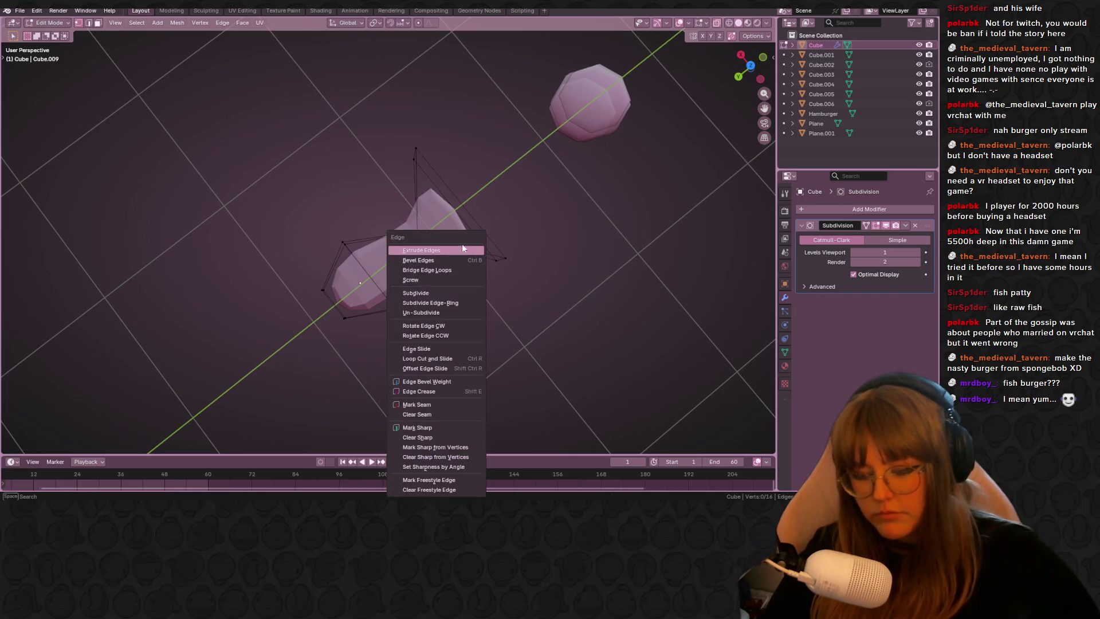
Step: Add an edge loop near the tail and shift it slightly
key(ctrl+r)
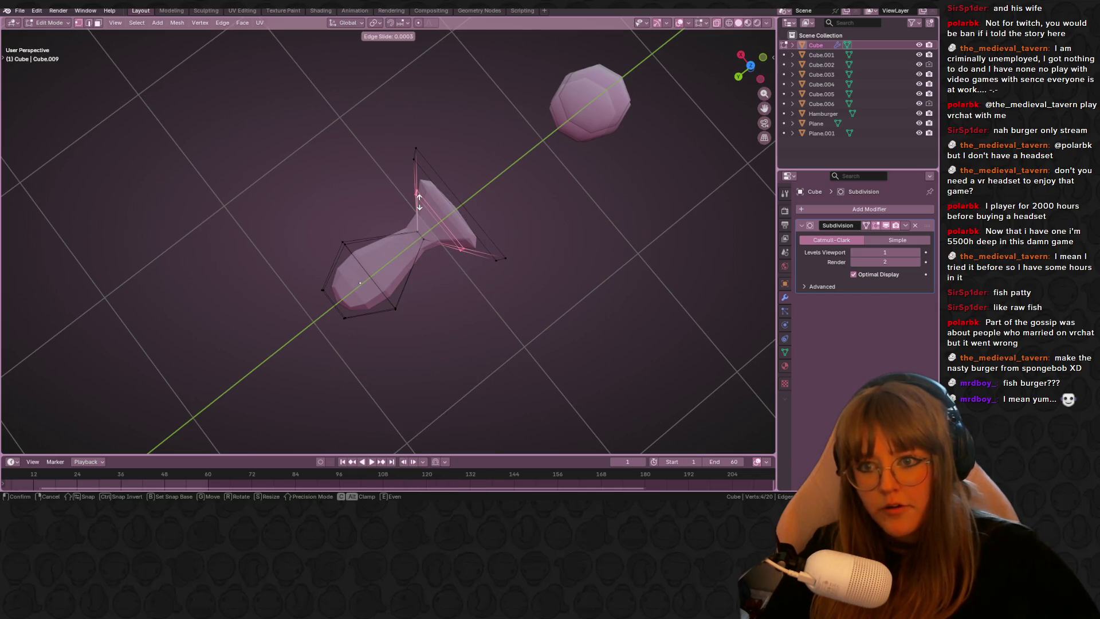
click(419, 200)
key(s)
key(Escape)
key(g)
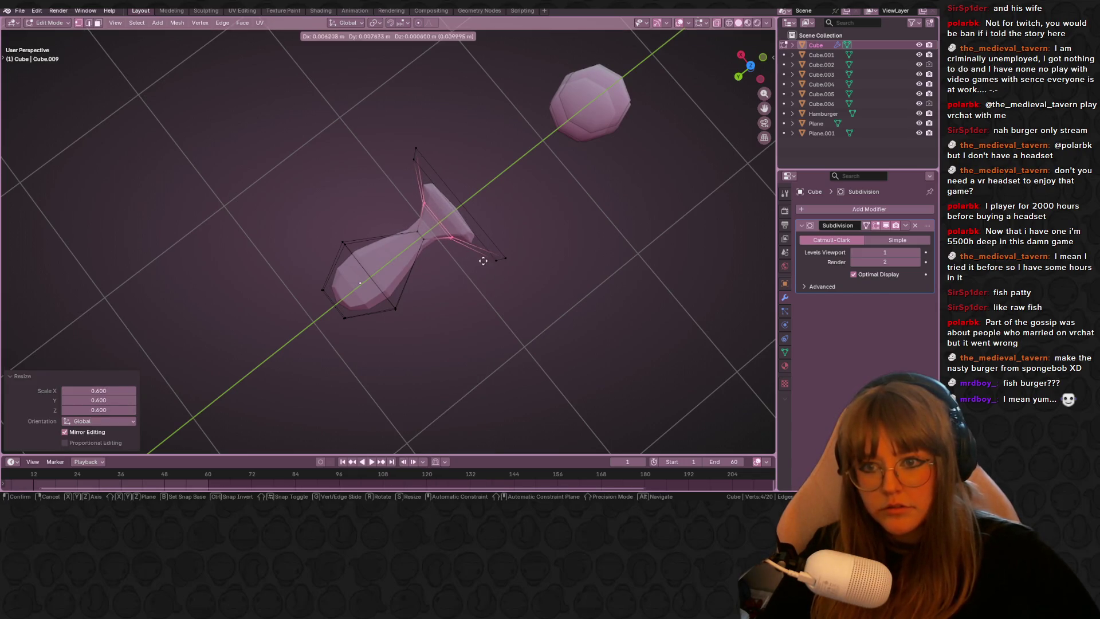
click(479, 264)
Step: Add another loop cut at the tail base and nudge it about 0.2 m along Y from the top view
key(ctrl+r)
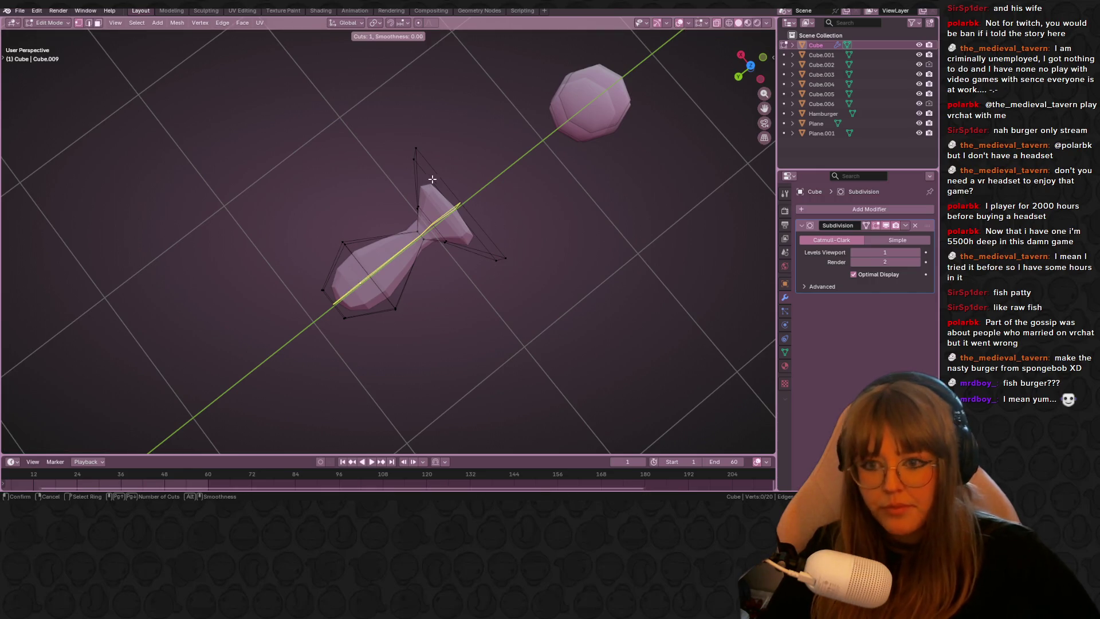
click(447, 189)
click(444, 189)
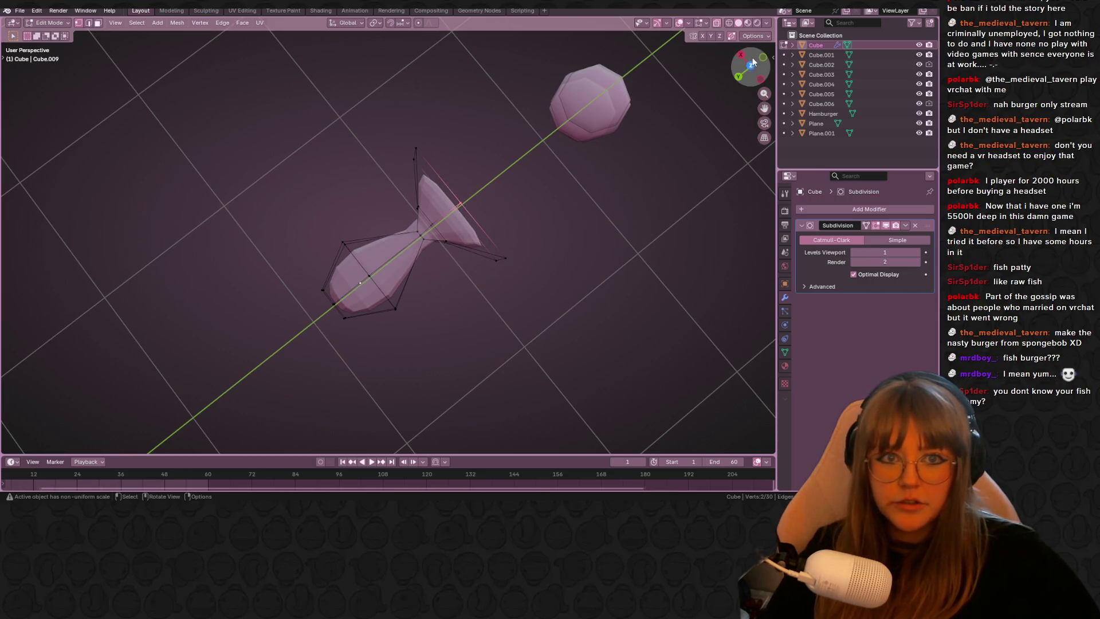
click(752, 62)
key(g)
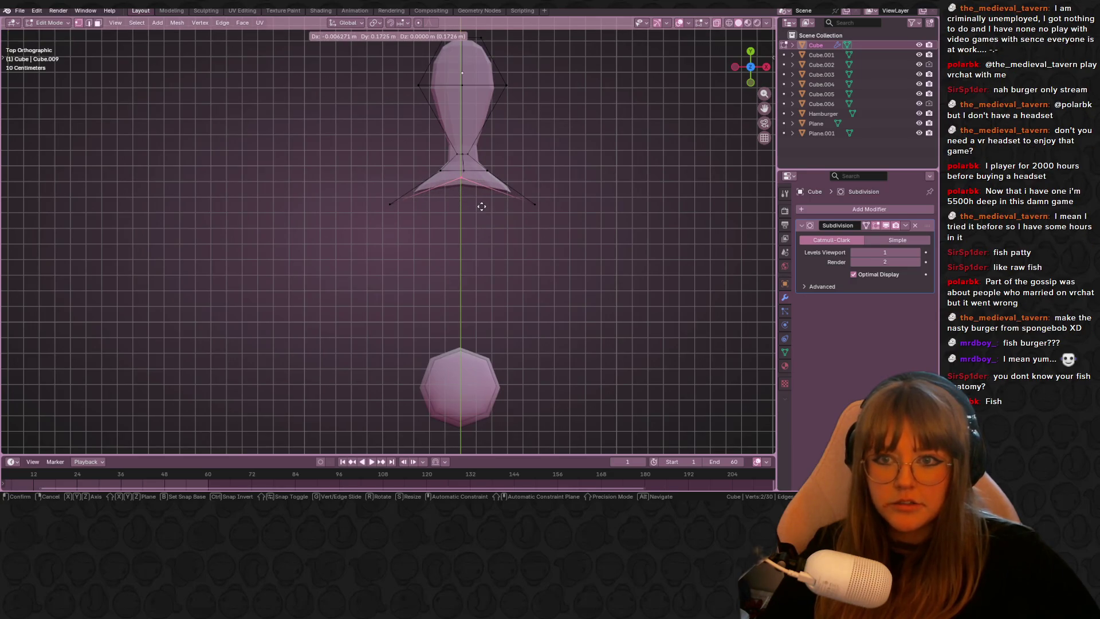
click(481, 205)
middle_drag(645, 208, 713, 77)
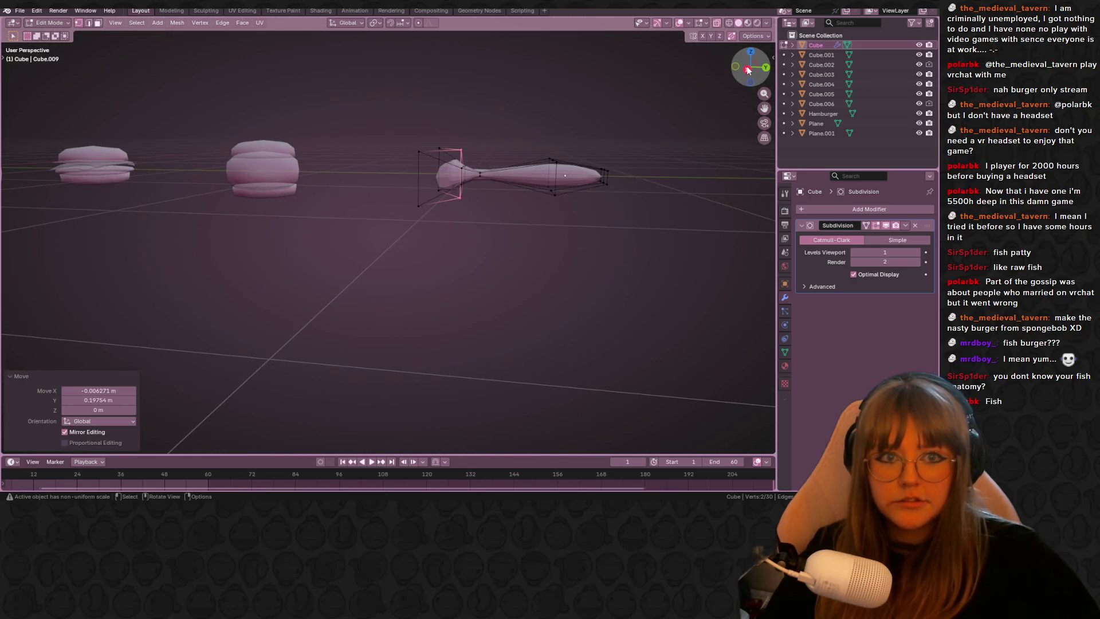
Step: From the right side view, box-select the tail vertices and scale them to 0.819
click(747, 68)
shift+middle_drag(400, 108, 326, 107)
drag(327, 106, 432, 264)
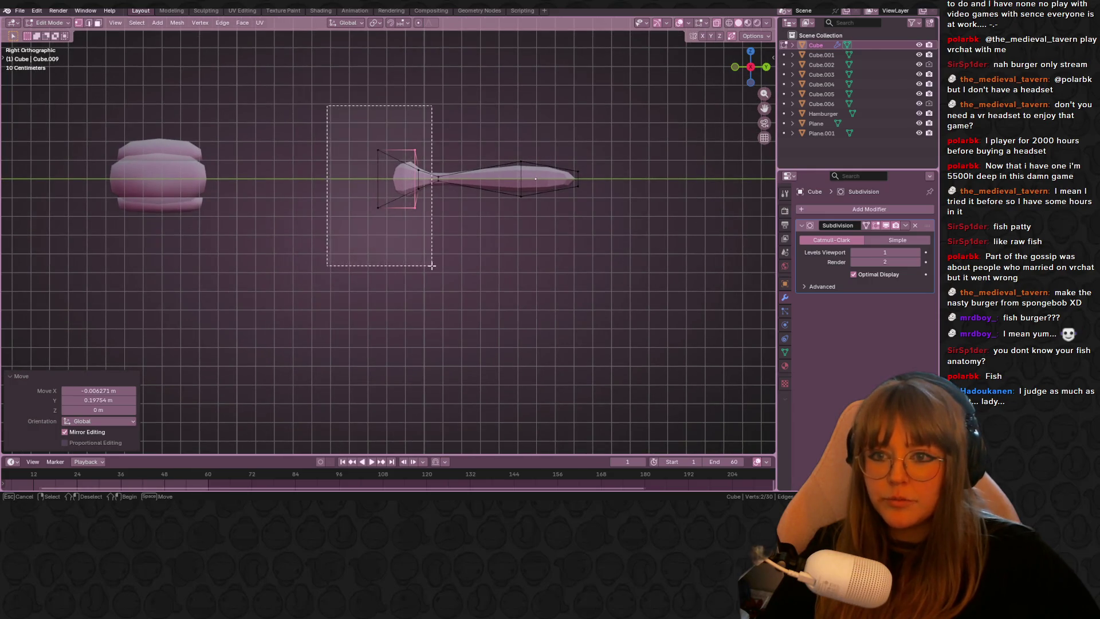
key(s)
click(419, 234)
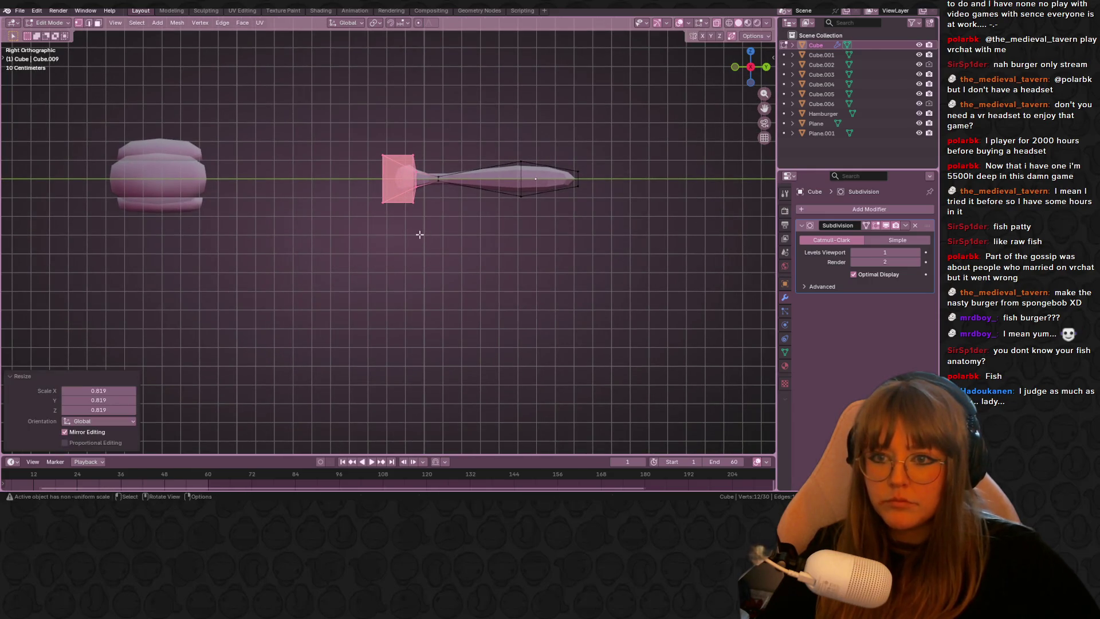
Step: Flatten the selection along Z to 0.274, giving the tail a thin fin profile
drag(351, 118, 425, 250)
mouse_move(424, 249)
middle_down()
mouse_move(507, 286)
mouse_move(514, 221)
middle_up()
click(749, 66)
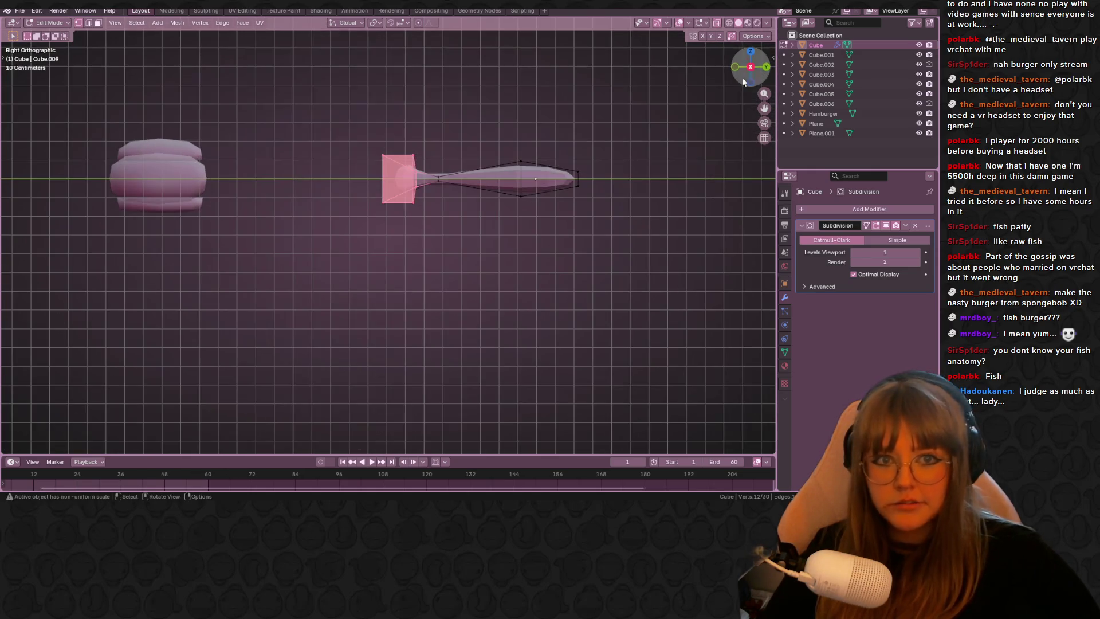
key(s)
key(z)
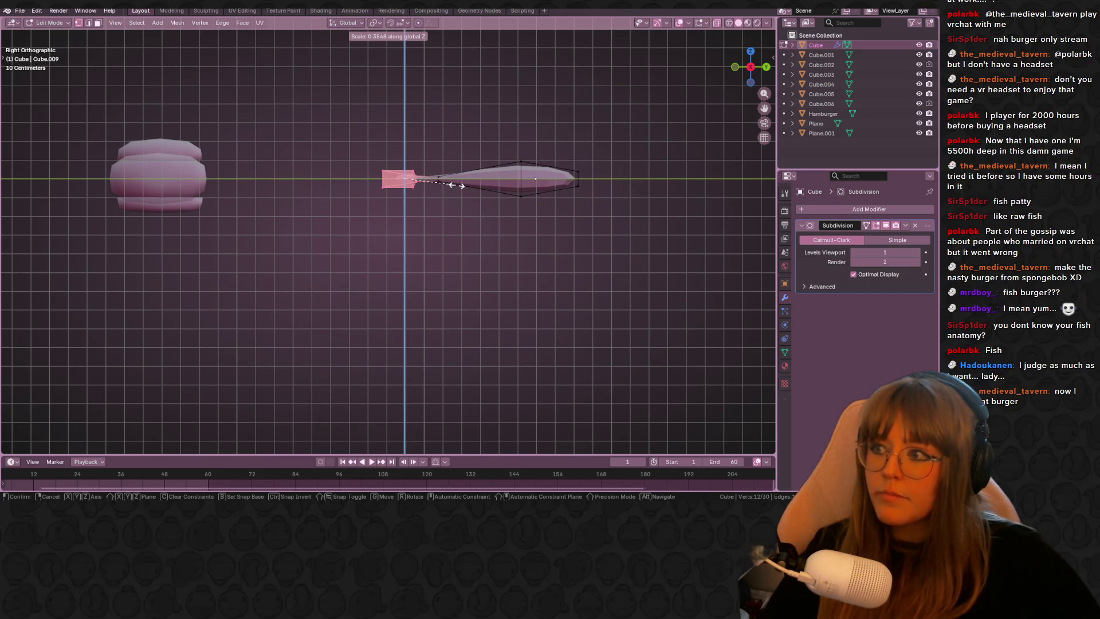
click(451, 172)
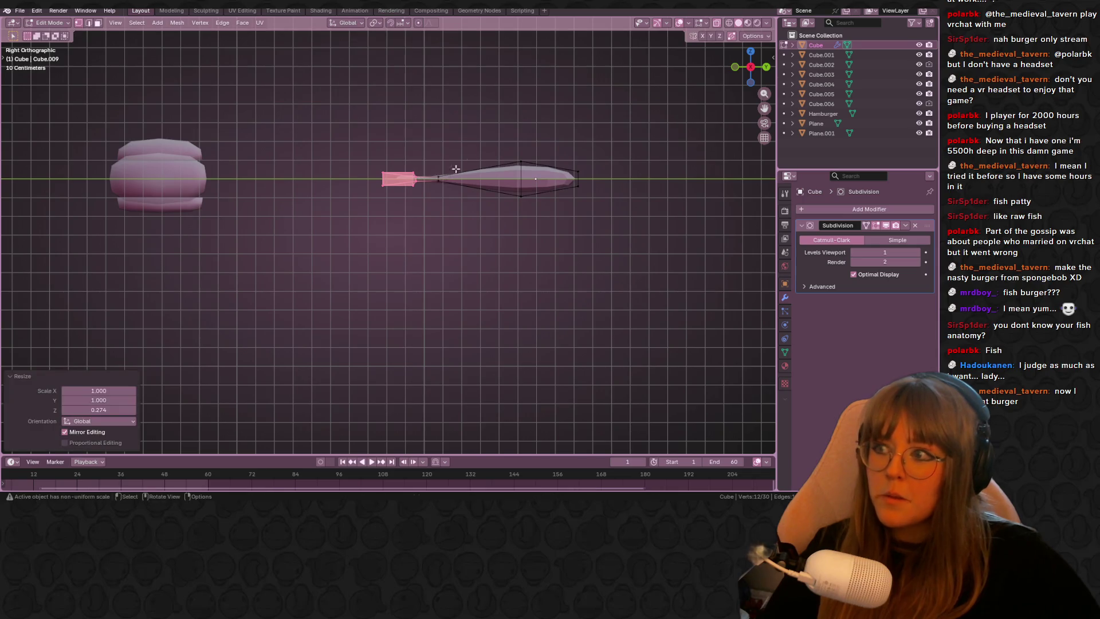
Step: Orbit around the fish to inspect its slim profile and return to the side view
middle_drag(569, 112, 514, 201)
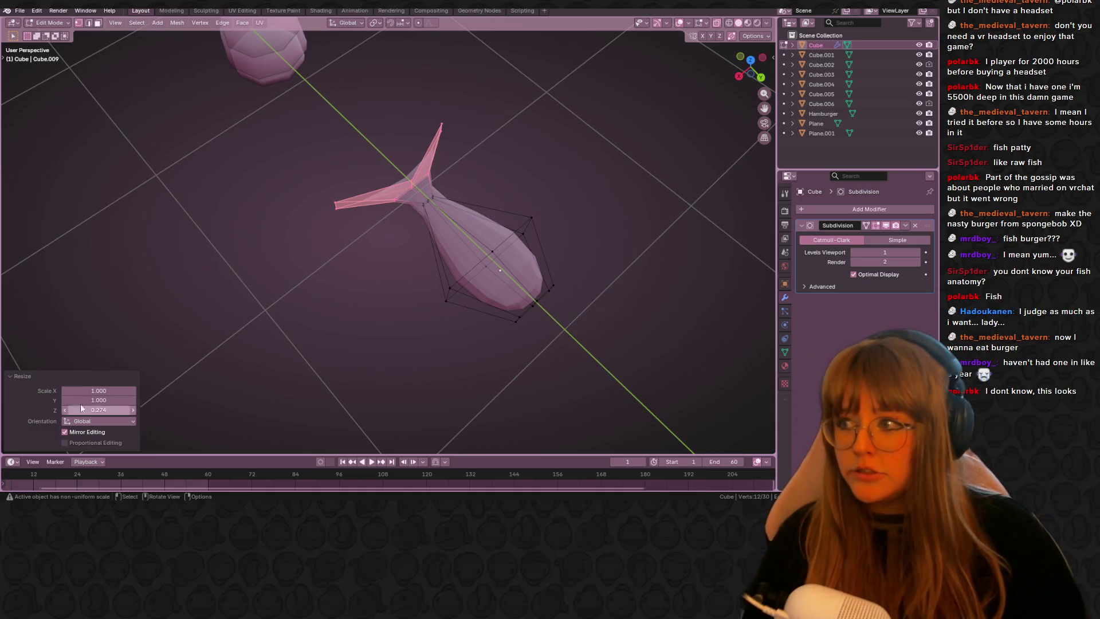
scroll(513, 263, down, 3)
middle_drag(513, 263, 662, 263)
scroll(560, 261, up, 5)
mouse_move(483, 198)
middle_down()
mouse_move(595, 155)
mouse_move(597, 240)
mouse_move(750, 68)
middle_up()
click(750, 68)
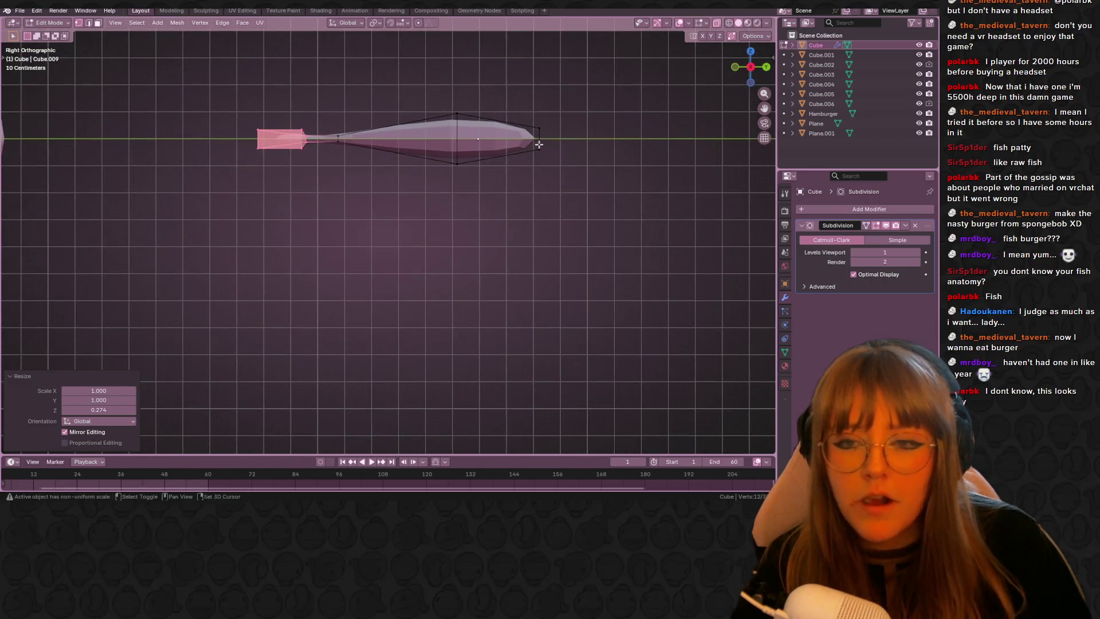
Step: Raise the middle body vertices so the fish's back arches upward
drag(394, 53, 468, 225)
key(g)
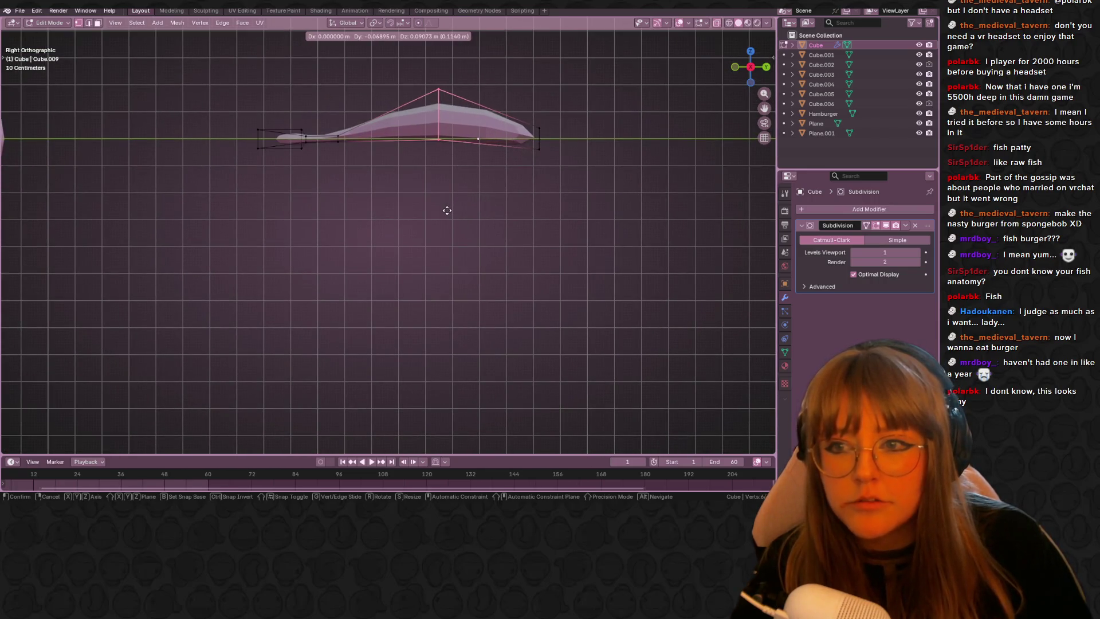
click(448, 210)
Step: Tilt the tail about 31 degrees and reposition it and a stray tail vertex
drag(180, 74, 319, 206)
key(r)
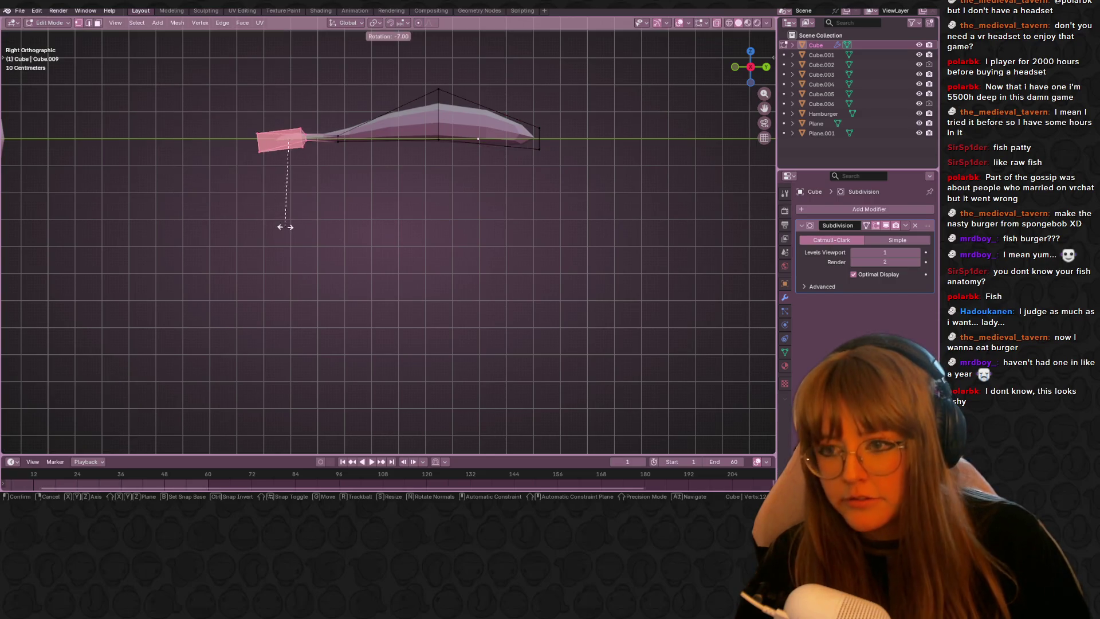
click(322, 241)
key(g)
click(336, 257)
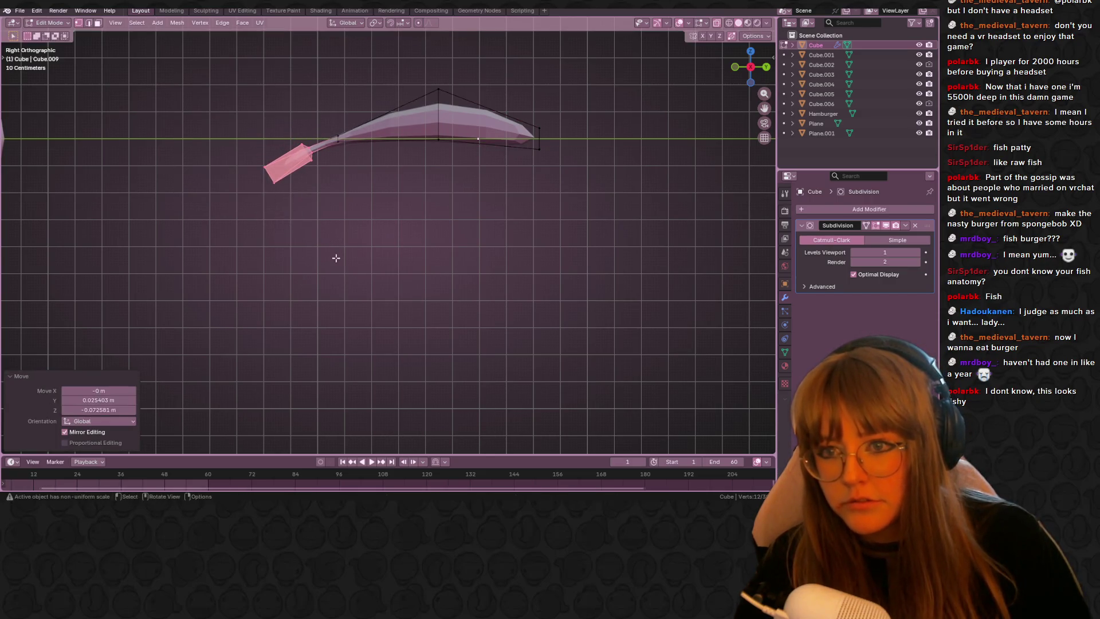
key(g)
key(Escape)
click(358, 163)
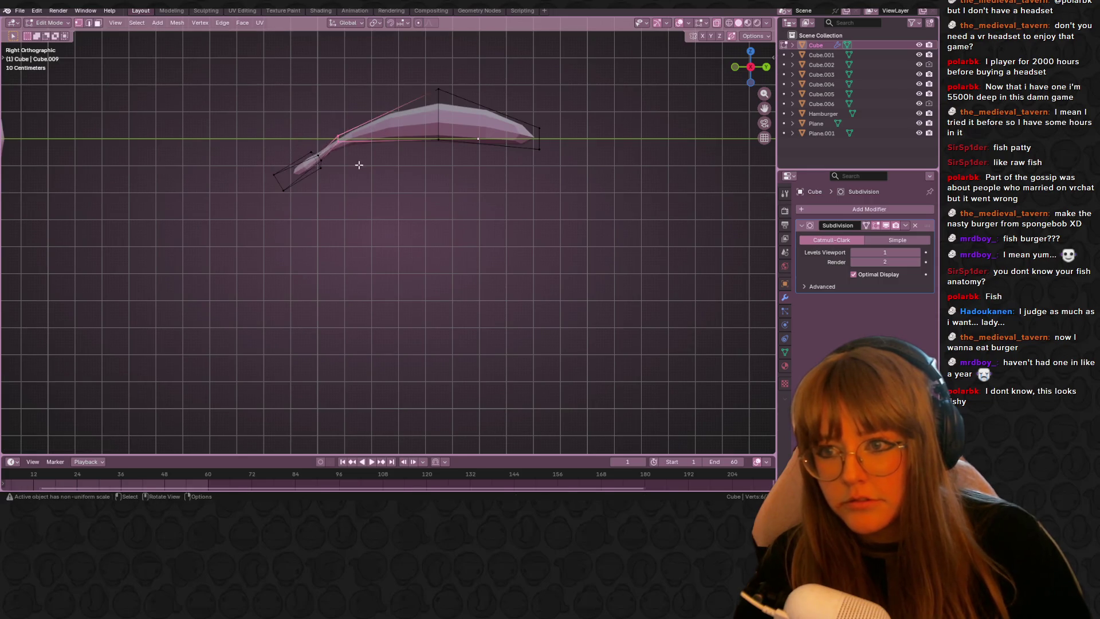
key(g)
click(393, 158)
Step: Nudge the top back vertices, leave Edit Mode and start removing the Subdivision modifier
drag(428, 57, 460, 200)
key(g)
click(462, 182)
mouse_move(462, 182)
middle_down()
mouse_move(573, 209)
mouse_move(503, 240)
mouse_move(340, 174)
mouse_move(485, 159)
mouse_move(558, 202)
mouse_move(453, 182)
mouse_move(443, 169)
mouse_move(522, 218)
mouse_move(547, 215)
mouse_move(559, 196)
mouse_move(555, 290)
middle_up()
key(Tab)
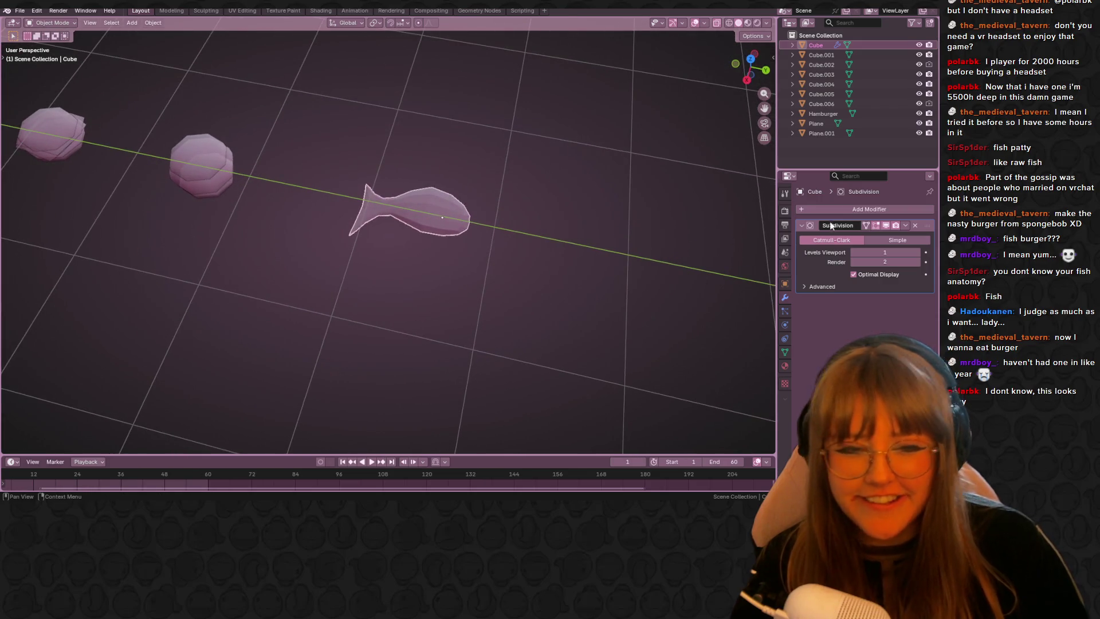
click(904, 225)
Step: Finish deleting the fish's Subdivision modifier and inspect the mesh in Edit Mode
click(854, 268)
key(Tab)
mouse_move(560, 240)
middle_down()
mouse_move(573, 301)
mouse_move(528, 206)
mouse_move(462, 232)
mouse_move(359, 318)
mouse_move(100, 238)
mouse_move(510, 238)
mouse_move(483, 256)
mouse_move(499, 269)
mouse_move(491, 240)
mouse_move(543, 202)
middle_up()
middle_drag(444, 172, 481, 198)
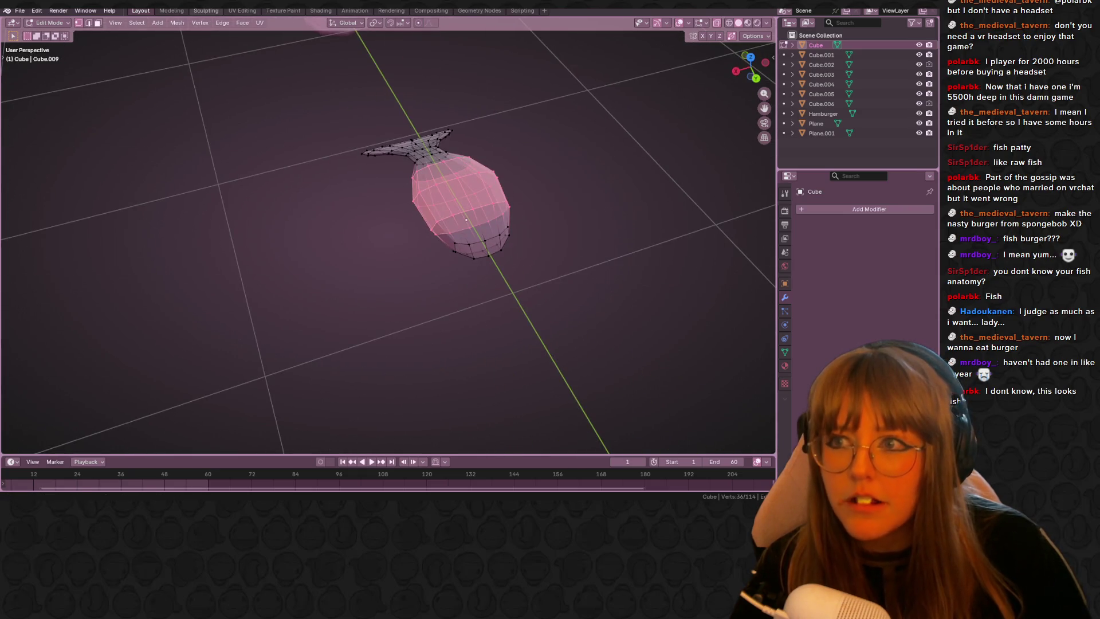
Step: Step through the UV Editing and Texture Paint workspaces to reach Shading
click(242, 11)
scroll(432, 255, down, 3)
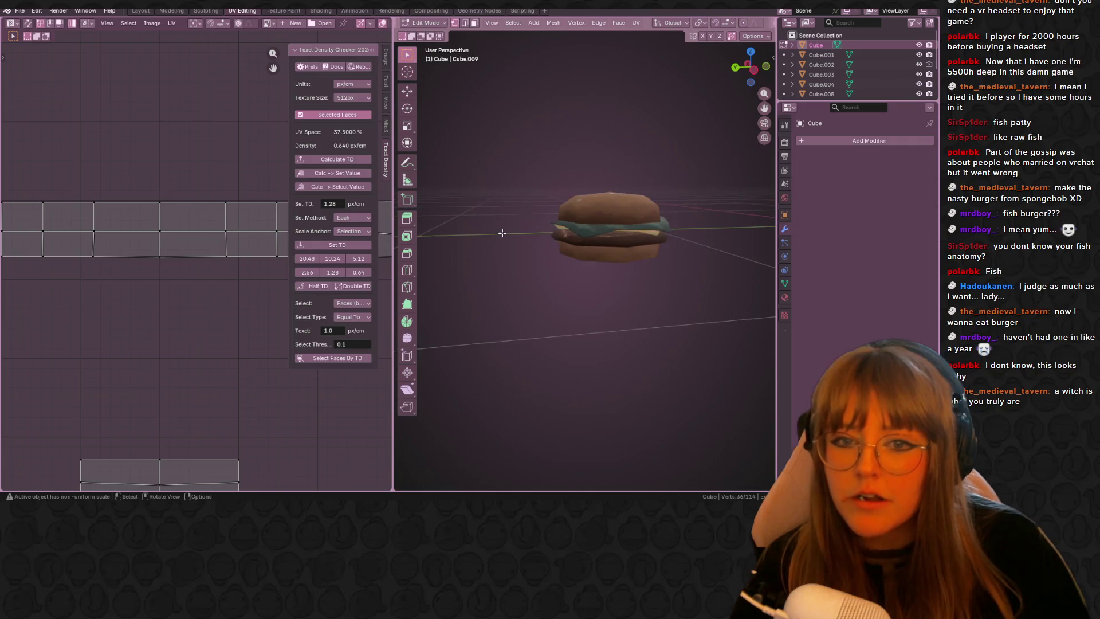
scroll(432, 255, down, 3)
middle_drag(233, 252, 159, 267)
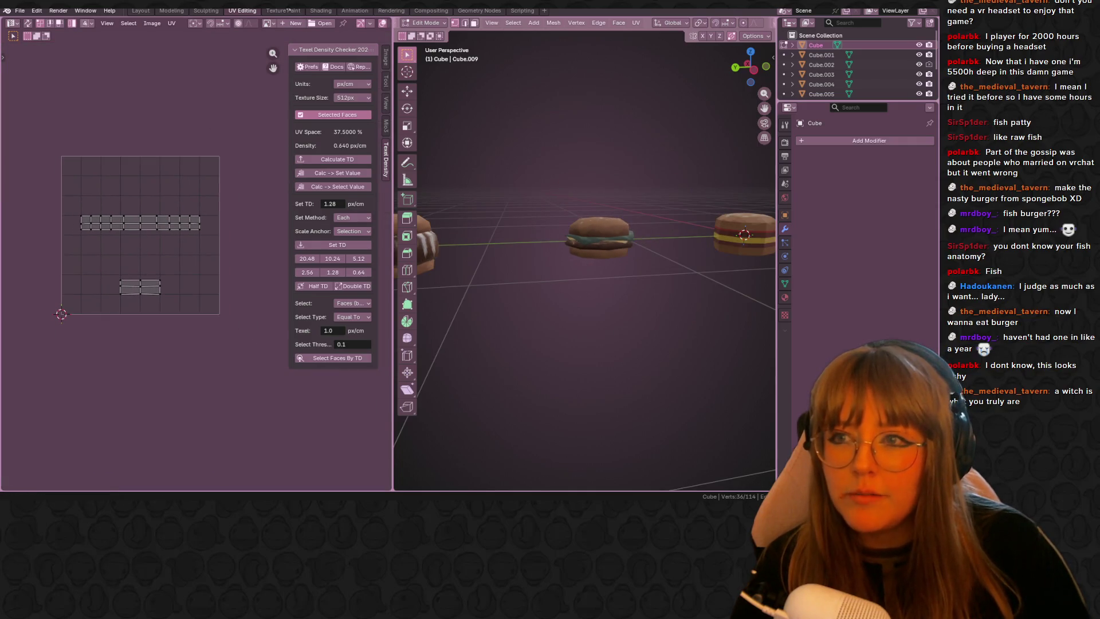
click(283, 11)
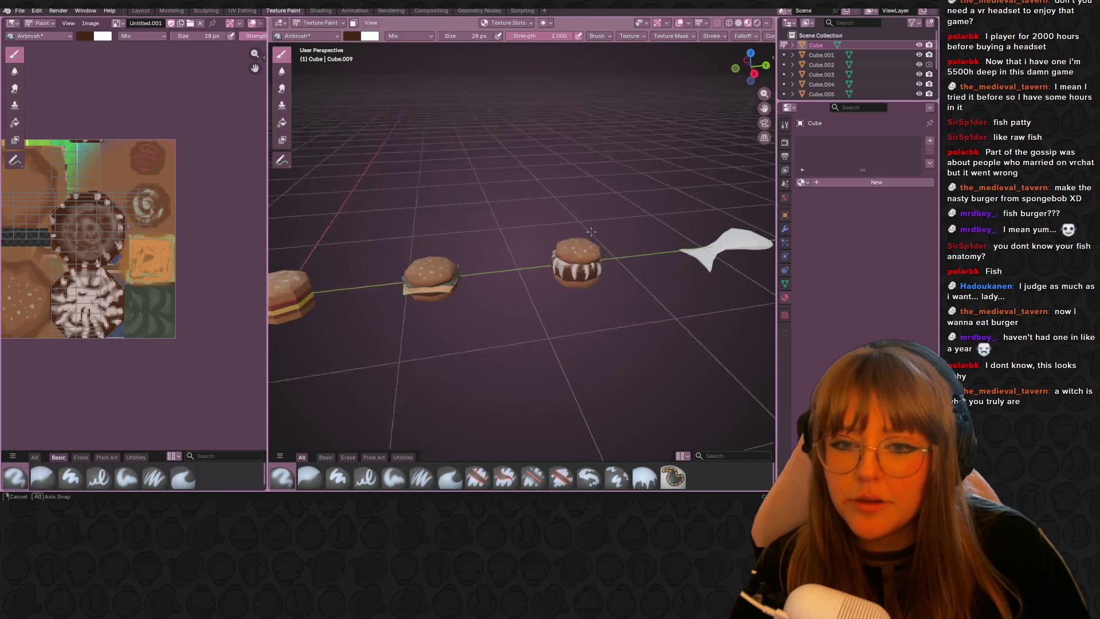
mouse_move(550, 257)
middle_down()
mouse_move(608, 276)
mouse_move(352, 259)
middle_up()
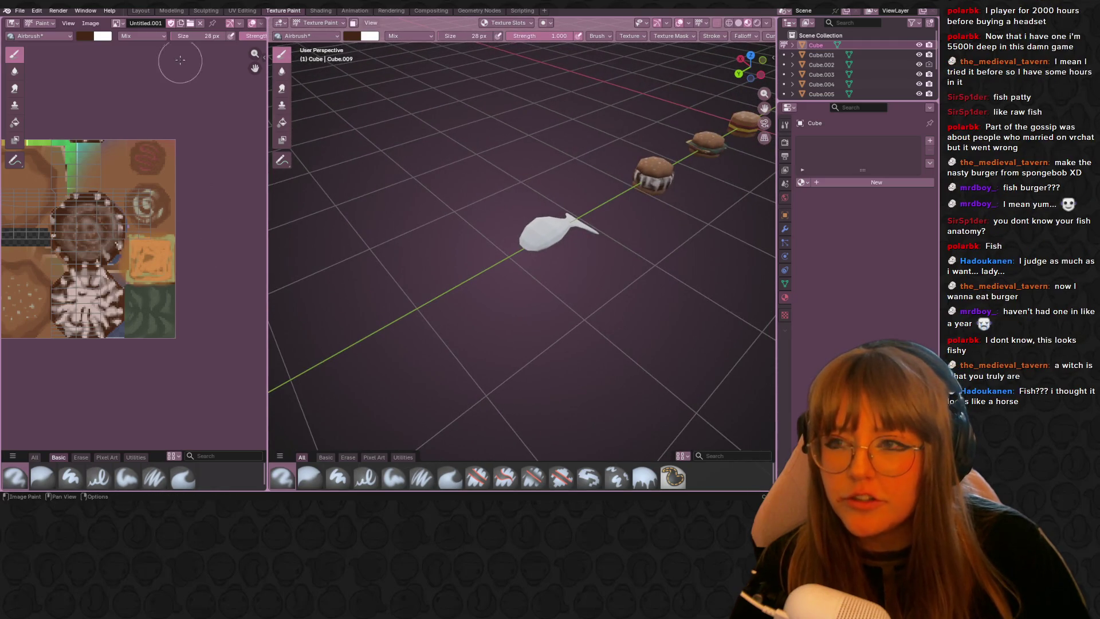
click(327, 11)
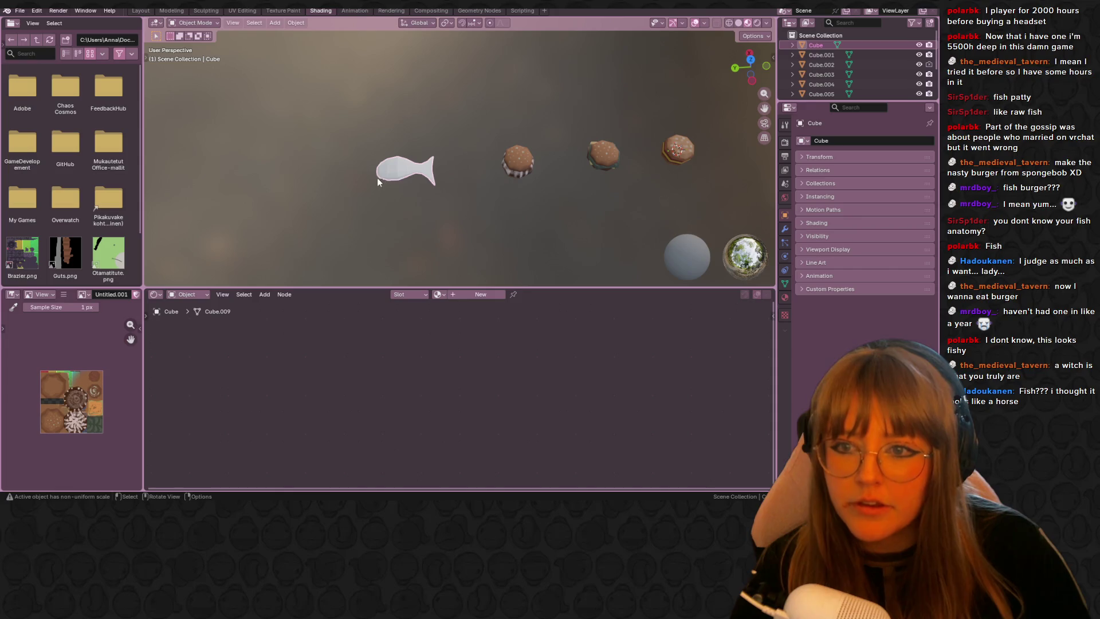
Step: Assign the existing Nastypatty material to the fish and compare it against the middle burger
click(441, 293)
click(462, 330)
mouse_move(410, 228)
middle_down()
mouse_move(415, 175)
mouse_move(541, 206)
mouse_move(468, 185)
mouse_move(554, 188)
mouse_move(507, 158)
mouse_move(289, 107)
middle_up()
click(271, 94)
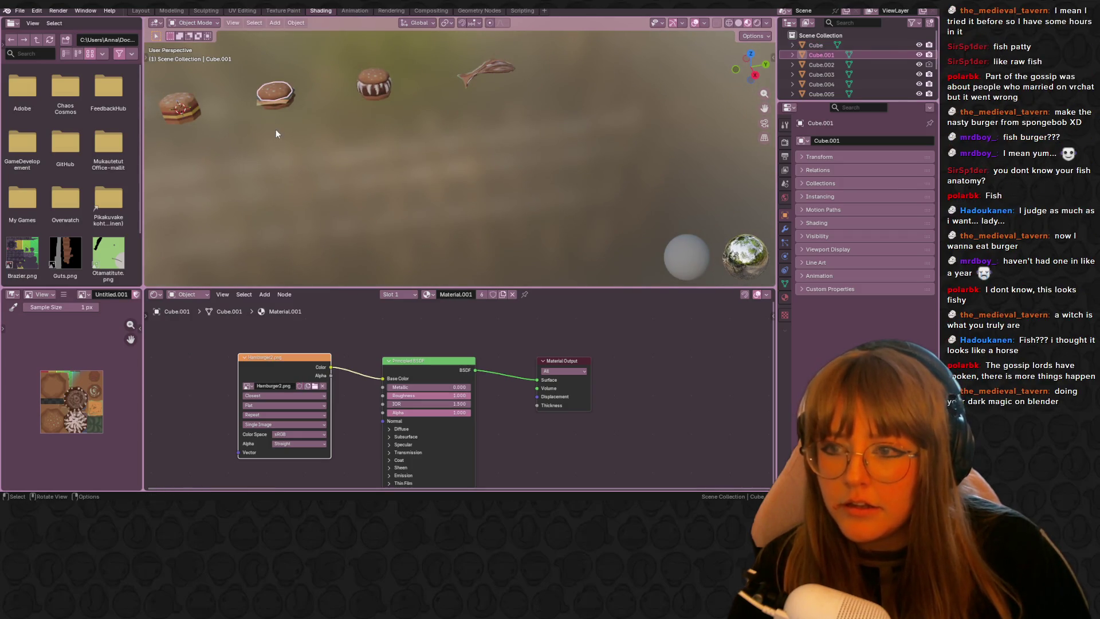
click(468, 76)
Step: Inspect the textured fish from below, then switch out to the Twitch clip creator
middle_drag(611, 63, 632, 137)
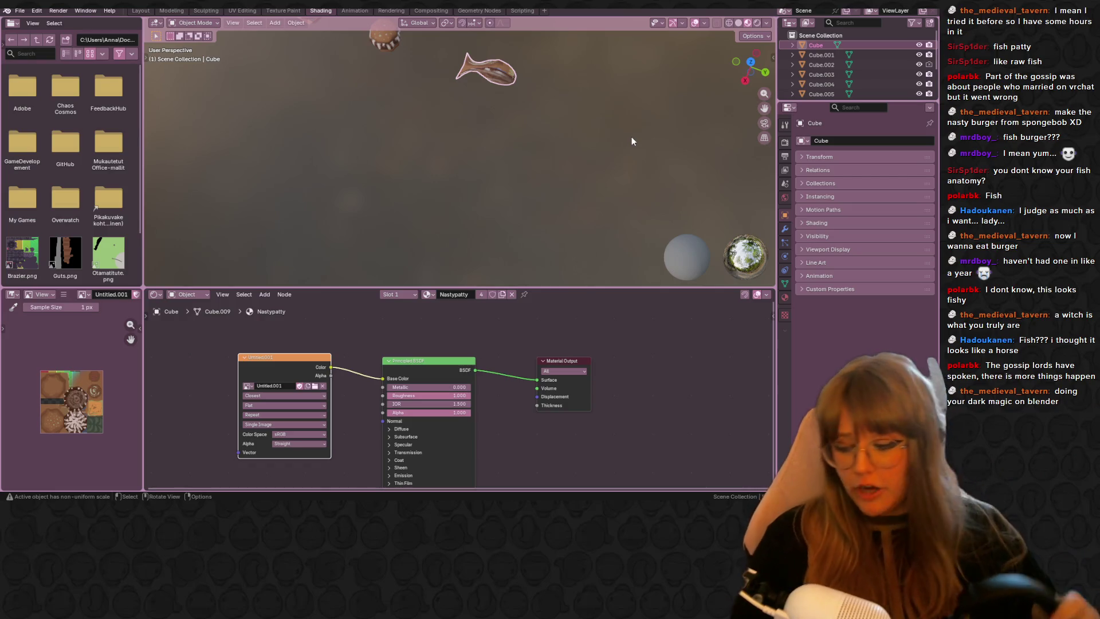
middle_drag(632, 137, 632, 137)
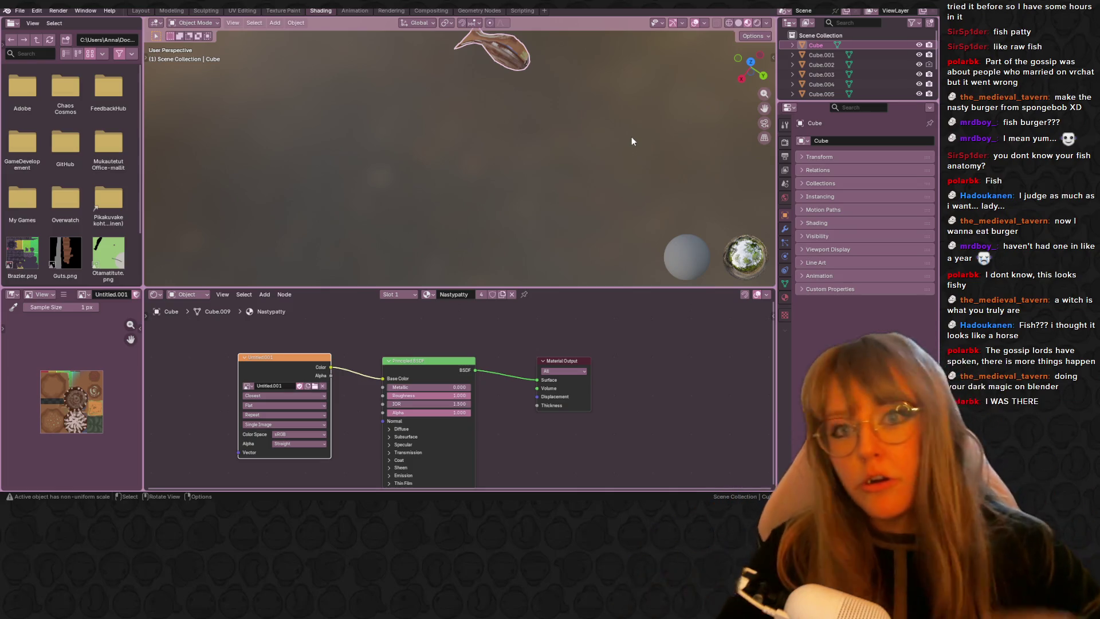
key(alt+Tab)
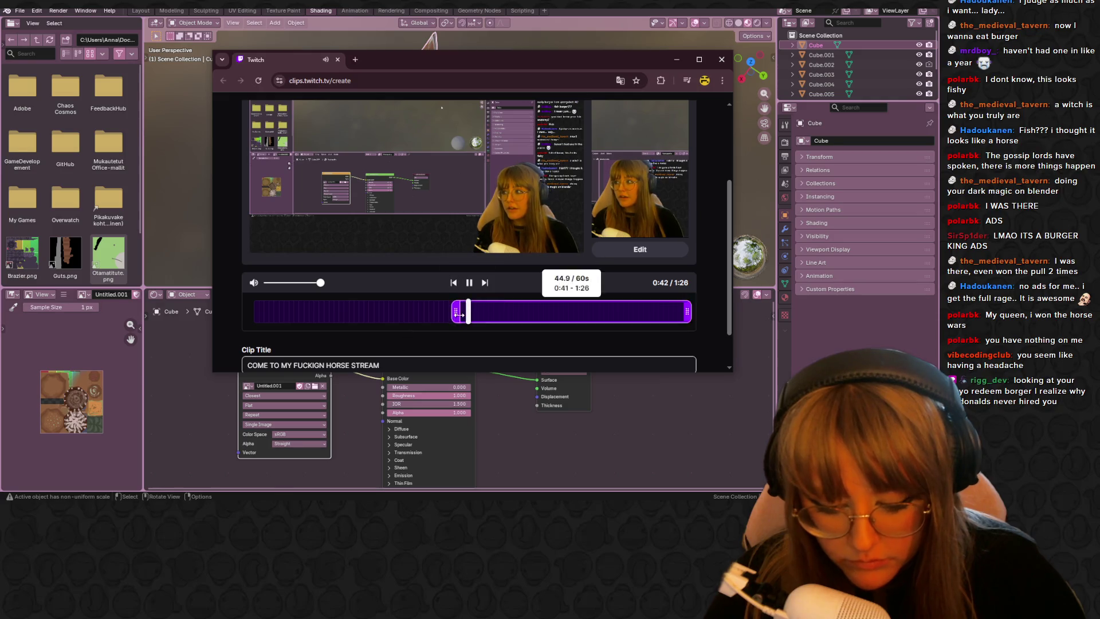
Step: Play the clip preview and maximize the Create Clip window
click(469, 282)
scroll(577, 199, up, 2)
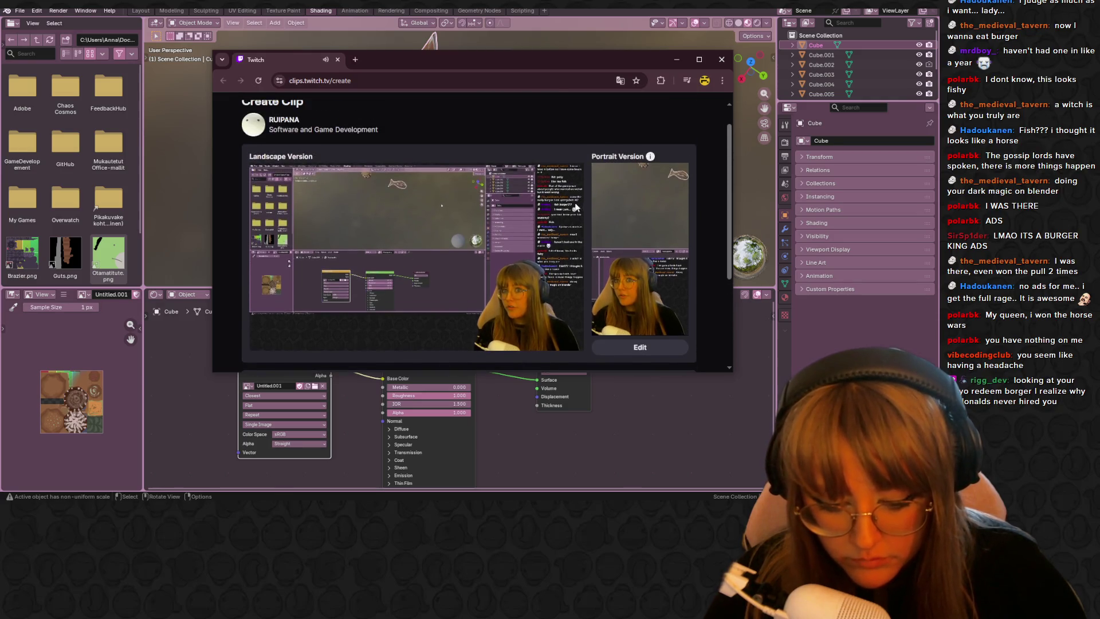
click(699, 60)
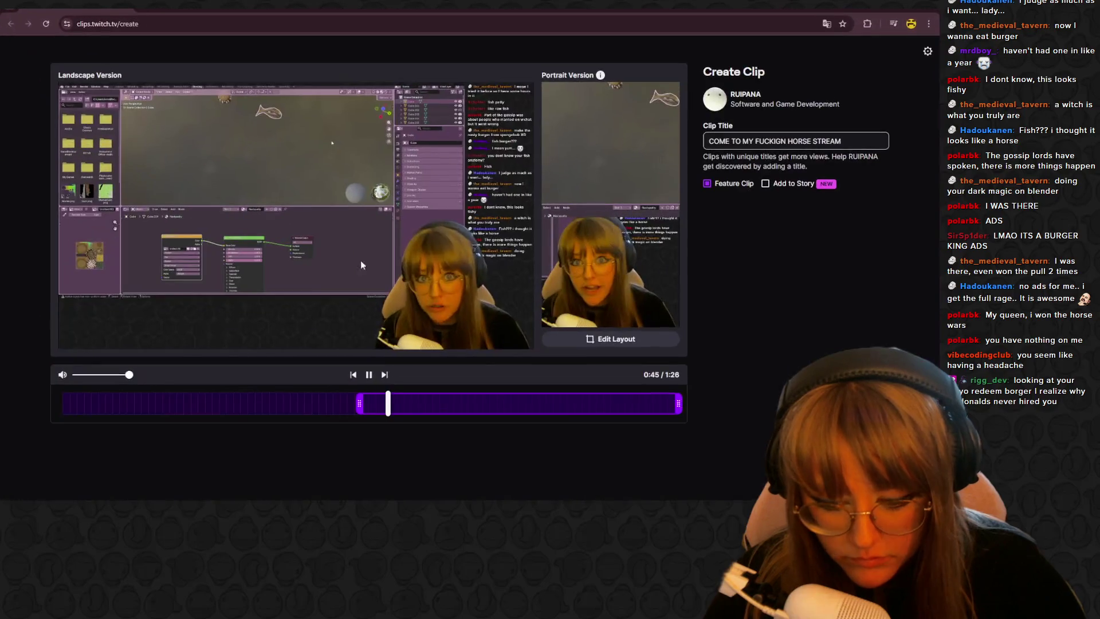